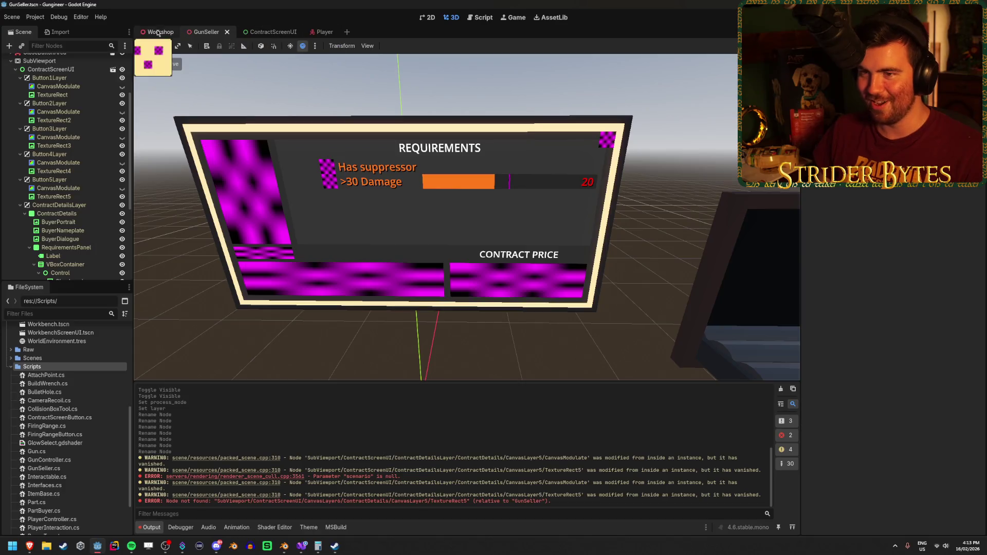
# From the ContractScreenUI scene, run the game with F5, walk up to the contract screen, then stop.
pyautogui.click(262, 31)
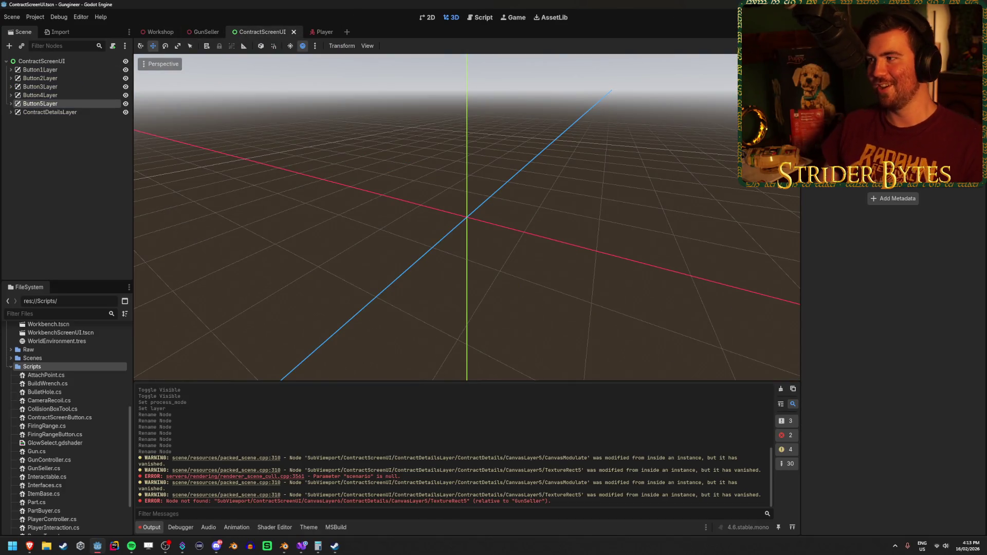
pyautogui.press('F5')
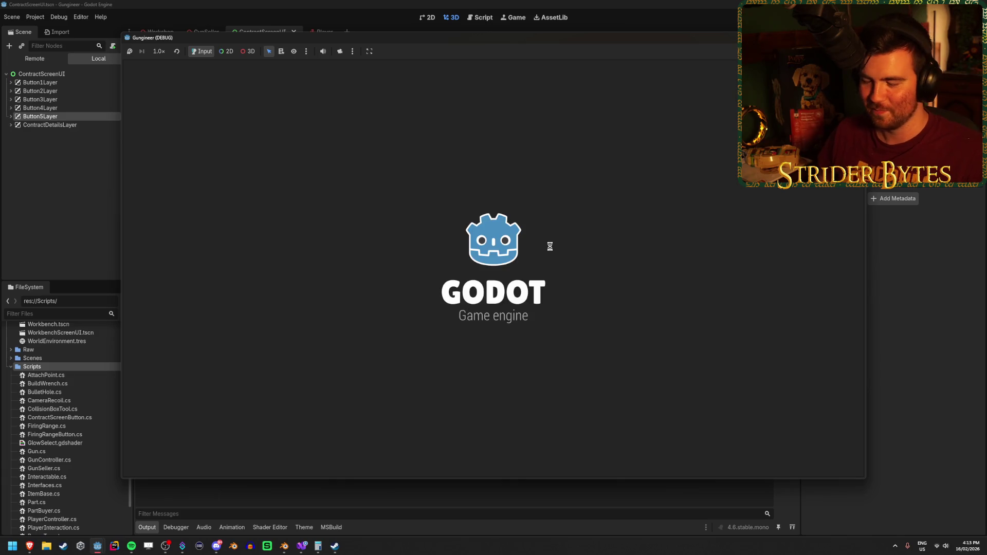
pyautogui.press('w')
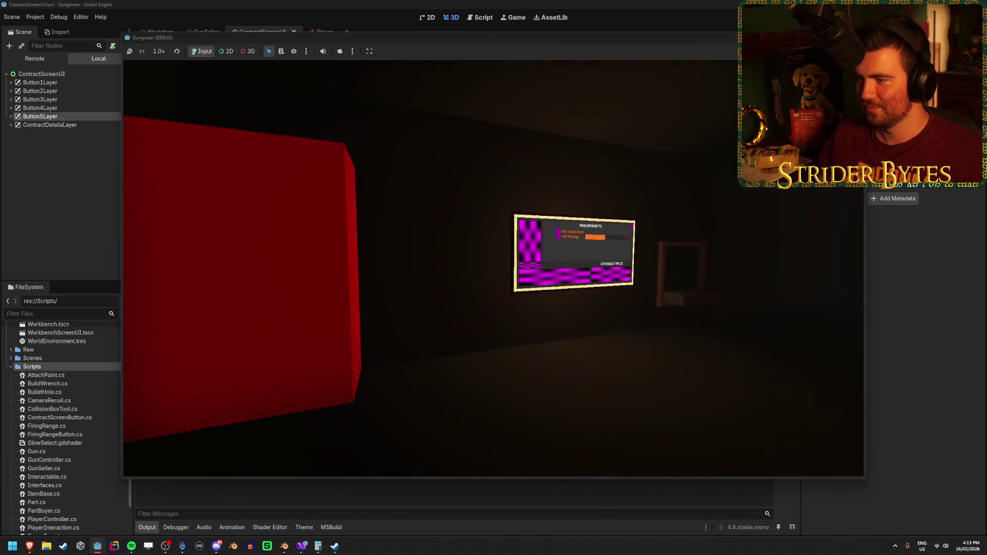
pyautogui.press('w')
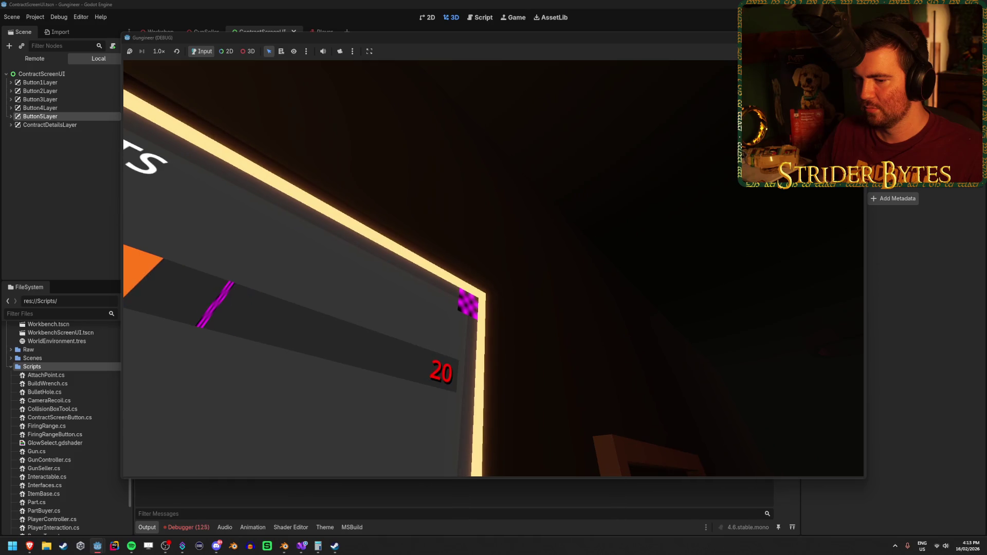
pyautogui.press('Escape')
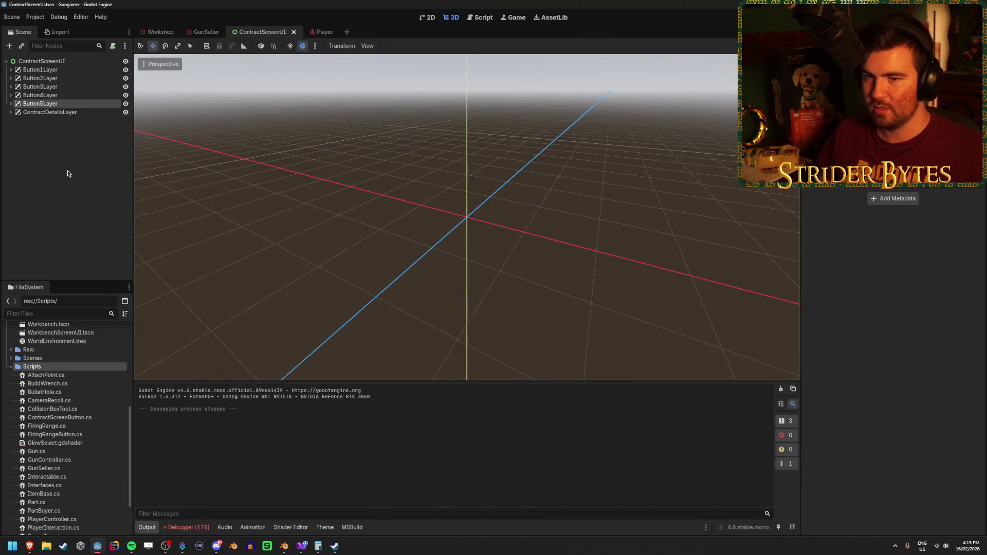
# Assign the ContractDetails node to the GunSeller root's contractDetails property.
pyautogui.click(42, 61)
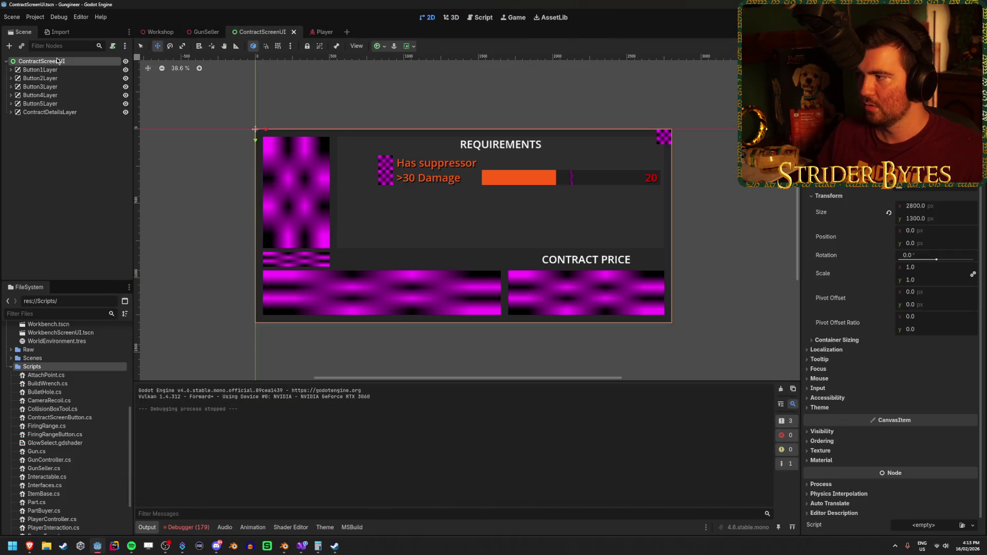
pyautogui.click(206, 31)
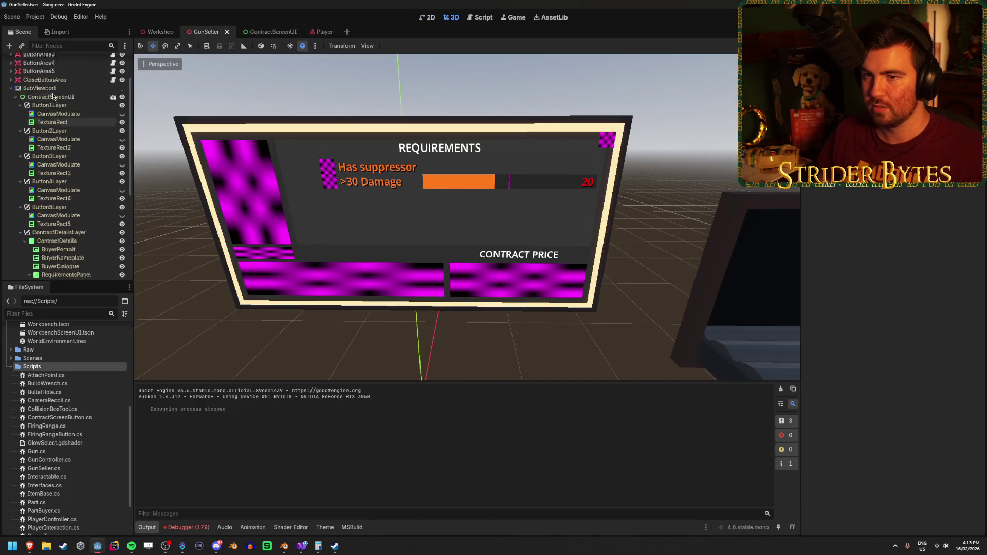
pyautogui.click(58, 62)
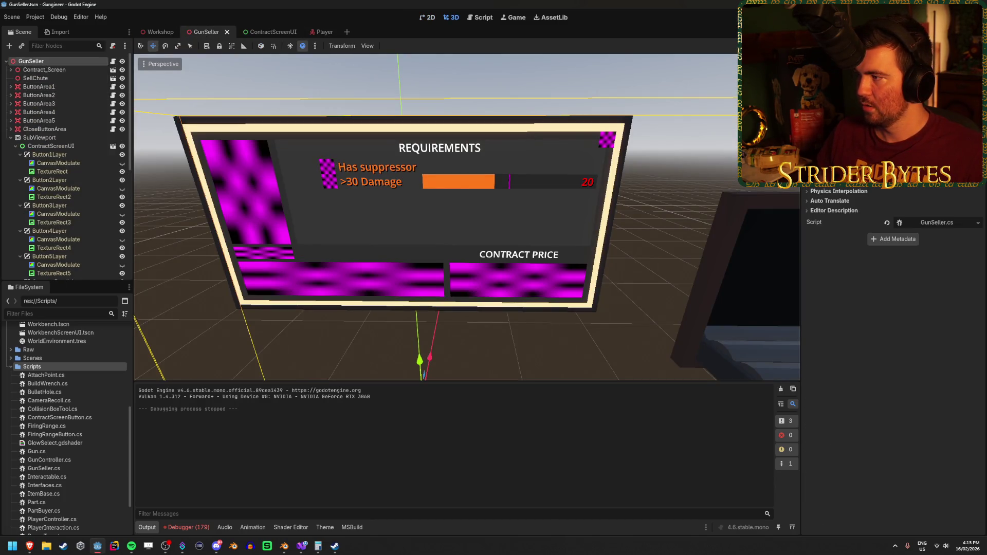
pyautogui.click(926, 128)
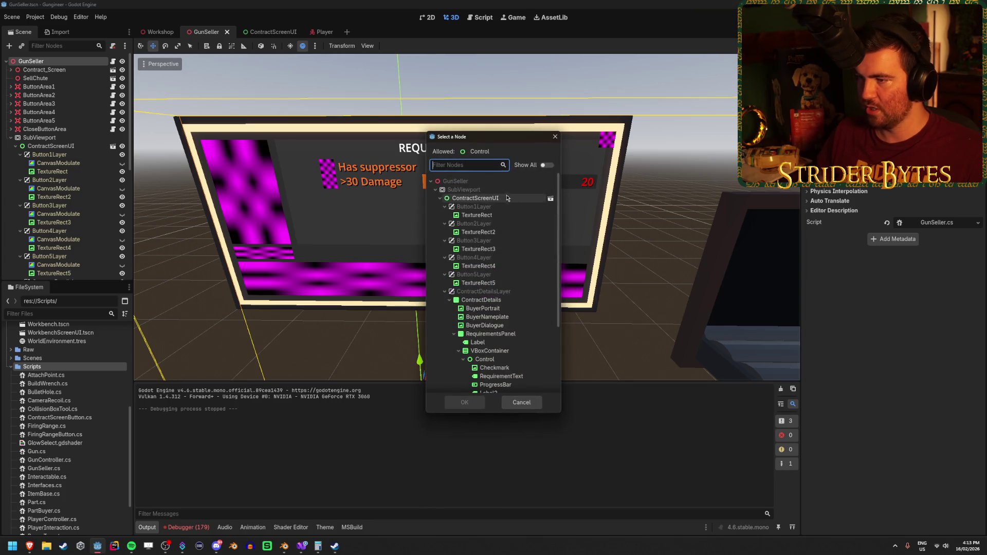
pyautogui.click(480, 300)
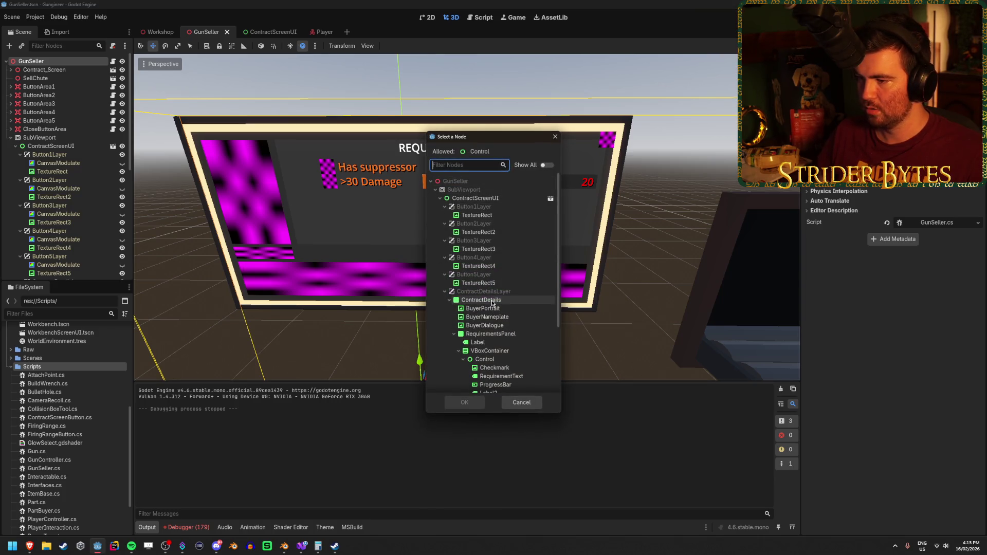
pyautogui.click(464, 403)
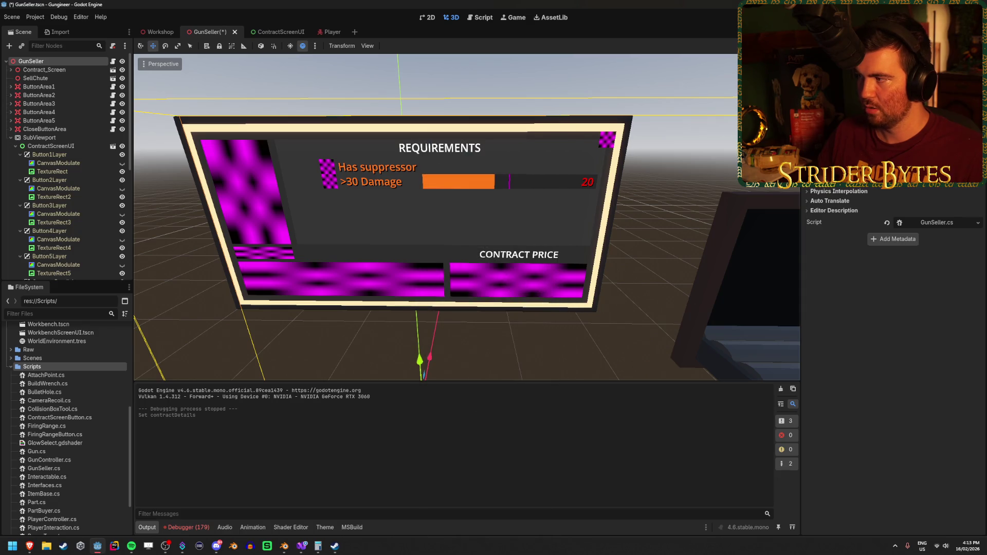
# Inspect the close button nodes, then pick a canvas layer for CloseButtonArea.
pyautogui.scroll(-5, 72, 216)
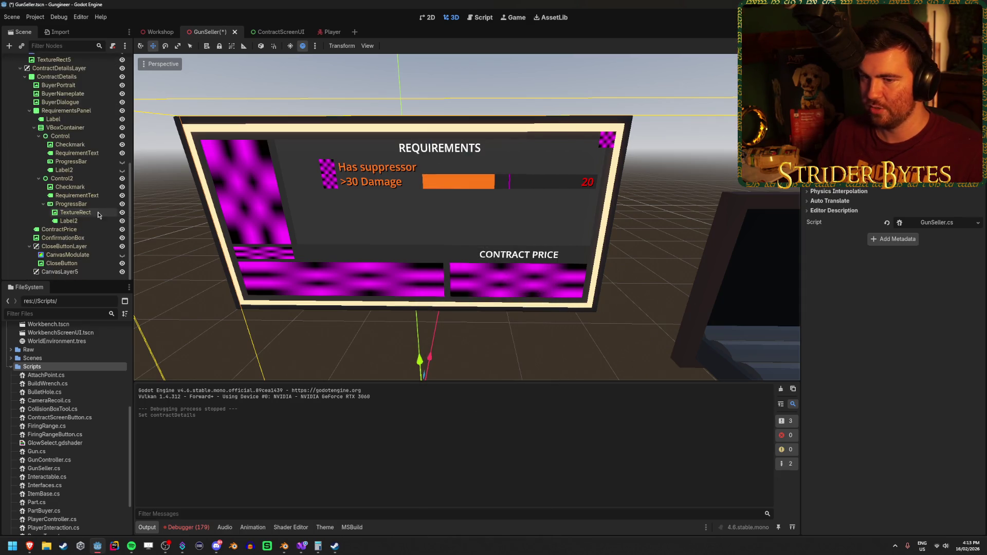
pyautogui.click(78, 263)
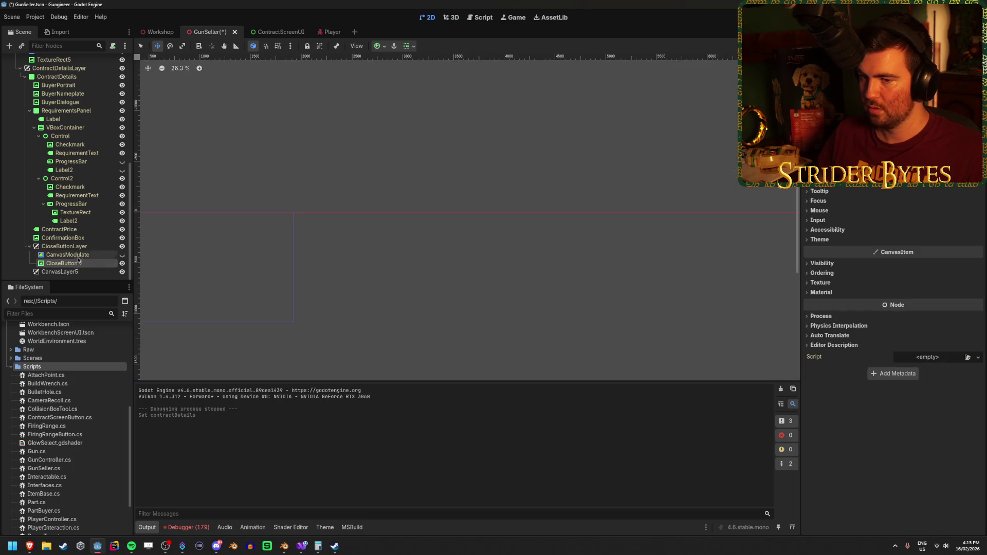
pyautogui.click(79, 254)
pyautogui.click(83, 248)
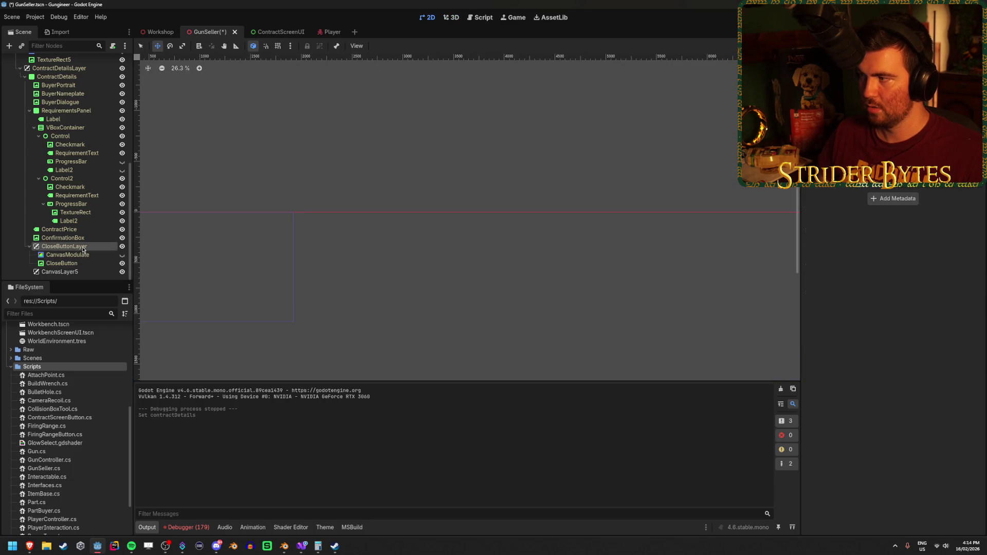
pyautogui.click(76, 262)
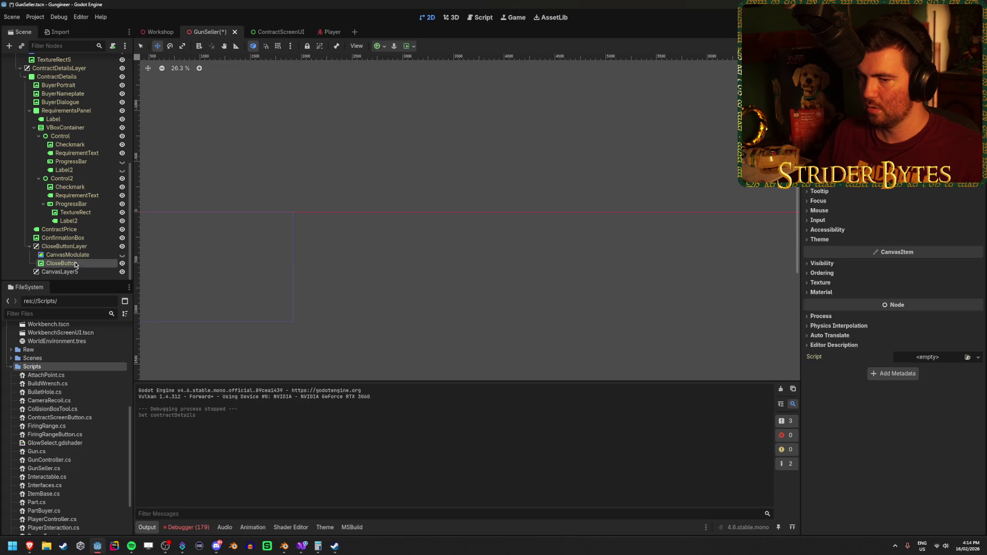
pyautogui.scroll(5, 75, 251)
pyautogui.click(52, 129)
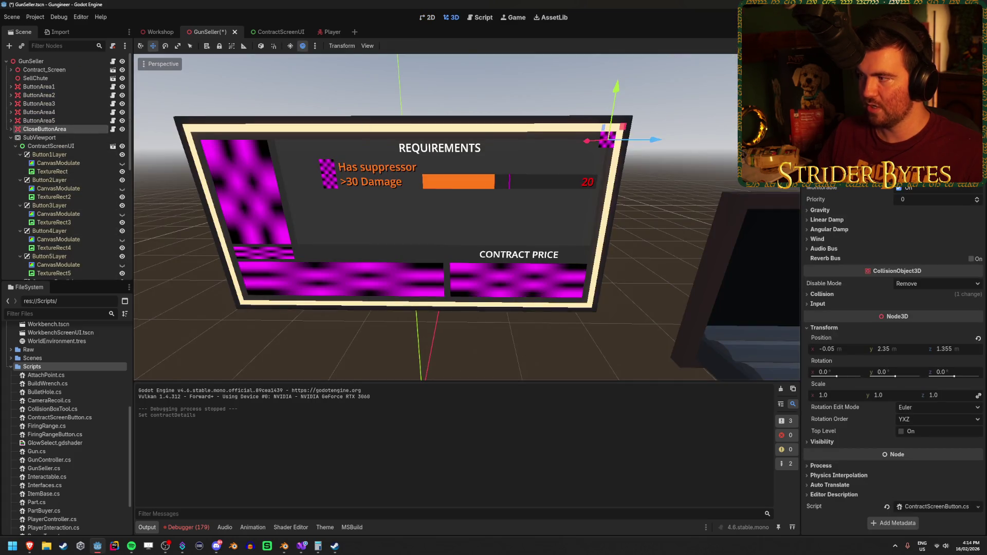
pyautogui.click(925, 170)
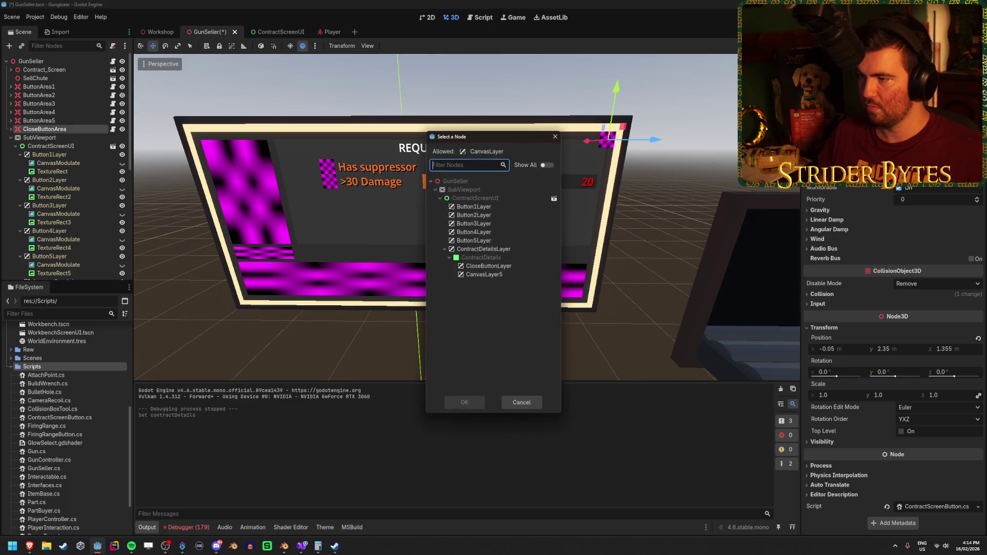
# Set CloseButtonArea's canvas to CloseButtonLayer, then expand ContractDetailsLayer and RequirementsPanel in ContractScreenUI.
pyautogui.click(488, 266)
pyautogui.click(467, 403)
pyautogui.click(264, 33)
pyautogui.click(72, 138)
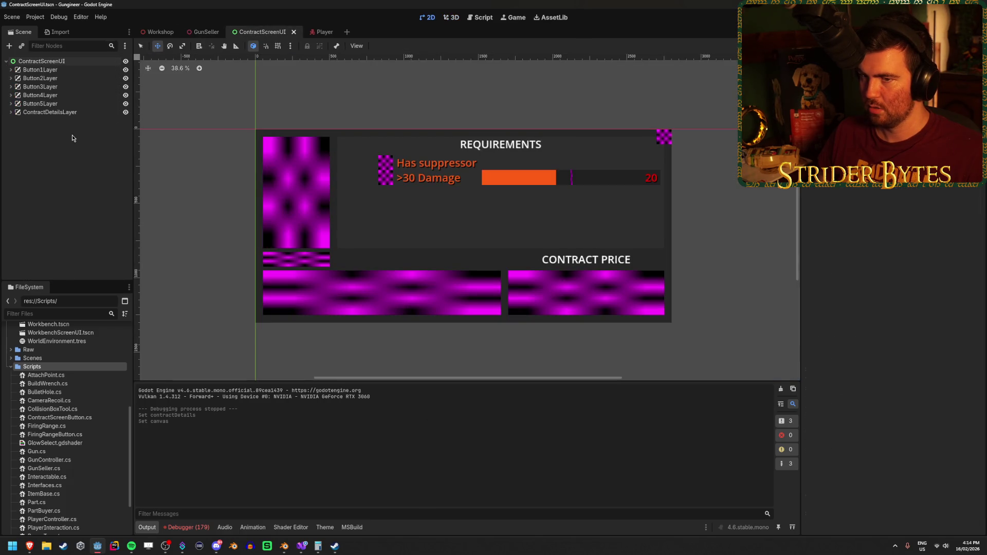
pyautogui.click(11, 112)
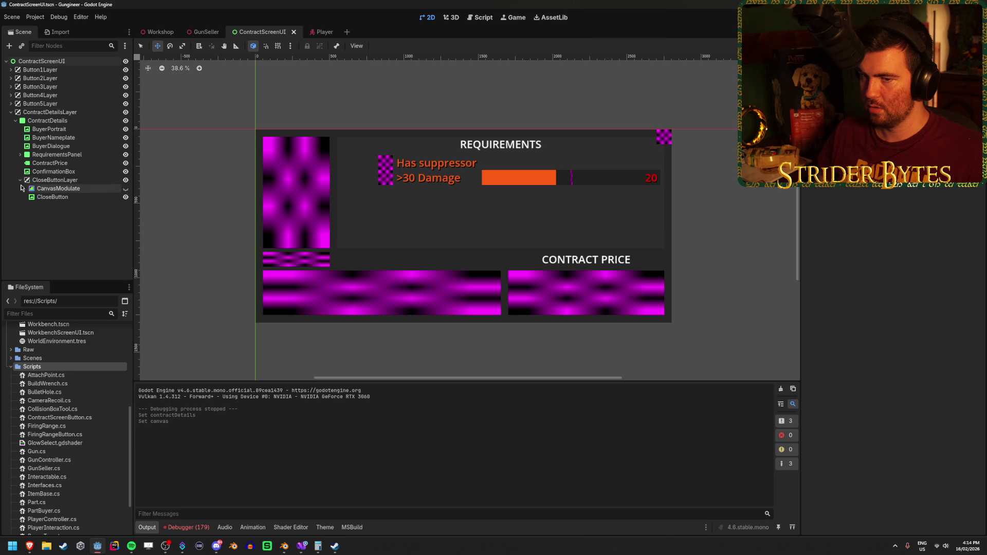
pyautogui.click(20, 155)
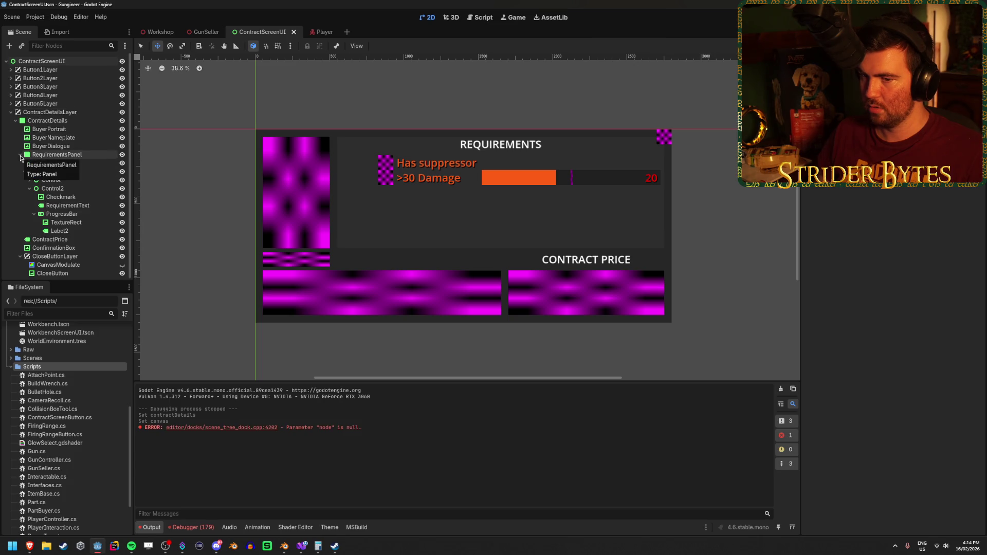
# Delete the stray CanvasLayer5 node from the GunSeller scene.
pyautogui.hotkey('ctrl', 'shift', 'Tab')
pyautogui.scroll(-5, 86, 158)
pyautogui.click(102, 272)
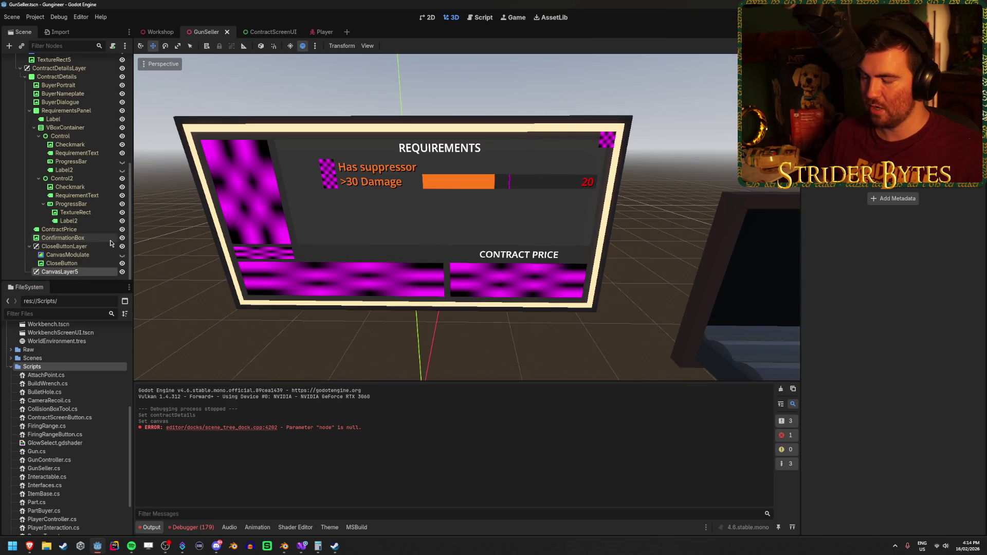
pyautogui.press('Delete')
pyautogui.press('Return')
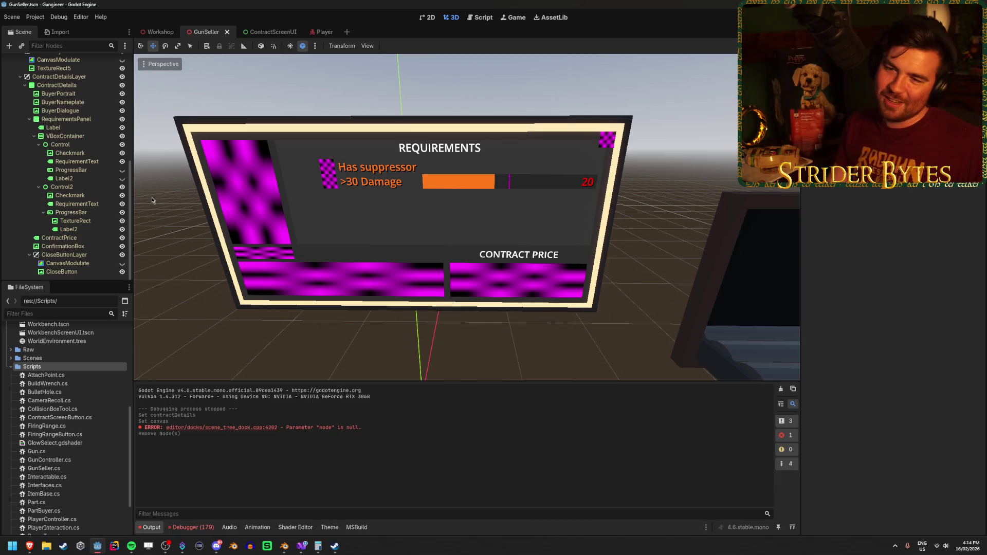
pyautogui.click(160, 32)
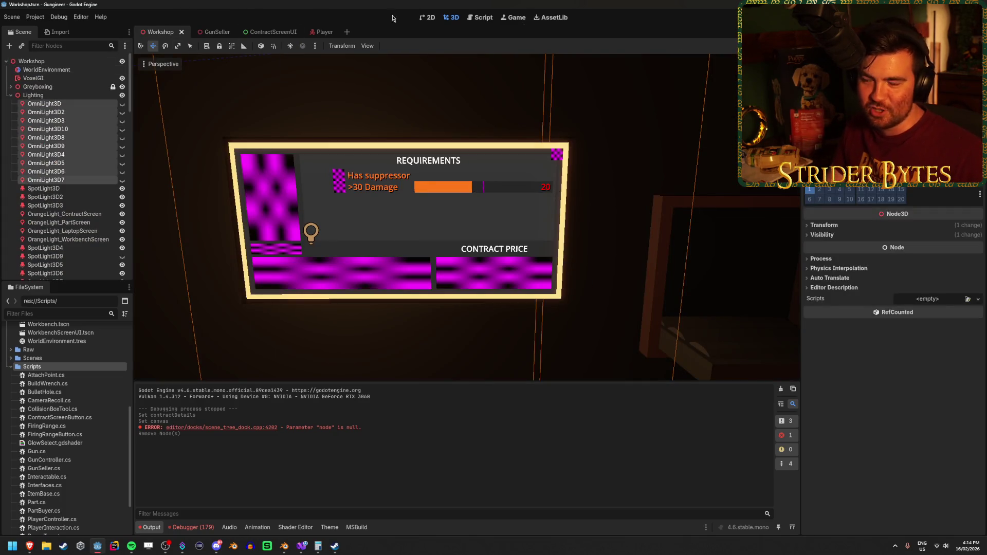
# Hide the ContractDetails panel and test-run from GunSeller, showing only the five button squares.
pyautogui.click(263, 30)
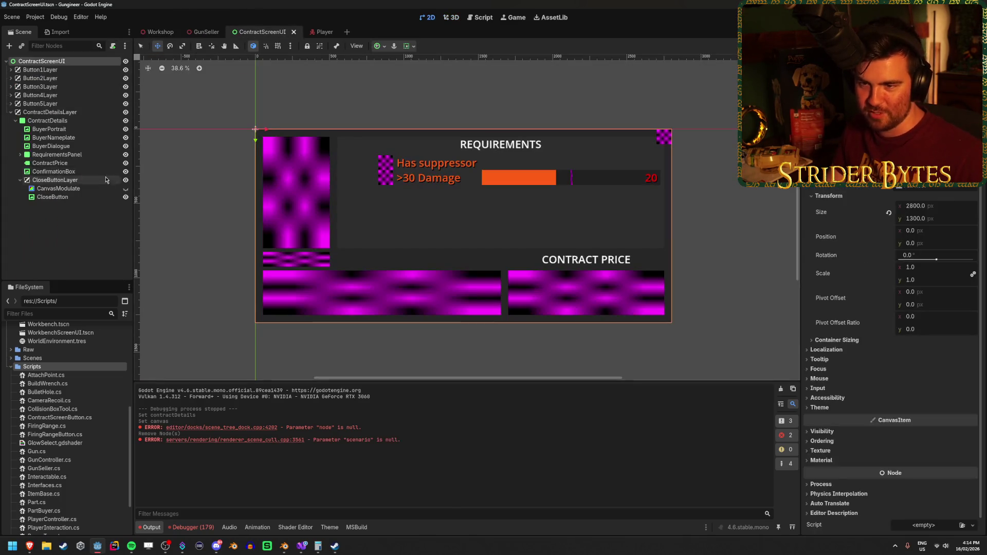
pyautogui.click(125, 120)
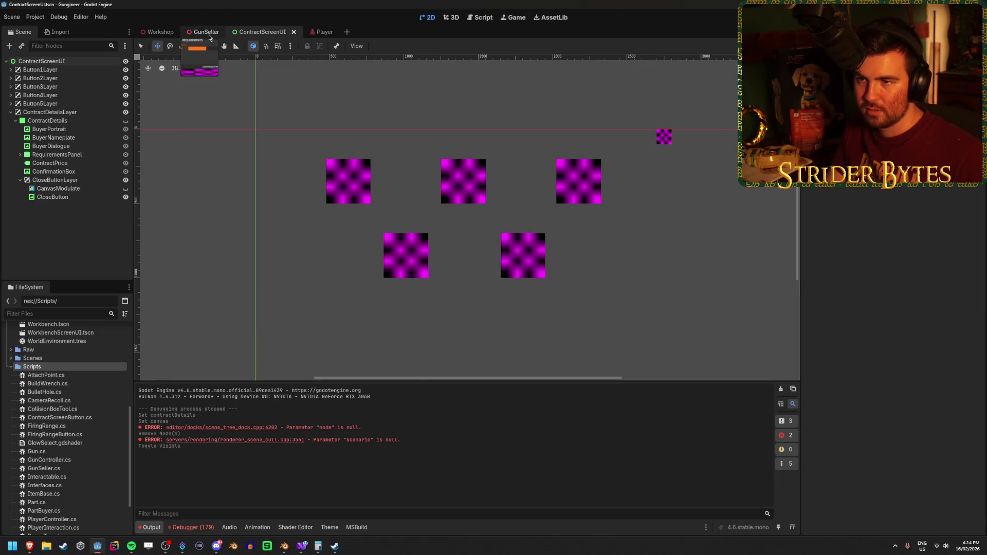
pyautogui.click(206, 32)
pyautogui.press('F5')
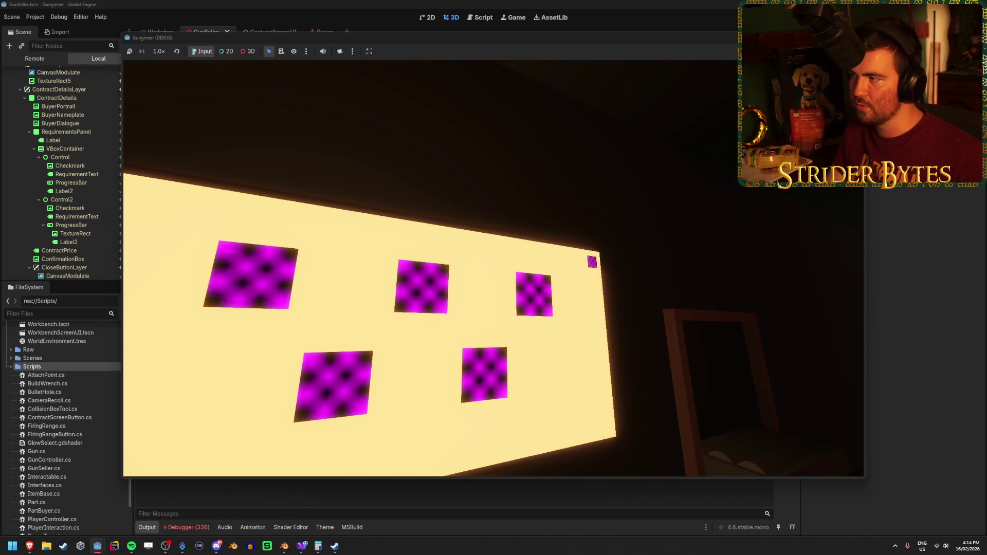
pyautogui.press('F8')
pyautogui.scroll(3, 74, 210)
pyautogui.click(73, 156)
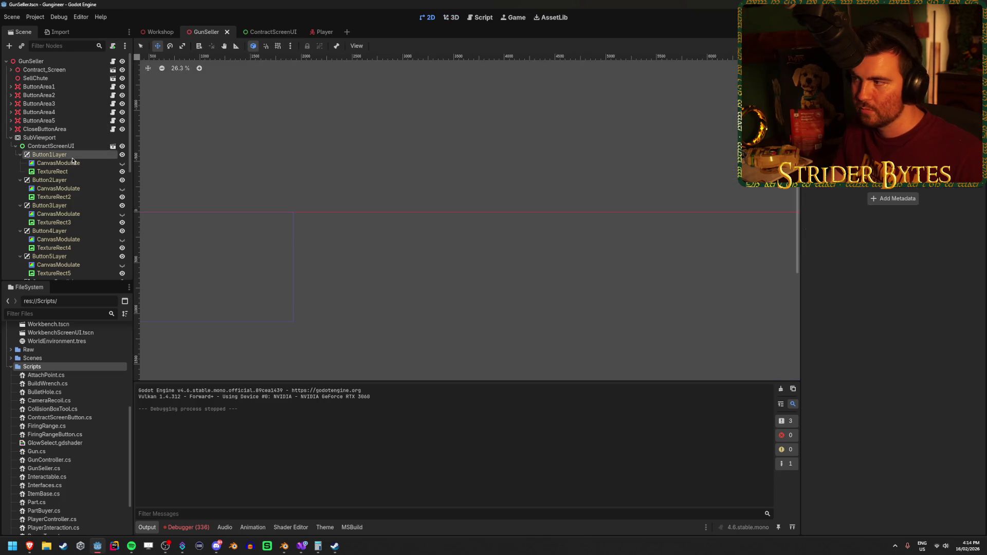
# Link ButtonArea1 and ButtonArea2 to Button1Layer and Button2Layer.
pyautogui.click(72, 120)
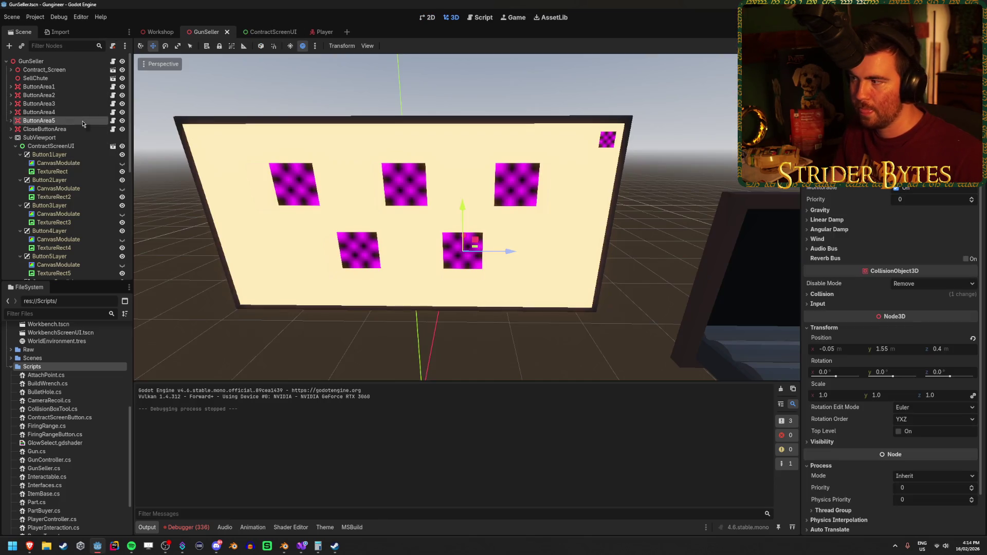
pyautogui.click(72, 86)
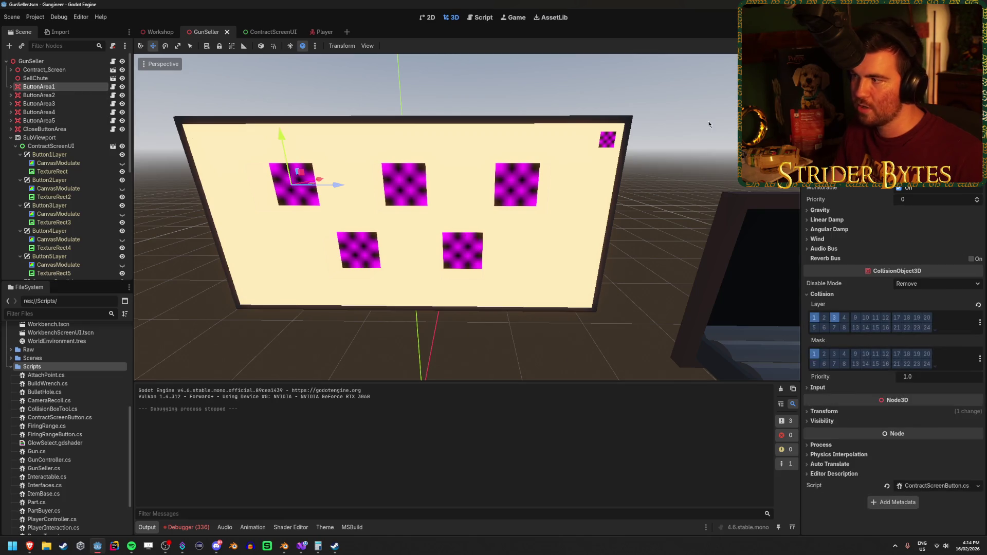
pyautogui.click(926, 129)
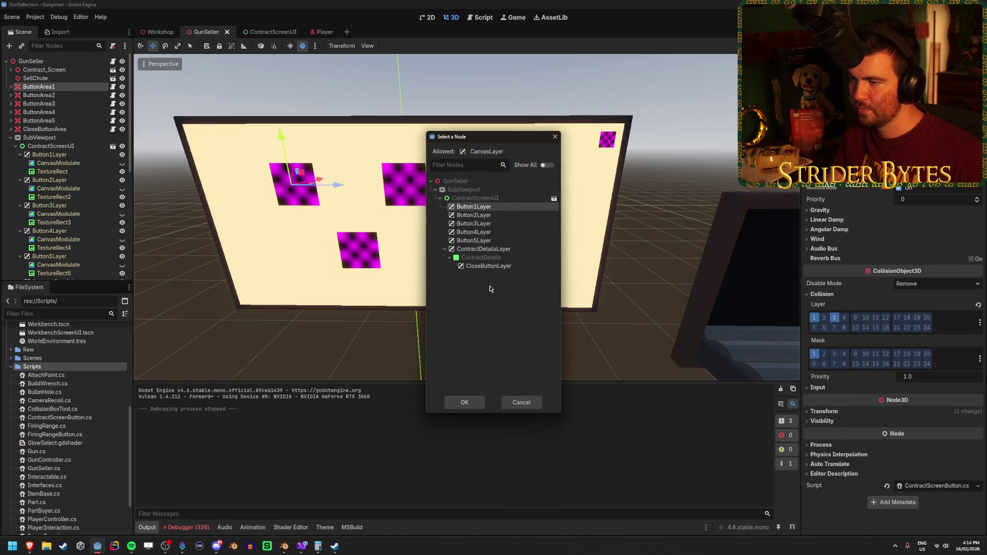
pyautogui.click(464, 402)
pyautogui.click(403, 185)
pyautogui.click(926, 128)
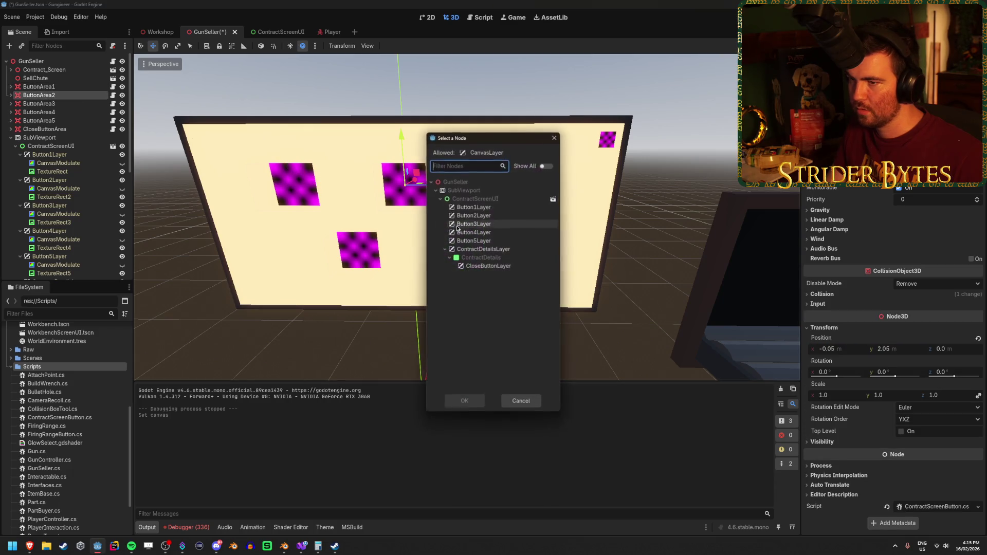
pyautogui.click(481, 215)
pyautogui.click(468, 405)
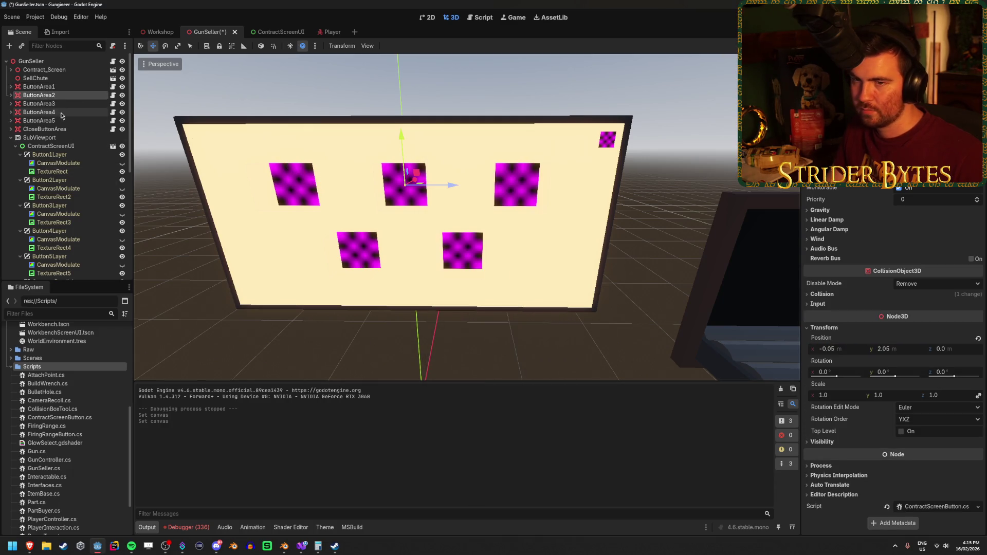
# Link ButtonArea3–5 to Button3Layer–Button5Layer and save the GunSeller scene.
pyautogui.click(66, 105)
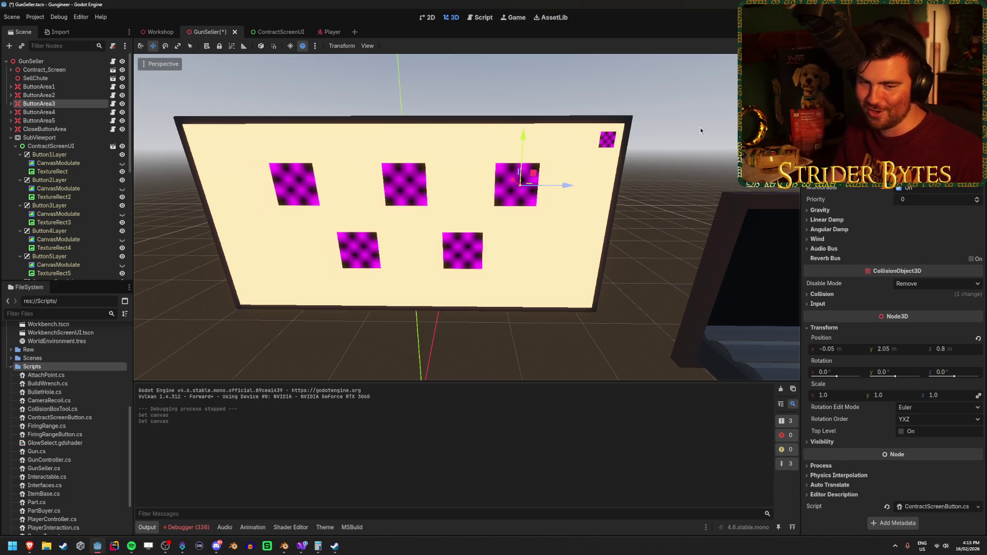
pyautogui.click(926, 129)
pyautogui.click(474, 224)
pyautogui.click(476, 407)
pyautogui.click(39, 112)
pyautogui.click(926, 129)
pyautogui.click(474, 231)
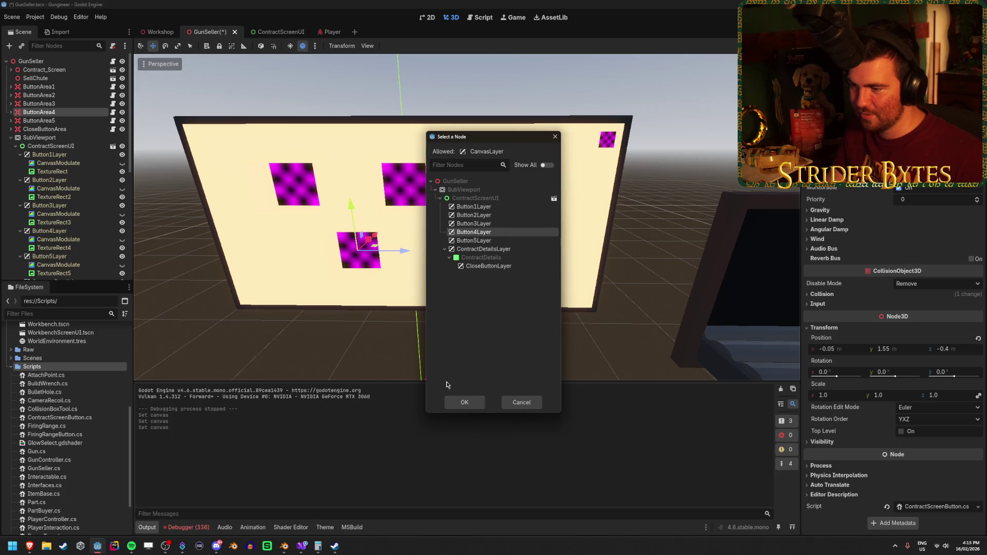
pyautogui.click(464, 402)
pyautogui.click(77, 121)
pyautogui.click(926, 129)
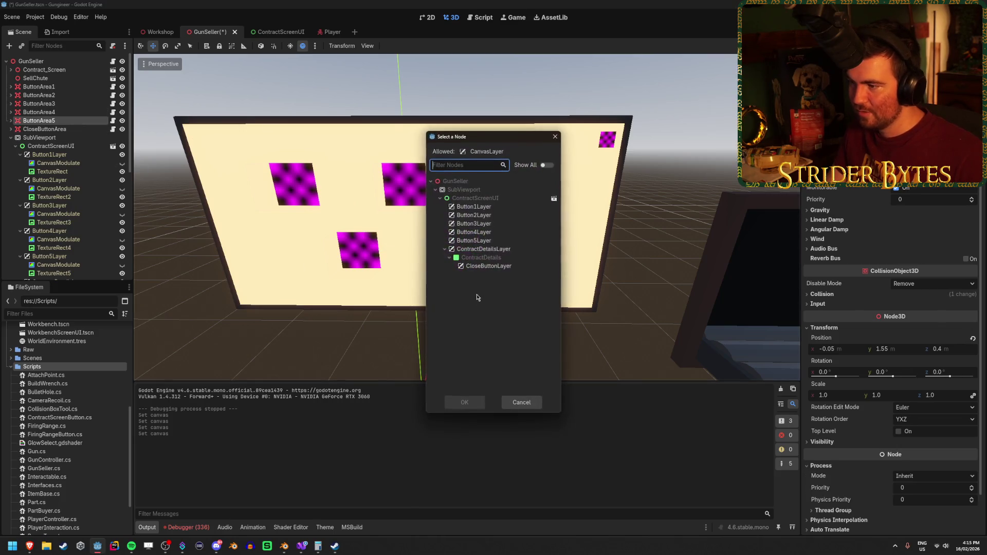
pyautogui.click(473, 240)
pyautogui.click(464, 406)
pyautogui.hotkey('ctrl', 's')
pyautogui.scroll(-5, 71, 145)
# Toggle ContractDetails and CloseButton visibility, leaving the details panel hidden and the close button shown.
pyautogui.scroll(5, 115, 197)
pyautogui.click(122, 195)
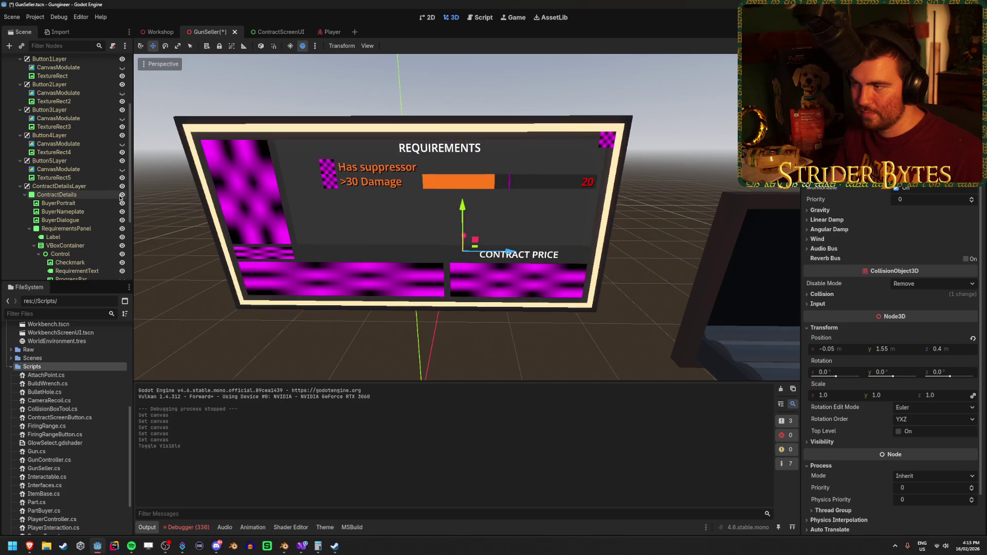
pyautogui.click(122, 195)
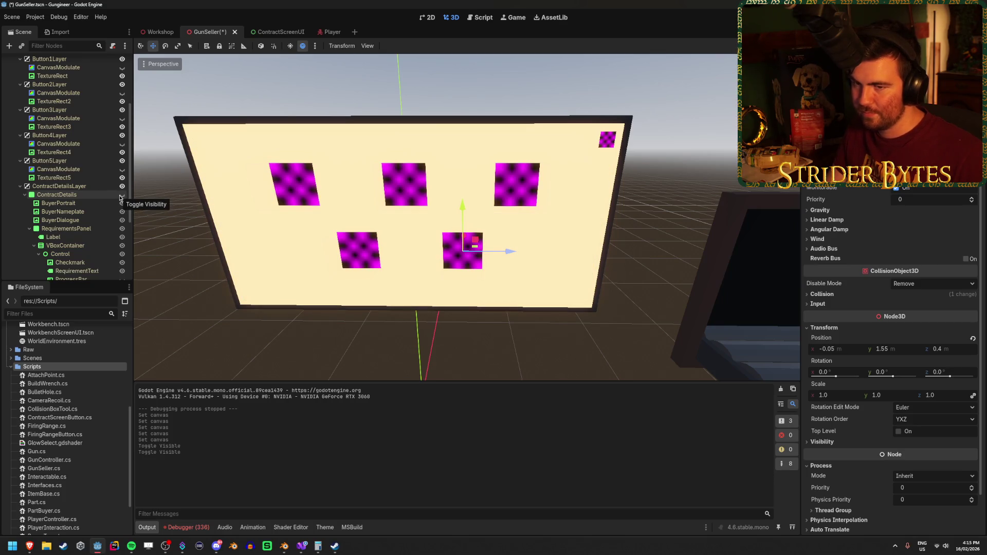
pyautogui.scroll(-5, 72, 198)
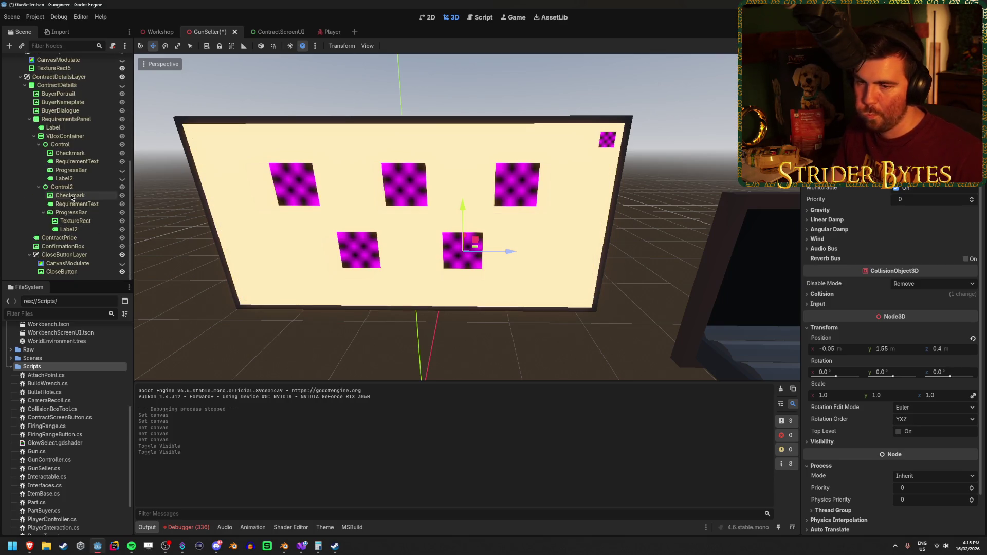
pyautogui.click(121, 271)
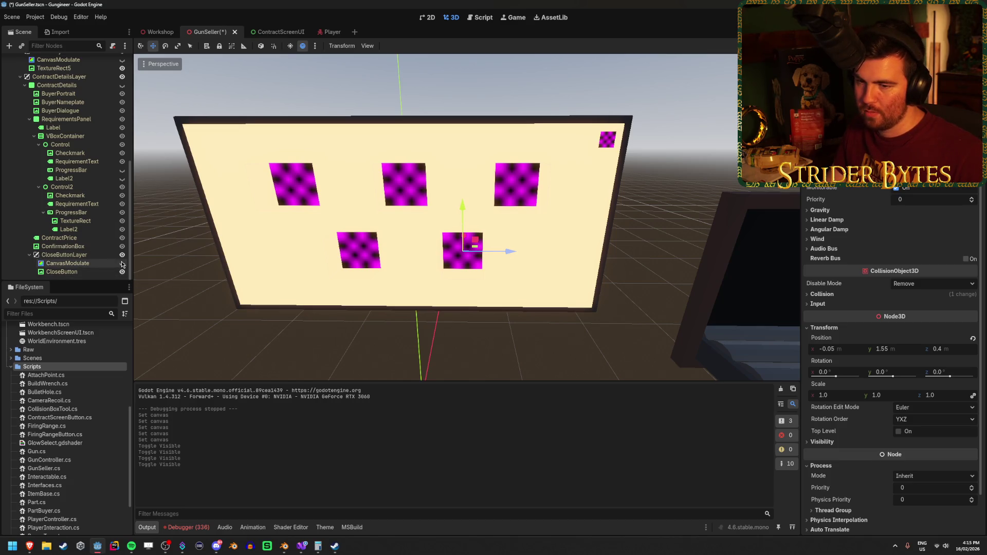
pyautogui.click(122, 255)
pyautogui.click(122, 255)
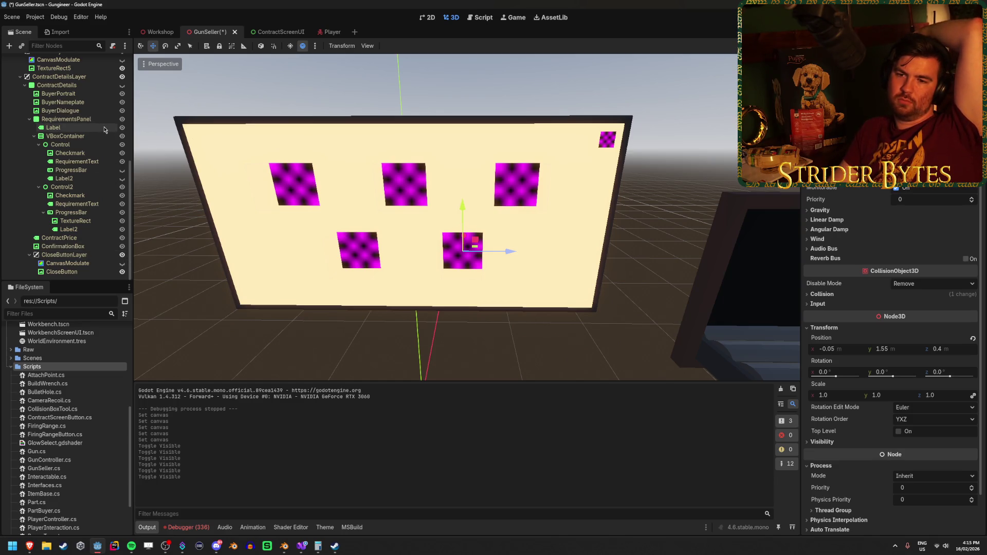
pyautogui.click(63, 254)
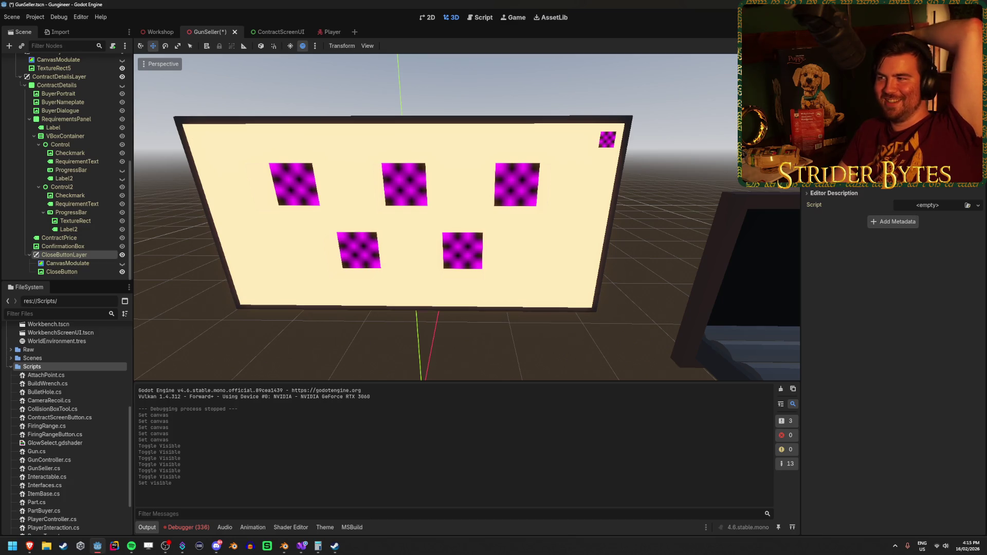
pyautogui.scroll(-1, 895, 216)
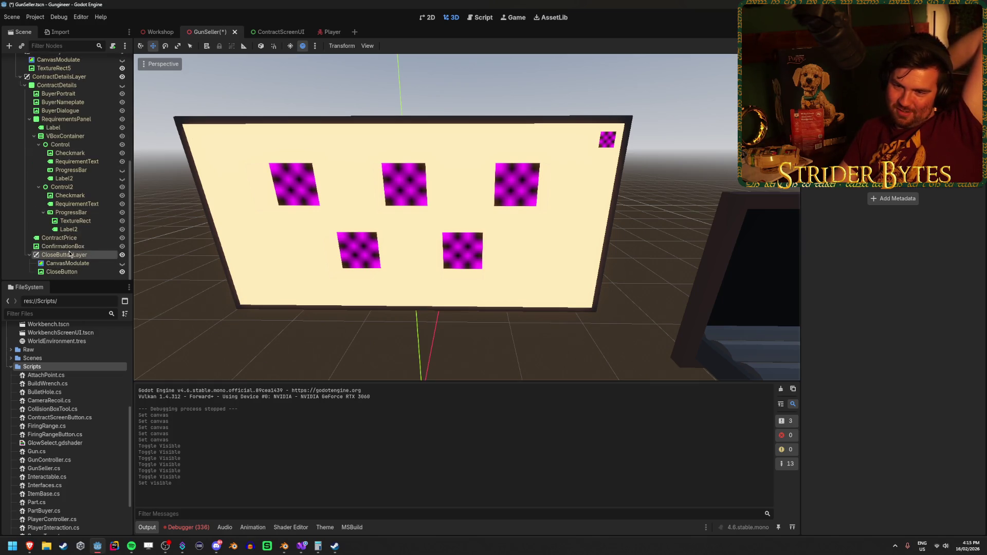
pyautogui.click(29, 255)
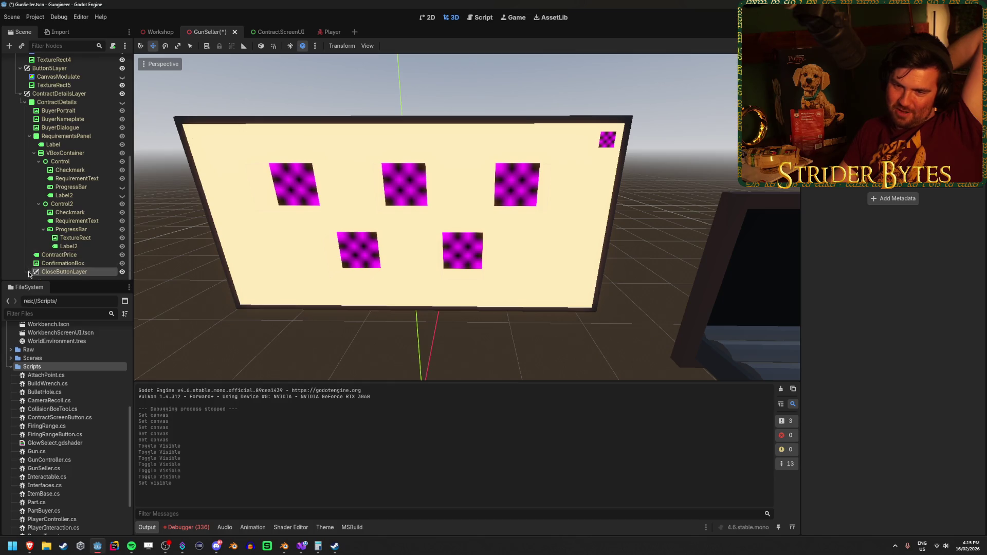
# Clear the Output log and save the GunSeller scene.
pyautogui.scroll(-1, 75, 252)
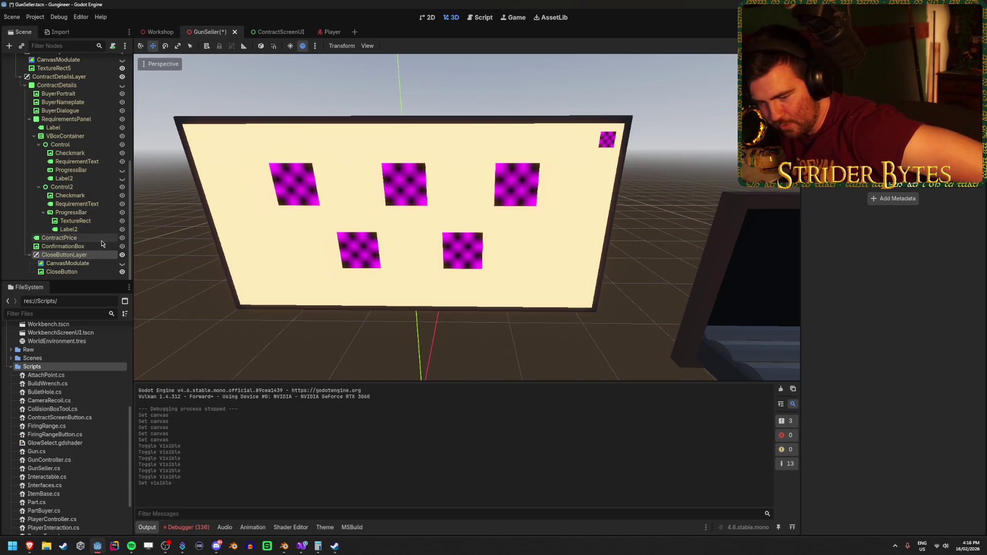
pyautogui.click(781, 390)
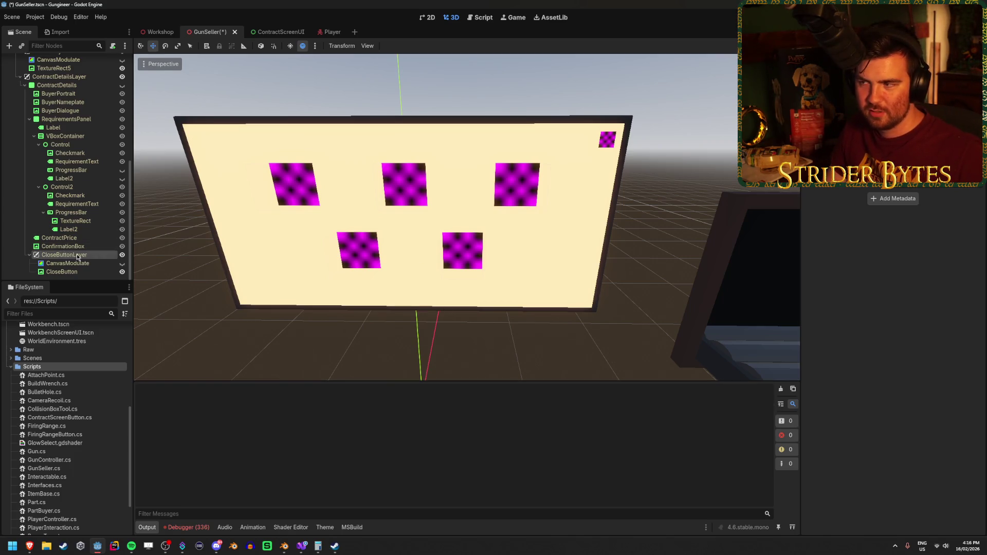
pyautogui.hotkey('ctrl', 's')
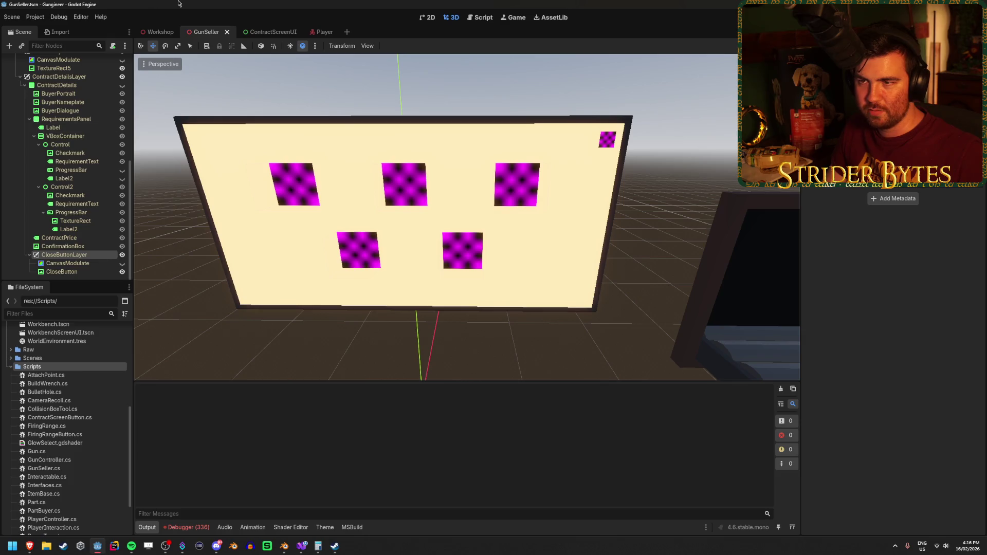
pyautogui.click(273, 32)
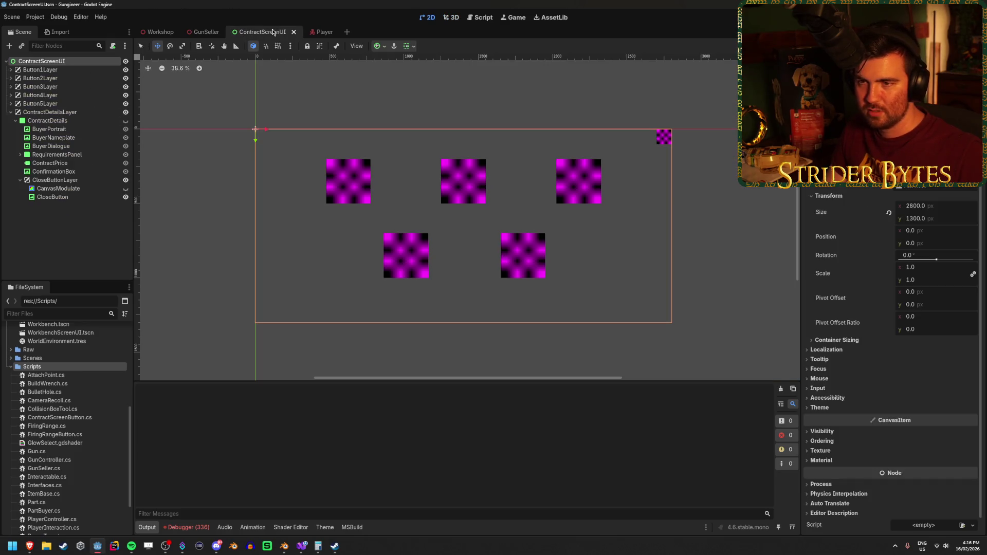
pyautogui.click(204, 32)
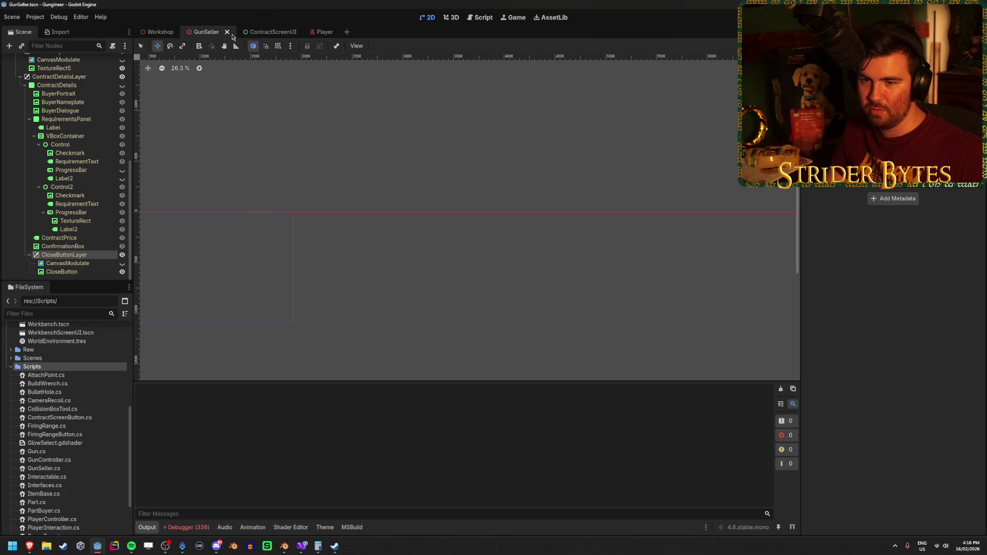
# Show ContractDetails, revert a trial 1.04 scale back to 1.0, and save ContractScreenUI.
pyautogui.click(258, 33)
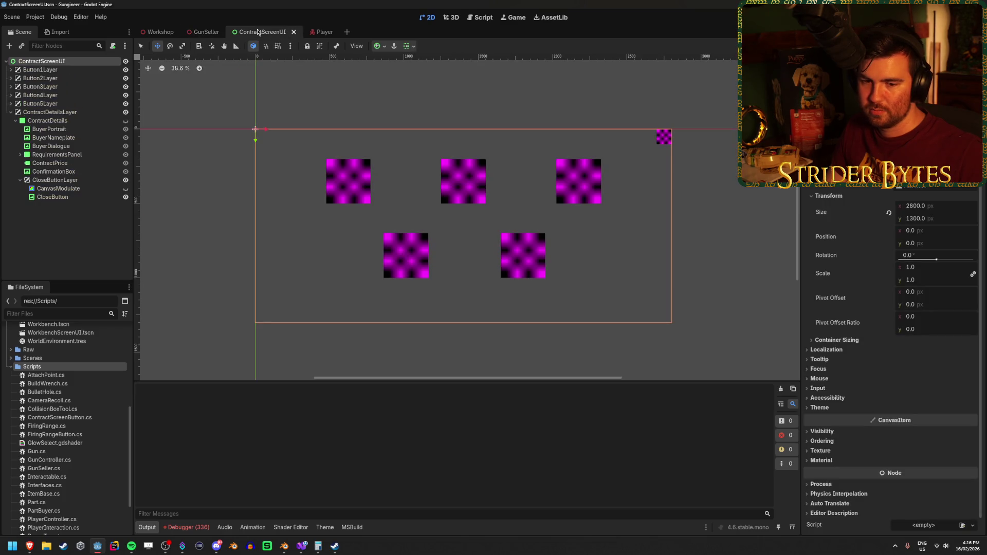
pyautogui.click(48, 120)
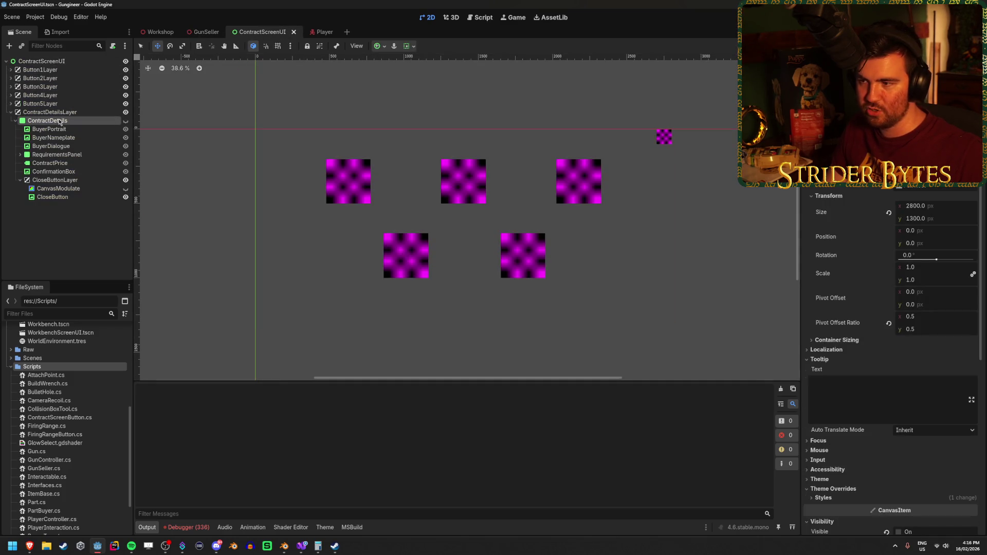
pyautogui.click(125, 121)
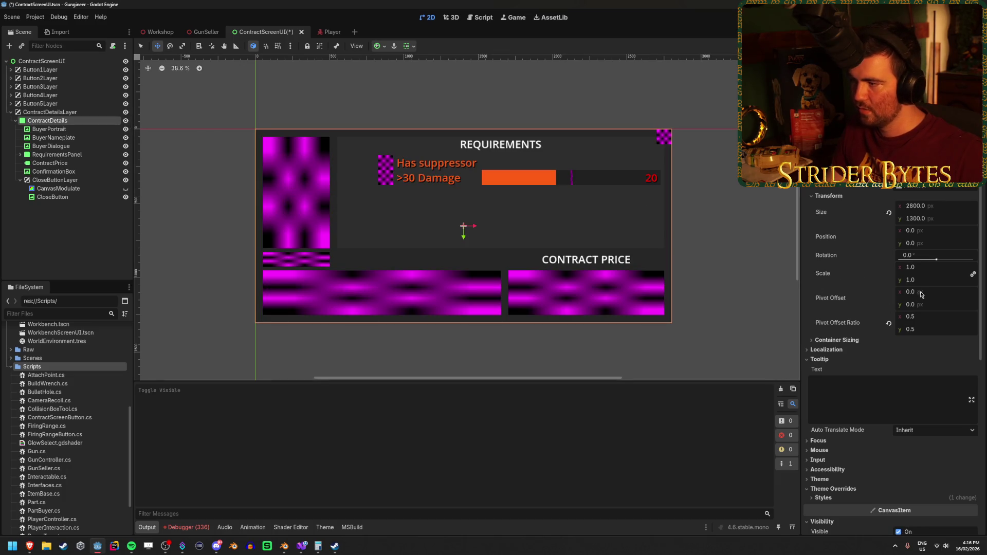
pyautogui.moveTo(913, 272); pyautogui.dragTo(920, 272)
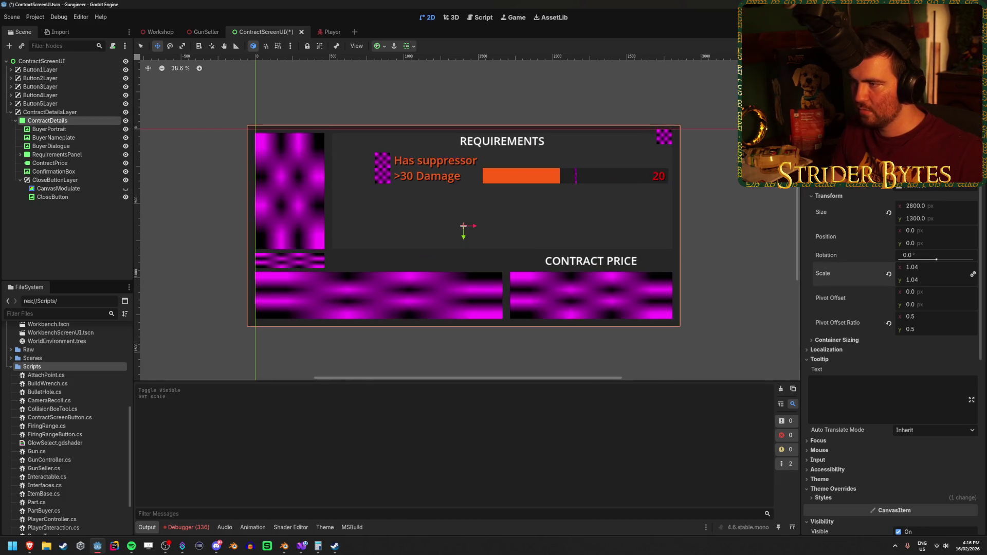
pyautogui.hotkey('ctrl', 'z')
pyautogui.click(98, 224)
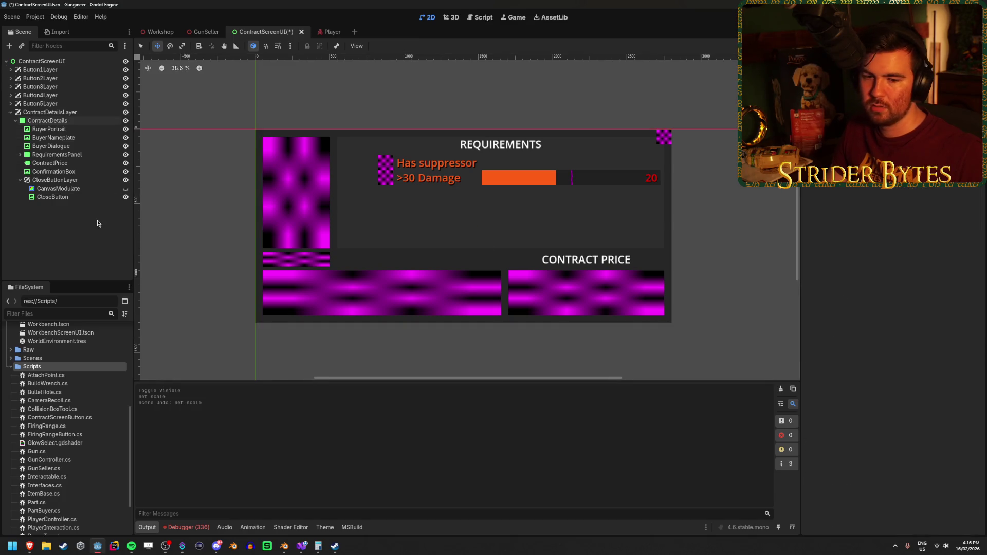
pyautogui.hotkey('ctrl', 's')
# Inspect the CloseButtonLayer and CloseButton nodes in the Scene tree.
pyautogui.click(52, 180)
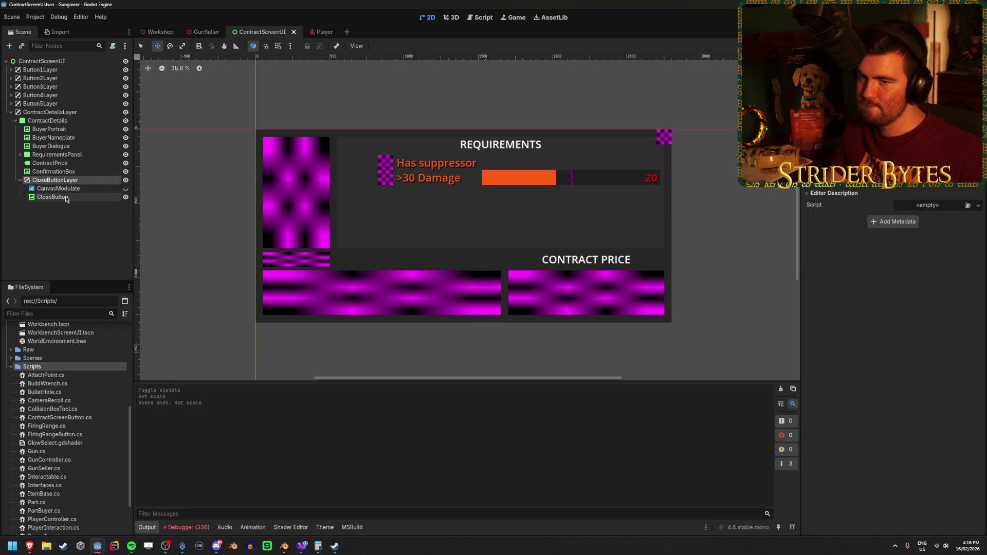
pyautogui.click(64, 198)
pyautogui.click(78, 188)
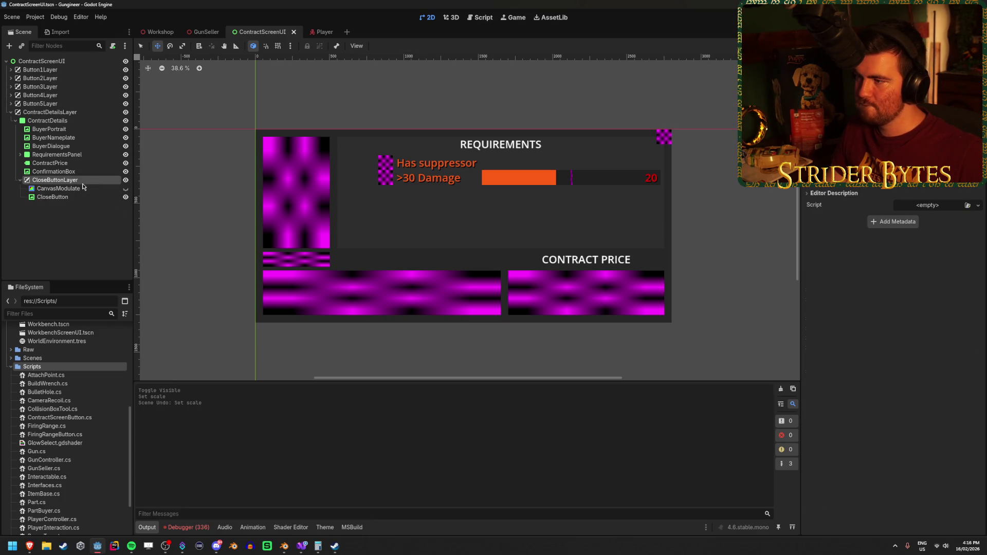
pyautogui.click(84, 198)
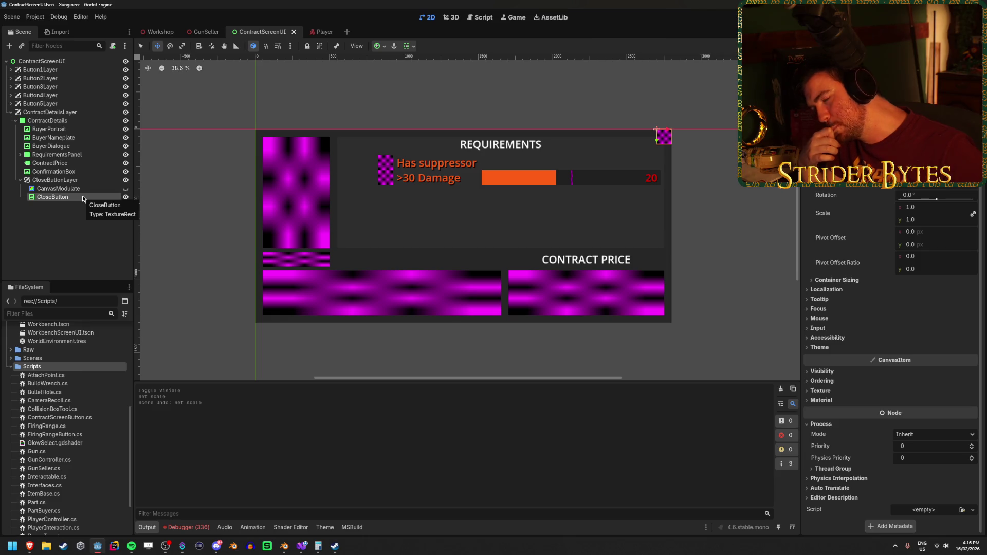
pyautogui.click(90, 244)
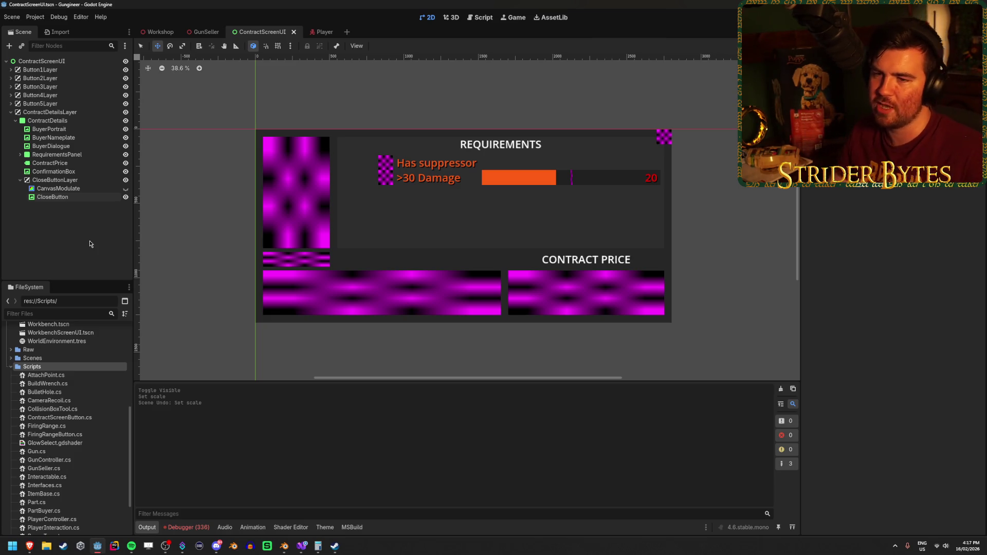
# Select and deselect CloseButton, briefly checking the GunSeller scene tab.
pyautogui.click(78, 197)
pyautogui.click(80, 180)
pyautogui.click(79, 197)
pyautogui.click(113, 213)
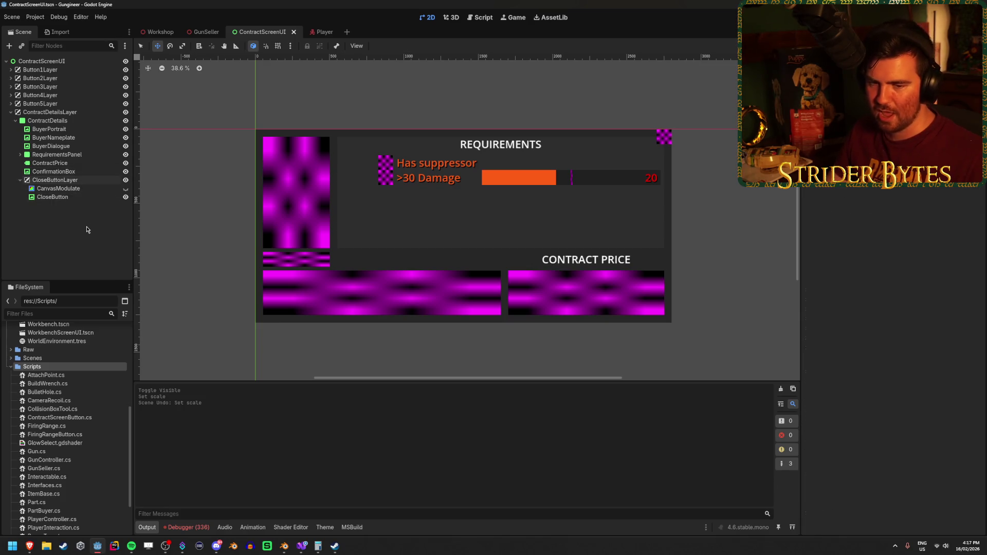
pyautogui.click(205, 32)
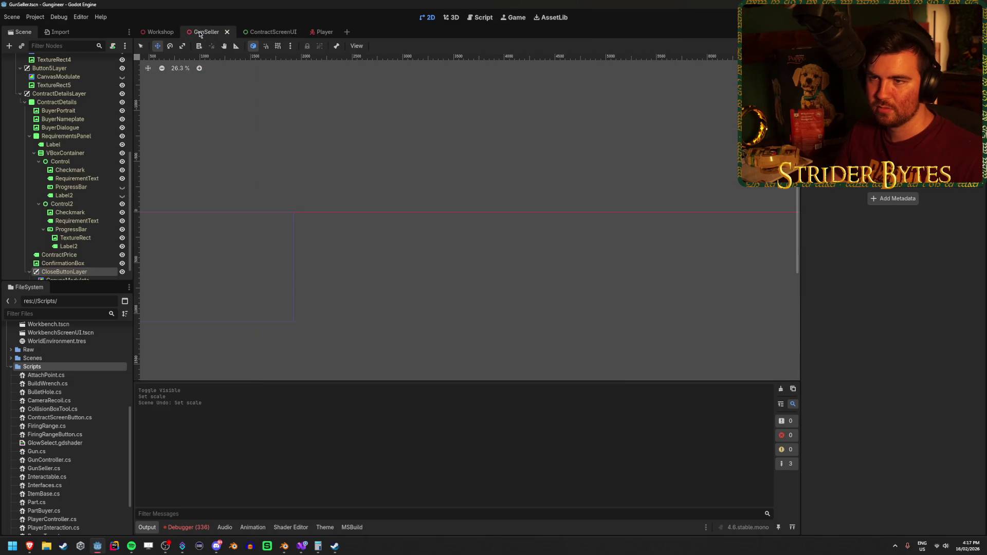
pyautogui.click(263, 32)
pyautogui.click(66, 216)
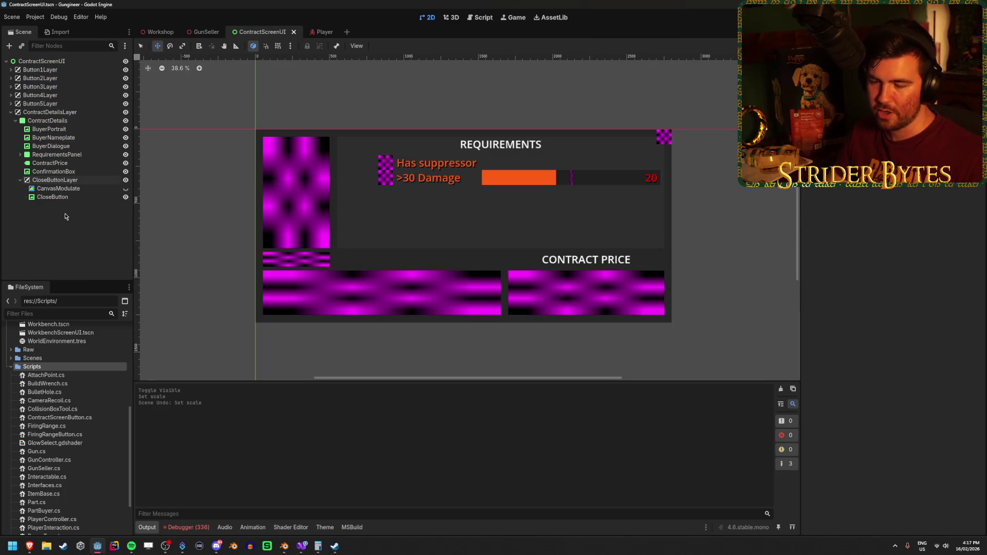
# Clear the Output log and select the CloseButtonLayer node.
pyautogui.click(780, 389)
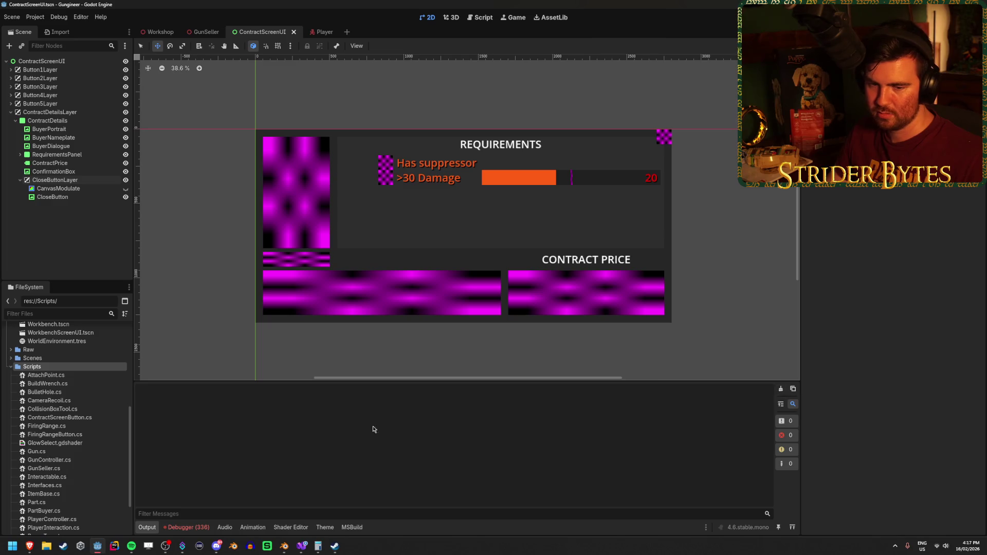
pyautogui.click(50, 163)
pyautogui.keyDown('ctrl'); pyautogui.click(55, 180); pyautogui.keyUp('ctrl')
pyautogui.click(85, 244)
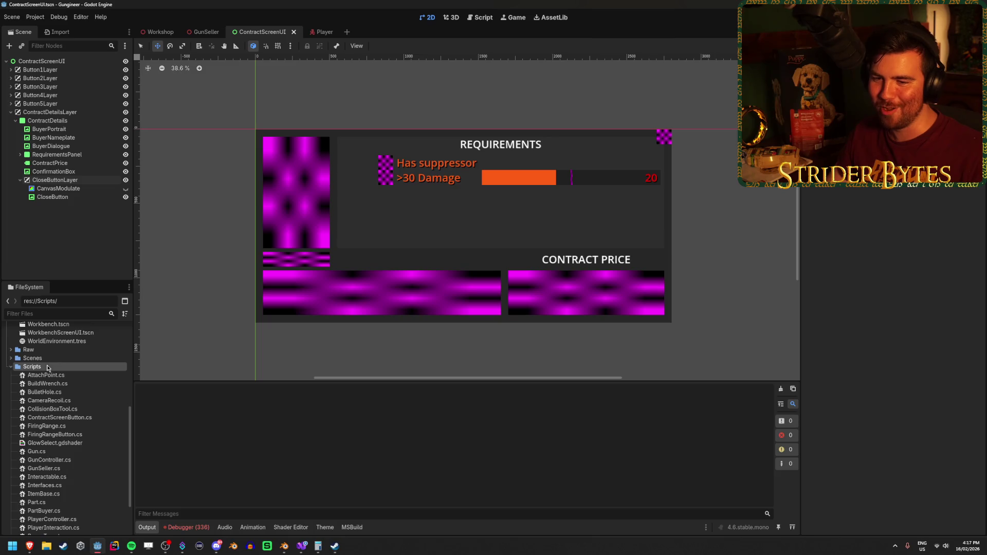
pyautogui.scroll(3, 48, 369)
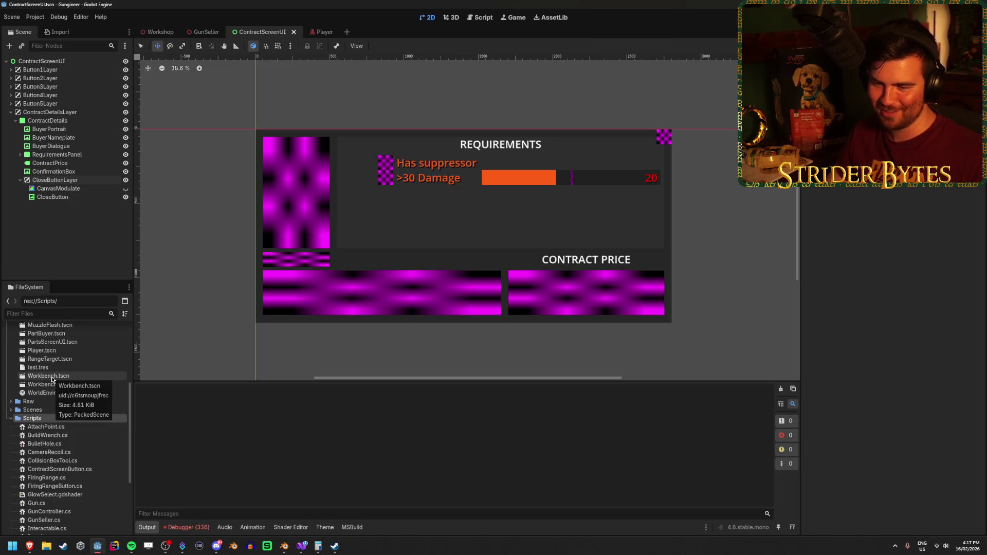
pyautogui.scroll(8, 52, 379)
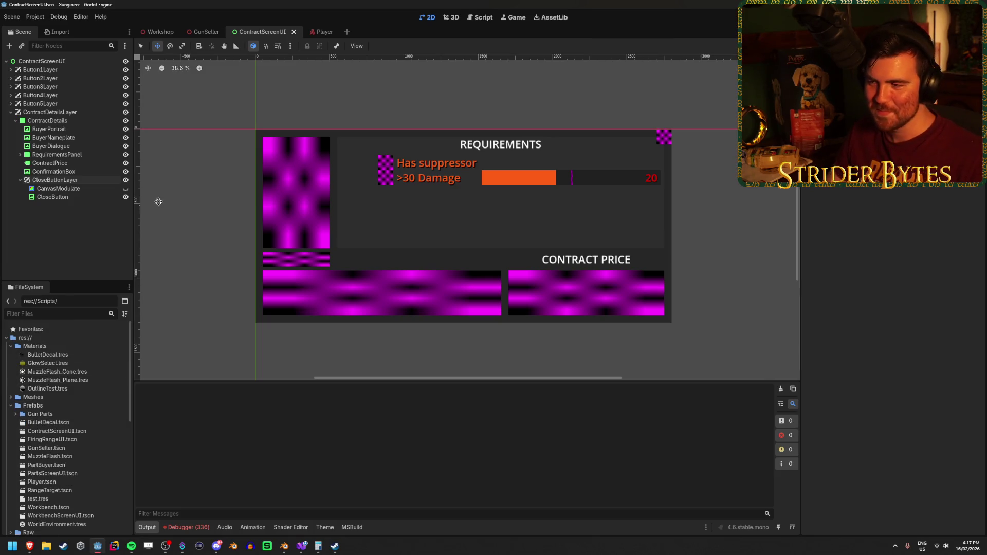
pyautogui.click(99, 182)
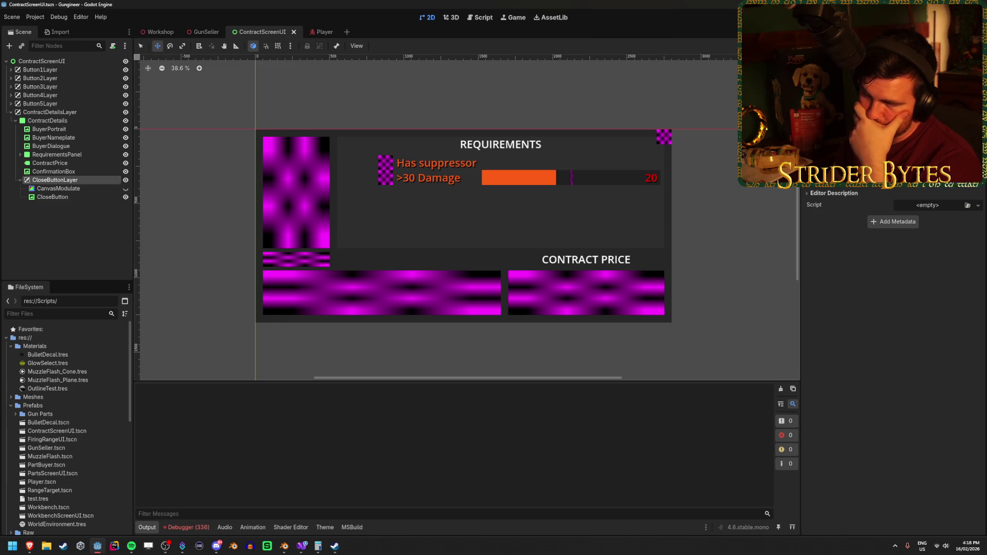
pyautogui.click(905, 140)
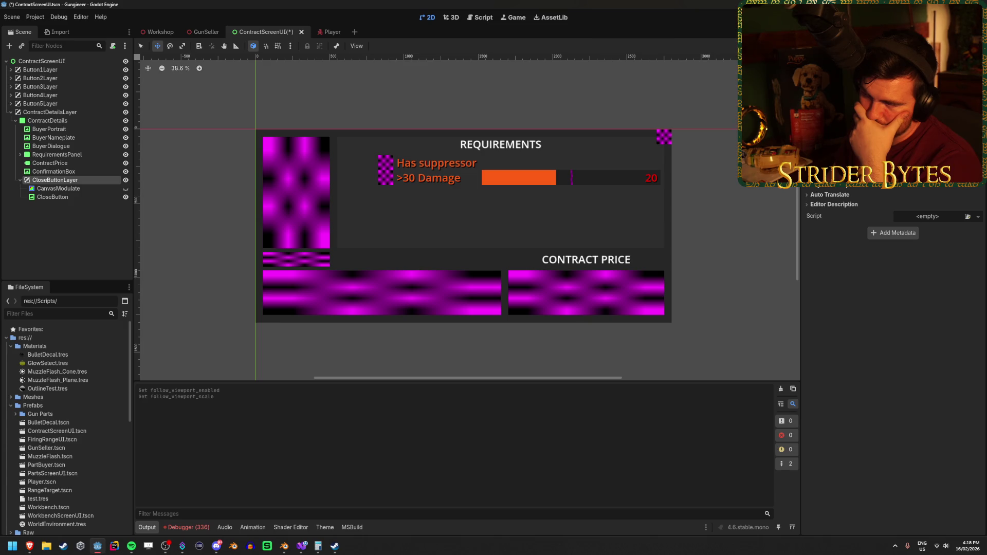
pyautogui.hotkey('ctrl', 'z')
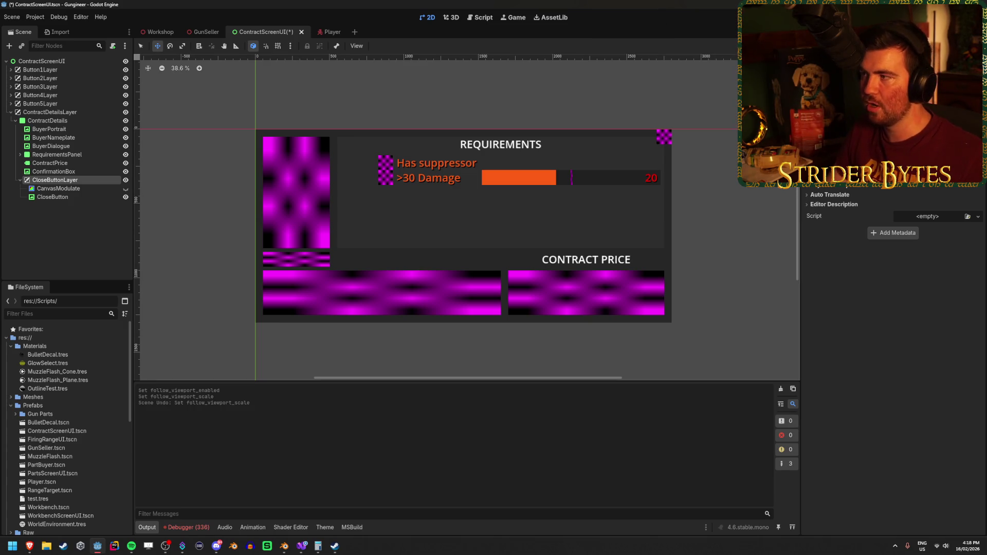
pyautogui.click(126, 121)
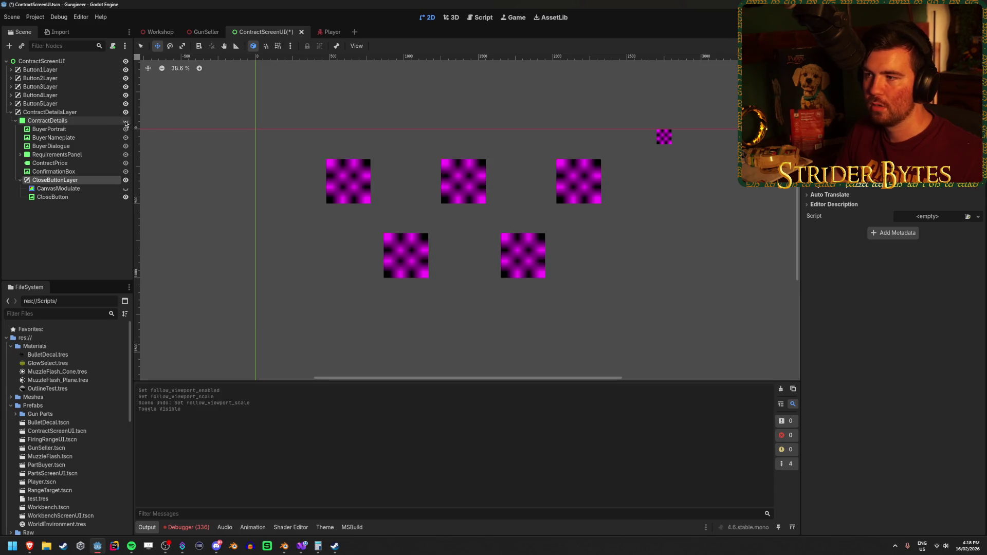
pyautogui.hotkey('ctrl', 's')
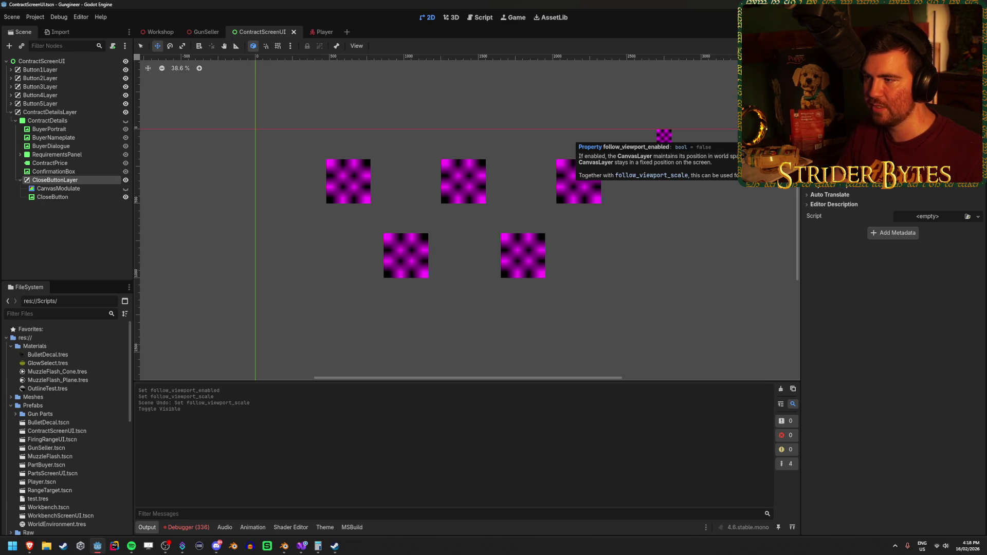
pyautogui.click(103, 121)
pyautogui.moveTo(907, 283); pyautogui.dragTo(848, 283)
pyautogui.hotkey('ctrl', 'z')
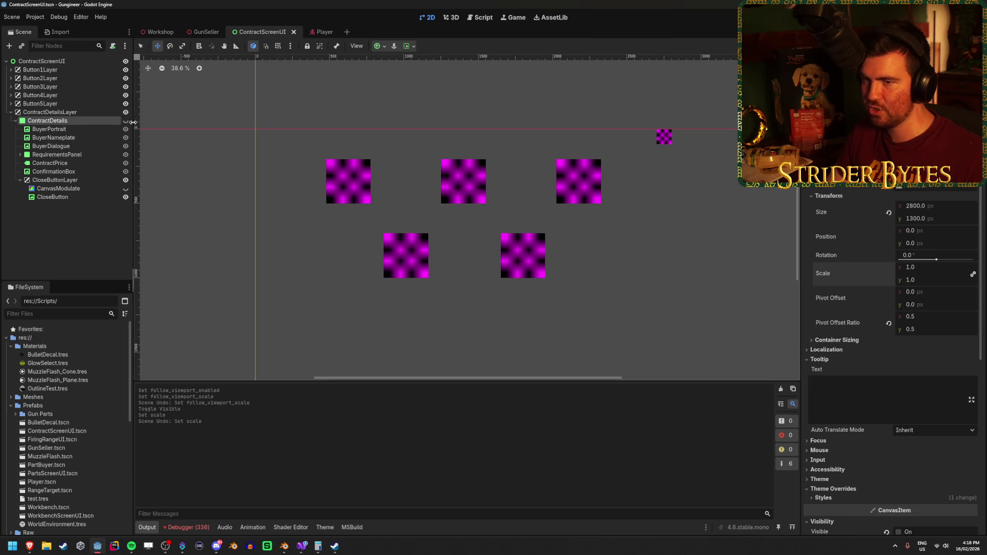
pyautogui.click(126, 120)
pyautogui.moveTo(918, 273)
pyautogui.mouseDown()
pyautogui.moveTo(874, 273)
pyautogui.moveTo(916, 273)
pyautogui.mouseUp()
pyautogui.hotkey('ctrl', 'z')
pyautogui.click(77, 179)
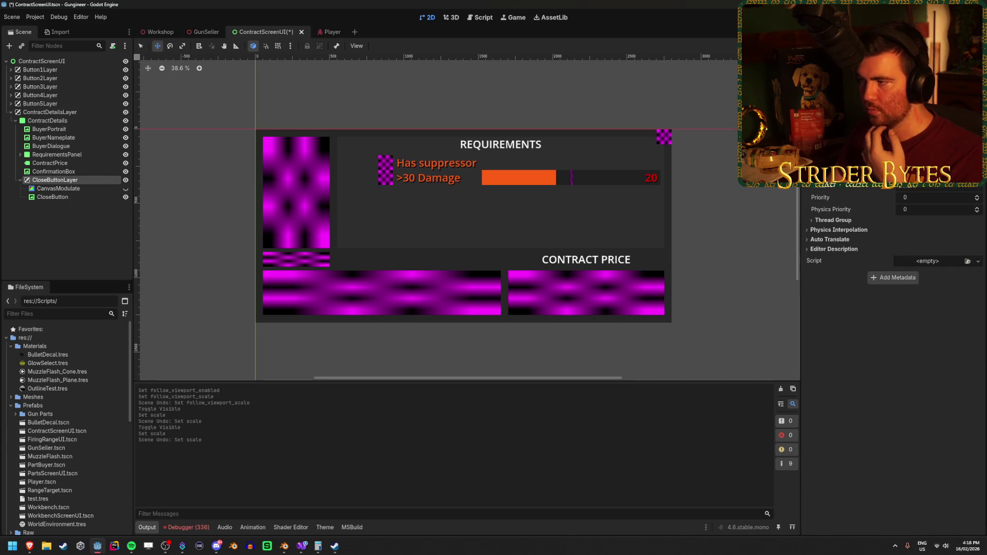
pyautogui.scroll(3, 893, 257)
pyautogui.press('Return')
pyautogui.hotkey('ctrl', 'z')
pyautogui.moveTo(920, 177)
pyautogui.mouseDown()
pyautogui.moveTo(932, 177)
pyautogui.moveTo(884, 190)
pyautogui.mouseUp()
pyautogui.hotkey('ctrl', 'z')
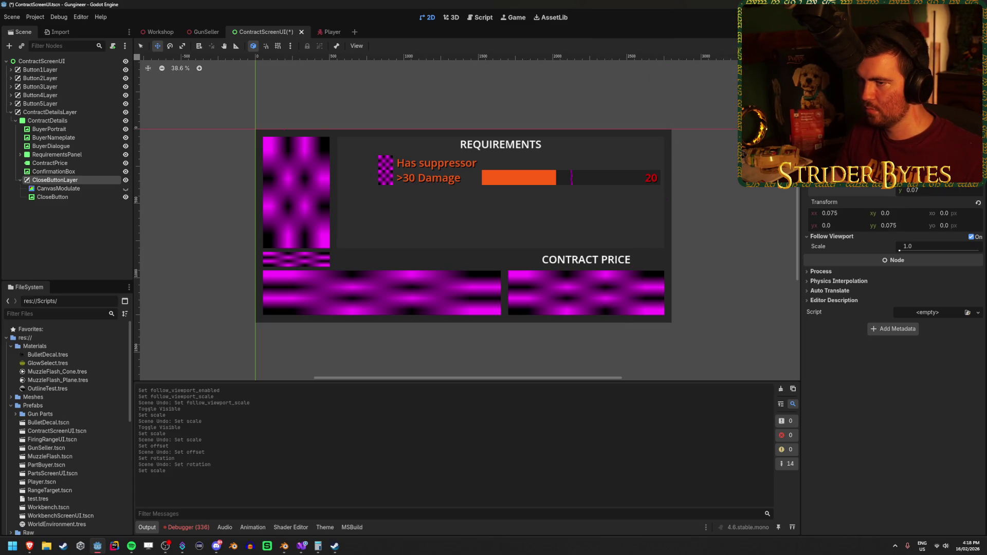
pyautogui.hotkey('ctrl', 'z')
pyautogui.hotkey('ctrl', 'z')
pyautogui.click(74, 228)
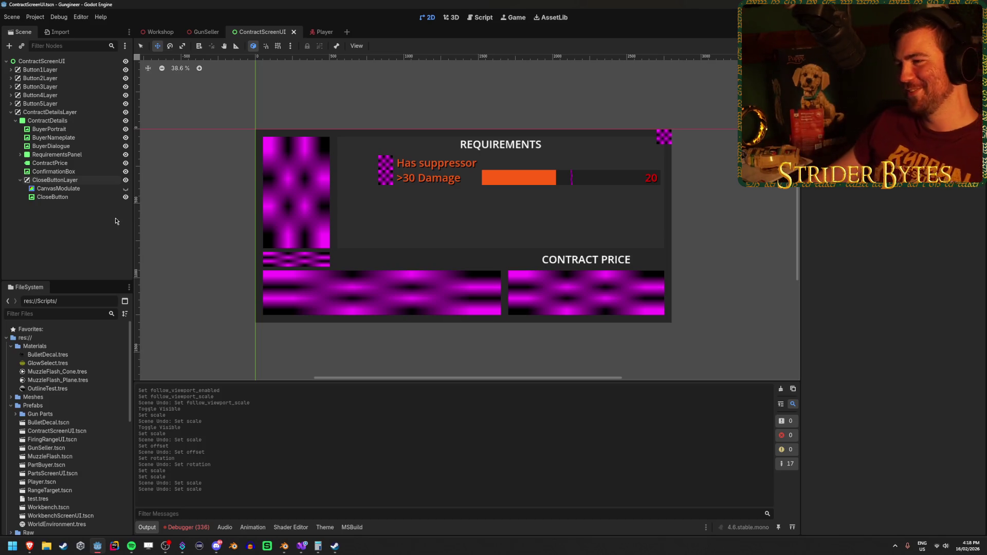
pyautogui.click(125, 181)
pyautogui.click(126, 181)
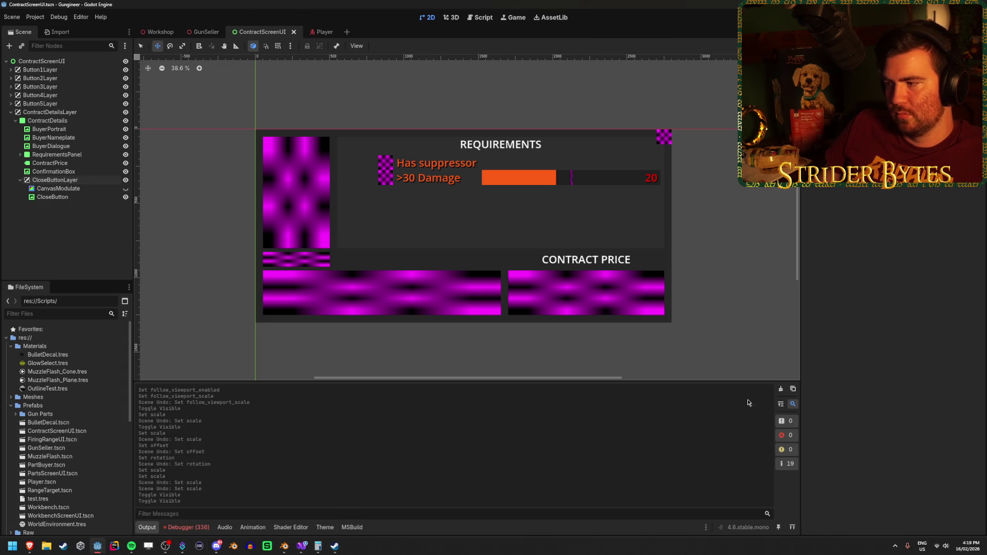
pyautogui.click(780, 389)
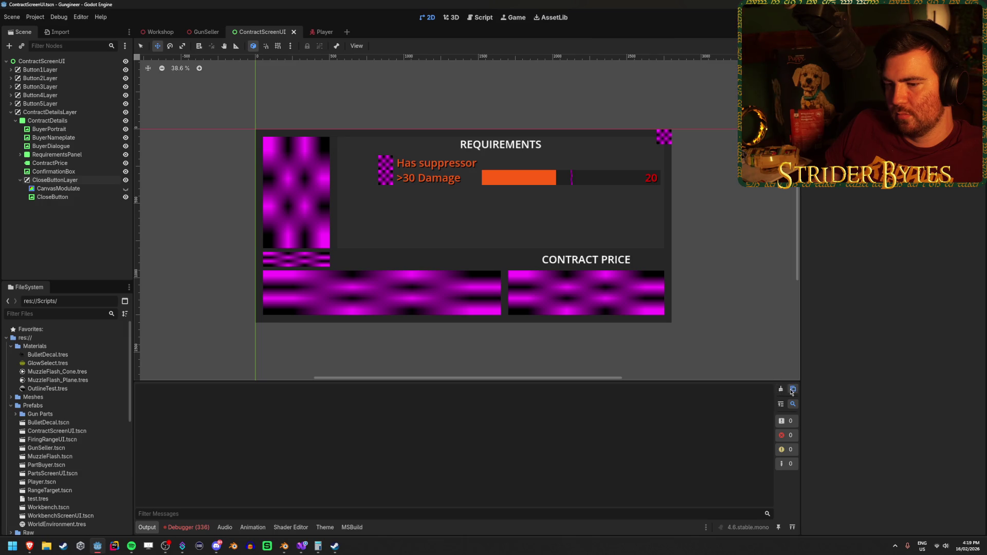
# Clear the 336 errors from the Debugger's Errors list.
pyautogui.click(189, 527)
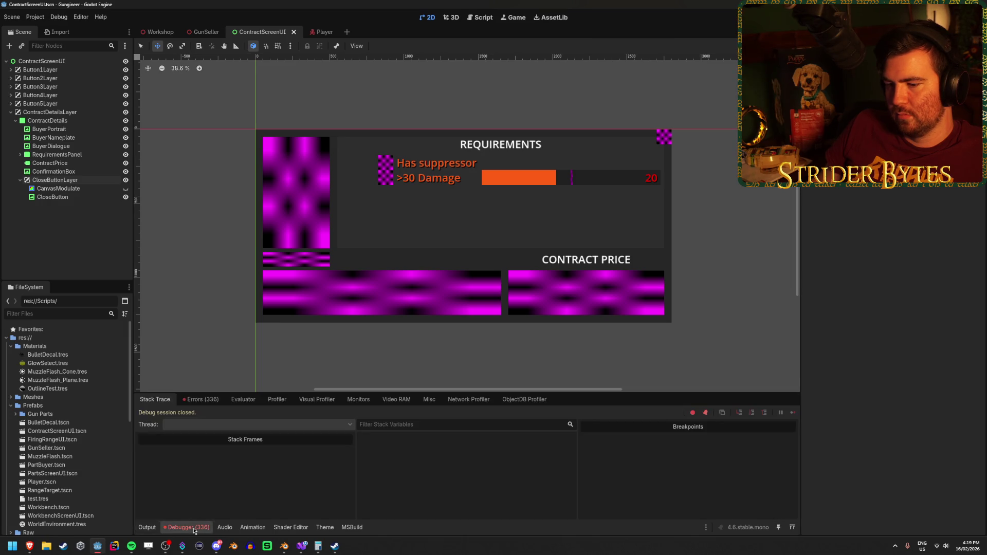
pyautogui.click(210, 399)
pyautogui.click(787, 413)
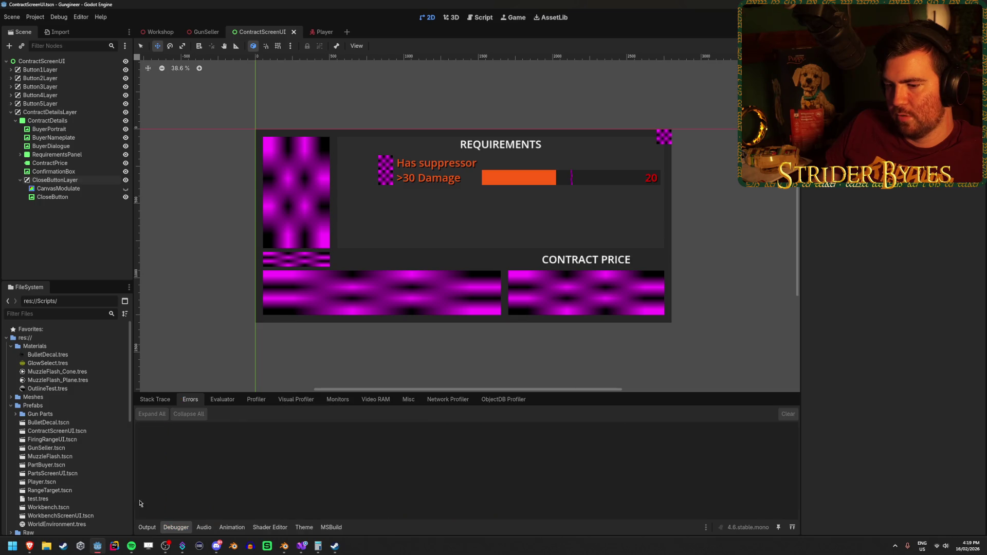
pyautogui.click(148, 528)
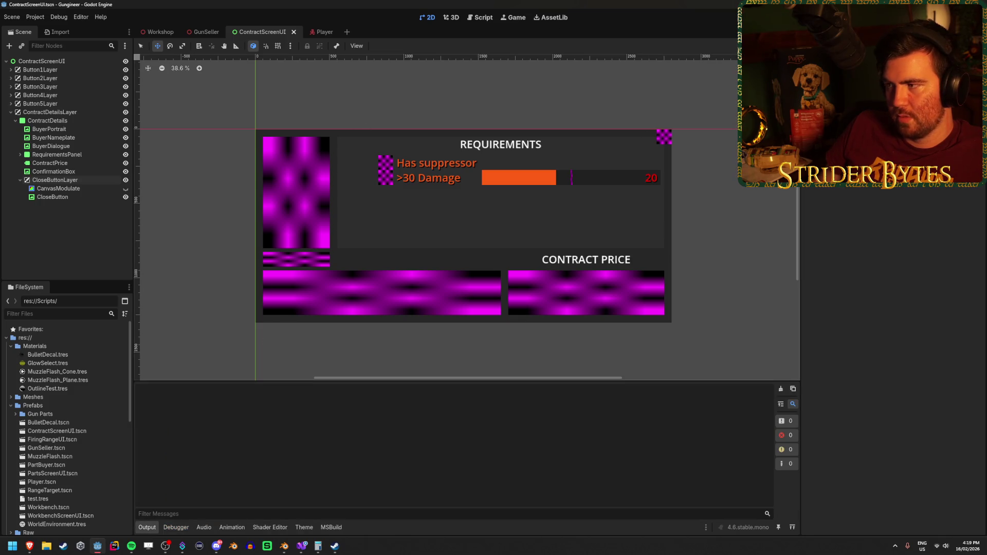
# Hide the ContractDetails panel and do a test run of the game, then stop it.
pyautogui.click(126, 121)
pyautogui.press('F5')
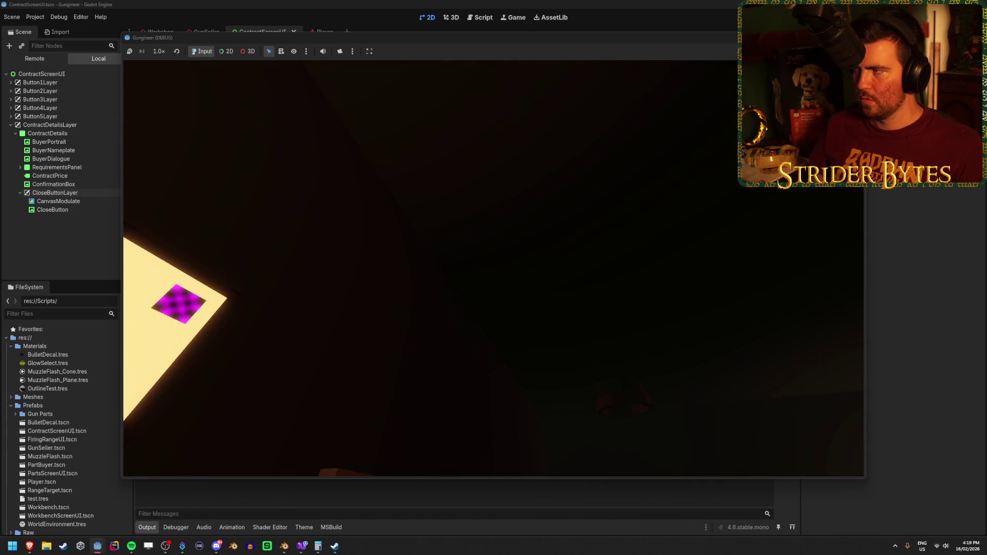
pyautogui.press('F8')
pyautogui.click(77, 114)
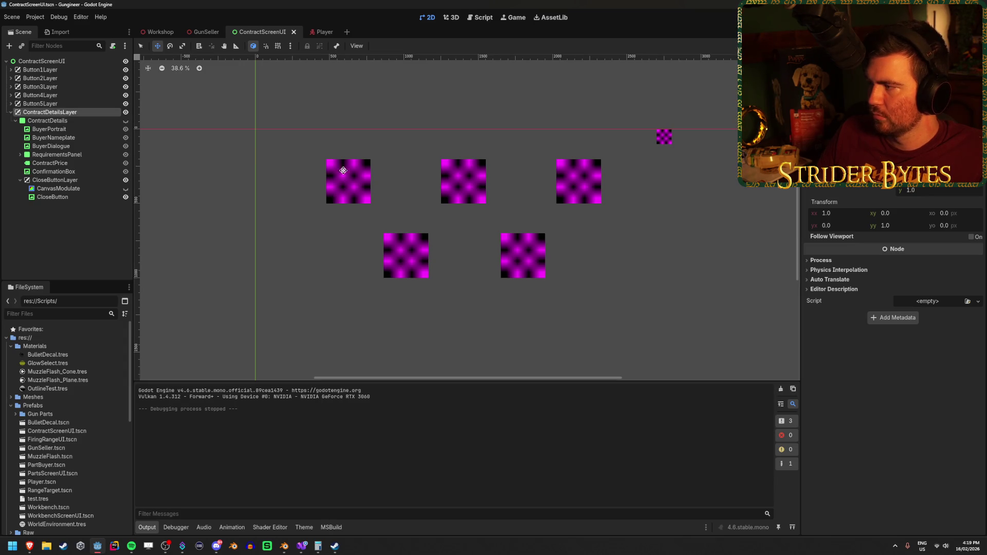
# Show ContractDetails again, undoing trial transform tweaks so ContractDetailsLayer stays at 1.0 scale.
pyautogui.click(892, 226)
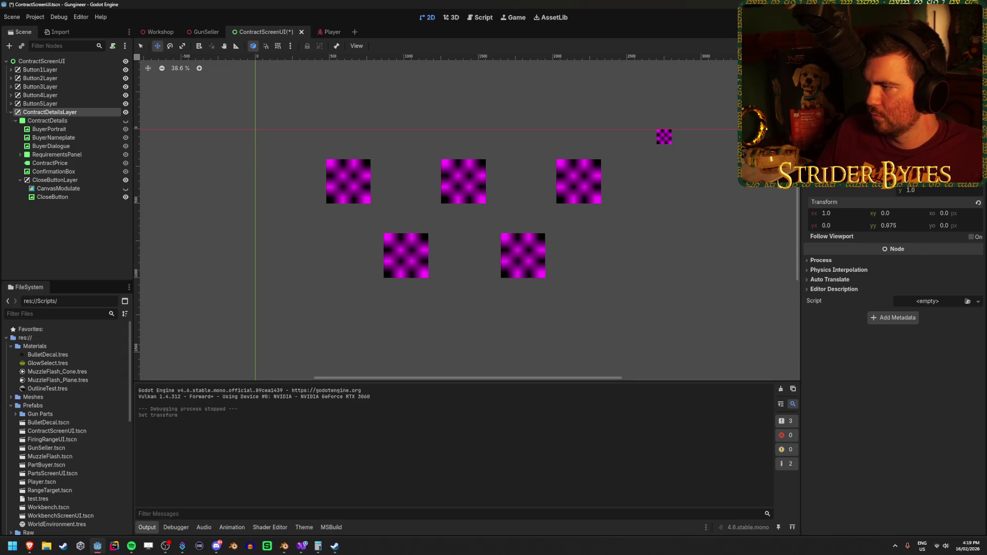
pyautogui.hotkey('ctrl', 'z')
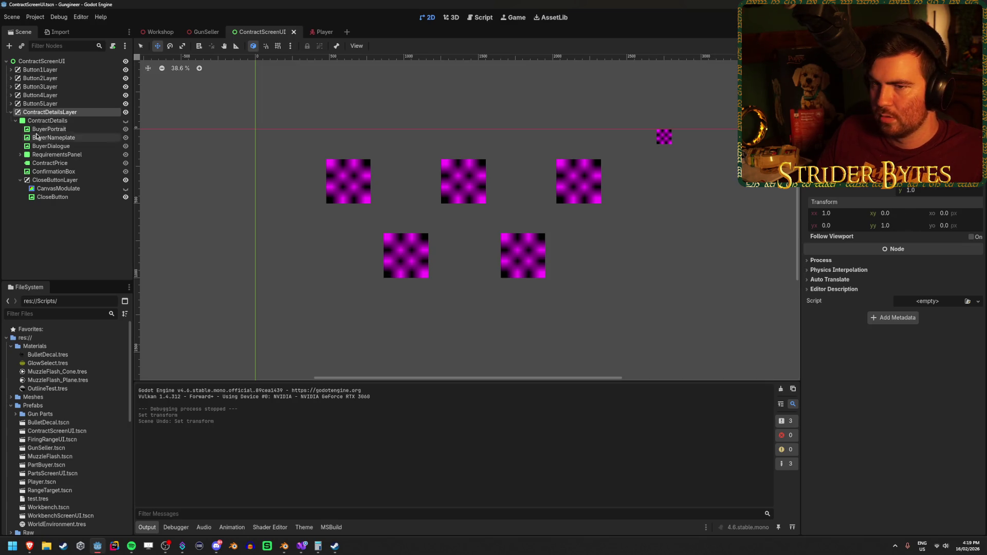
pyautogui.click(126, 120)
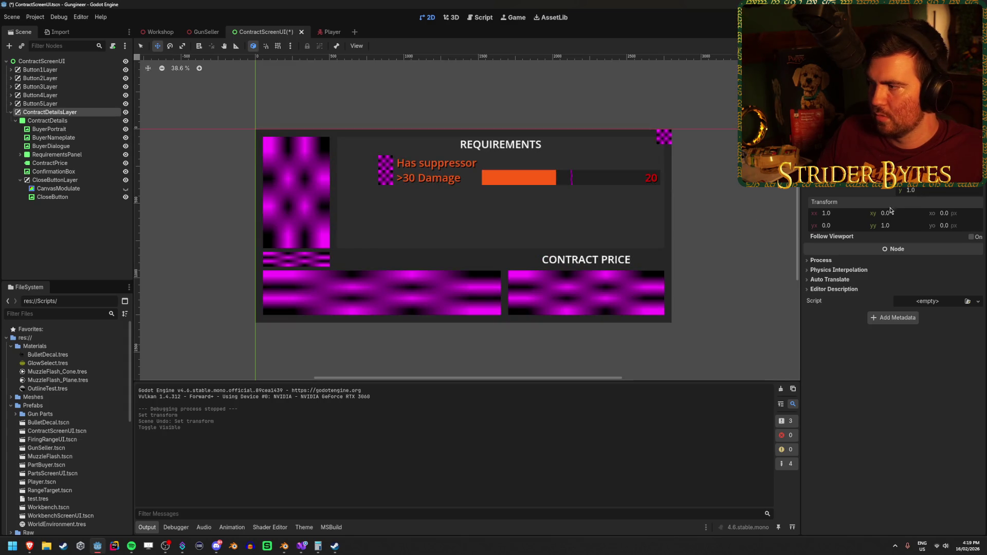
pyautogui.moveTo(910, 190); pyautogui.dragTo(879, 190)
pyautogui.hotkey('ctrl', 'z')
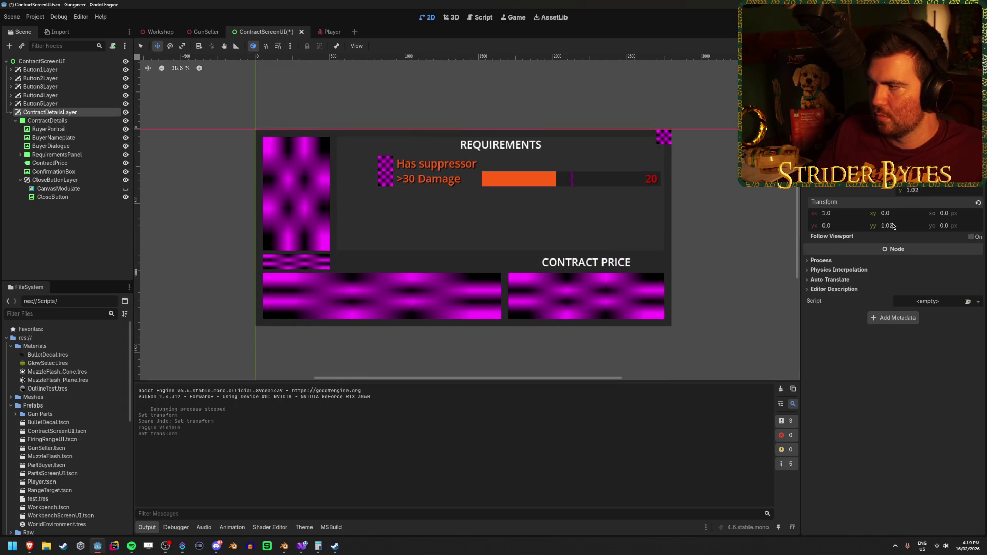
pyautogui.click(75, 122)
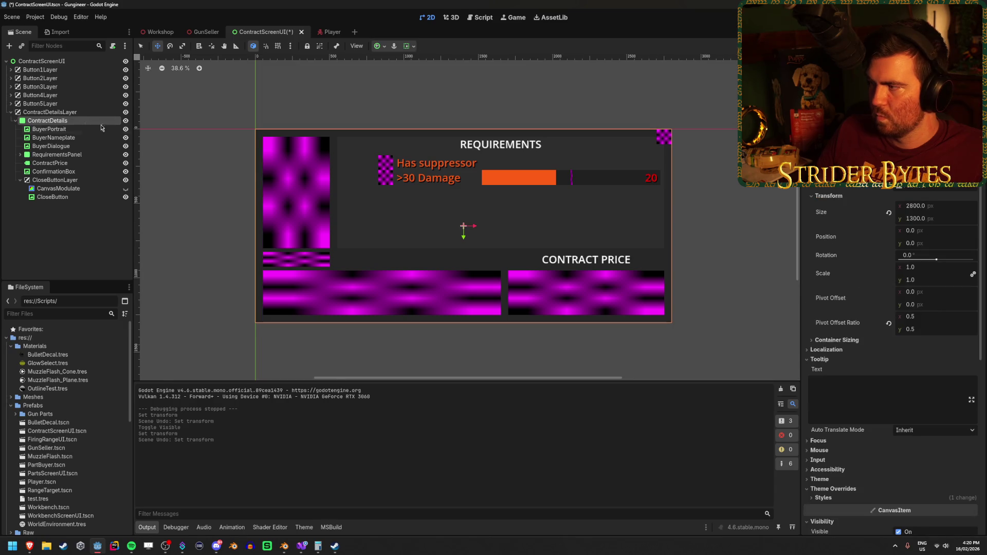
# Apply an anchor preset to the ContractDetails panel and save the scene.
pyautogui.click(948, 187)
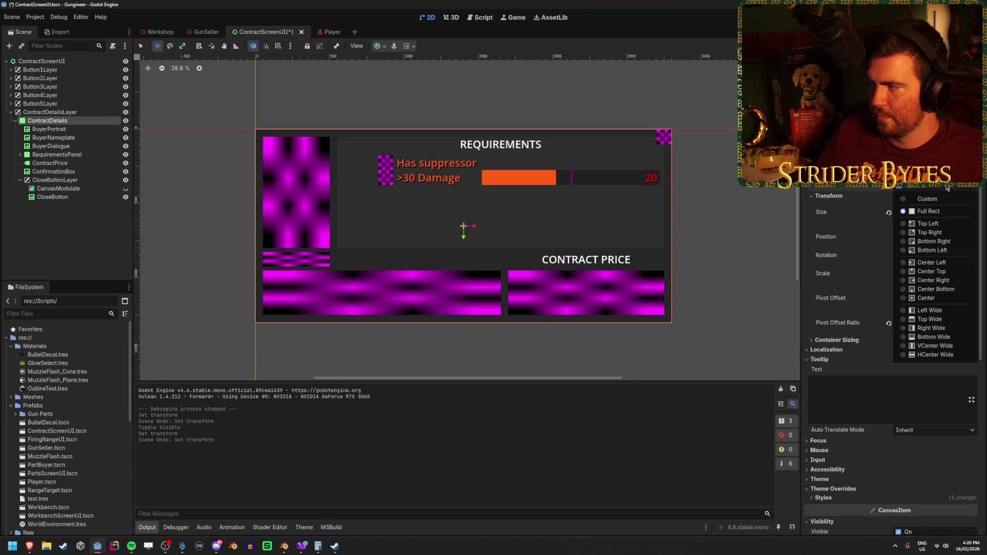
pyautogui.click(948, 188)
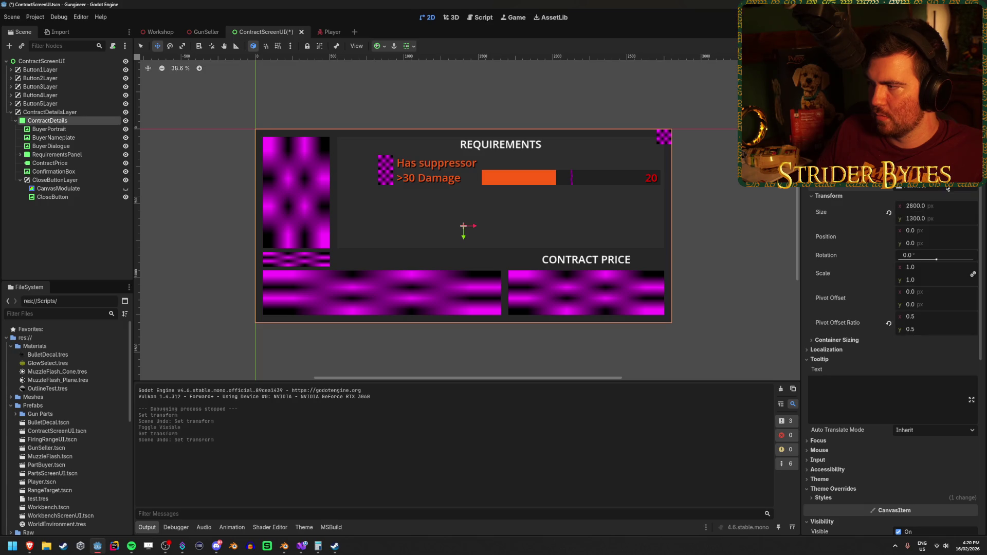
pyautogui.click(947, 189)
pyautogui.click(948, 188)
pyautogui.click(948, 188)
pyautogui.click(948, 188)
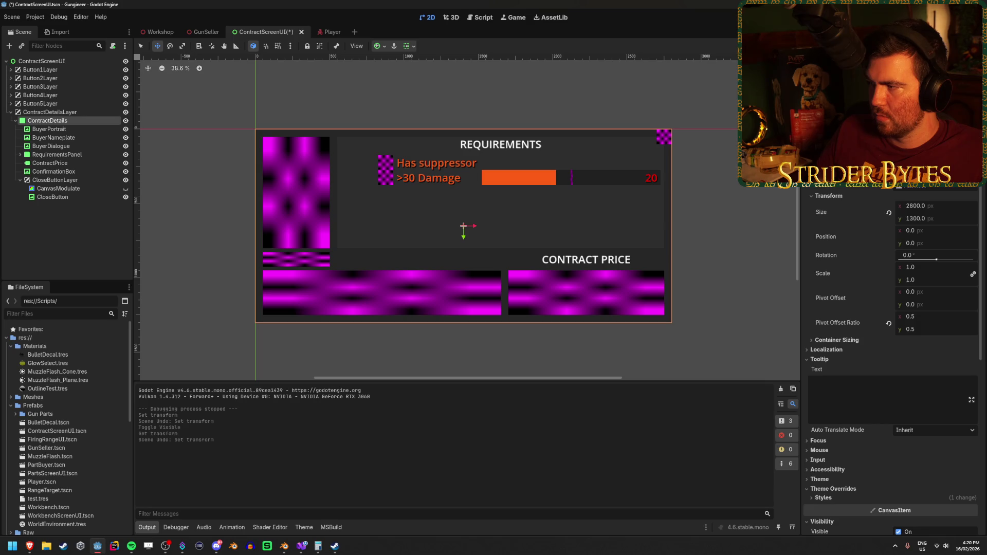
pyautogui.click(948, 188)
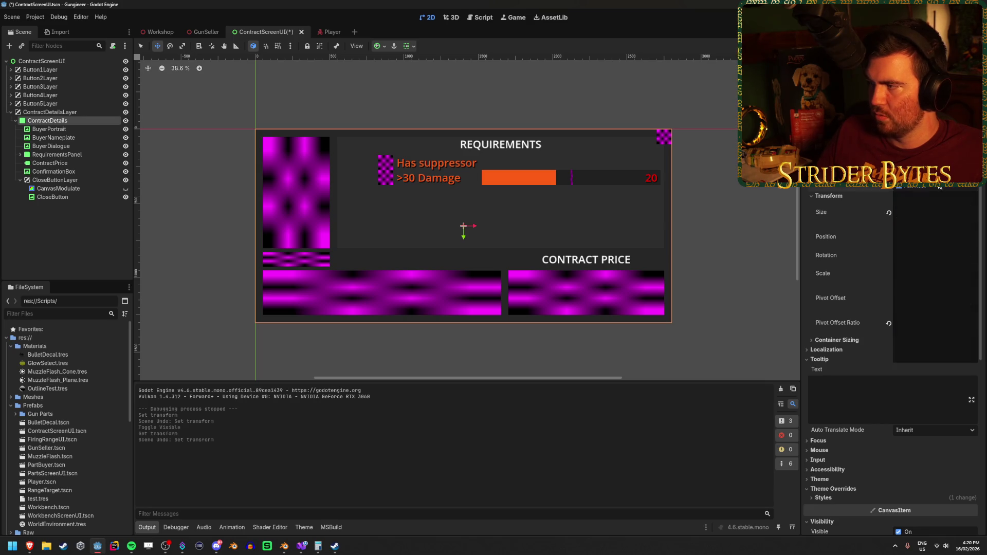
pyautogui.click(939, 206)
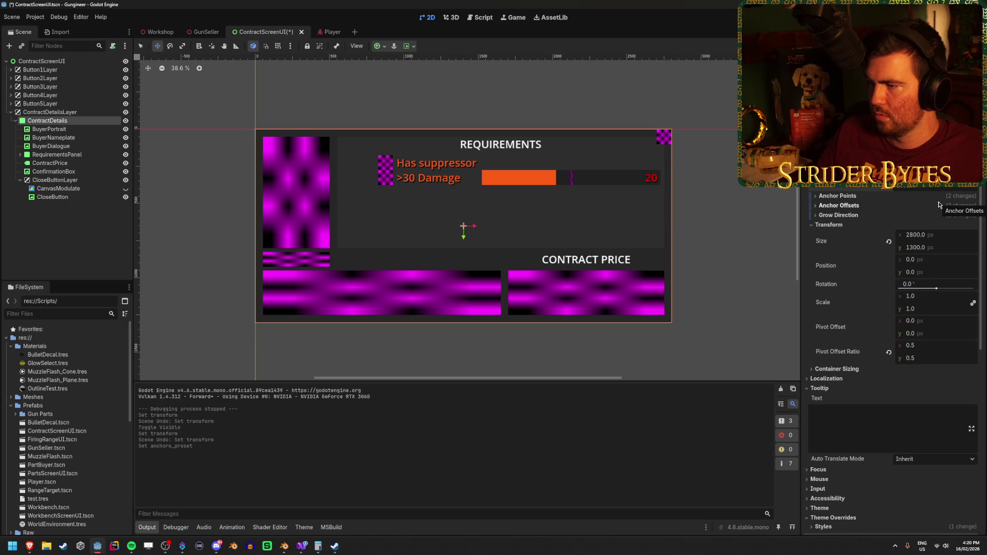
pyautogui.hotkey('ctrl', 's')
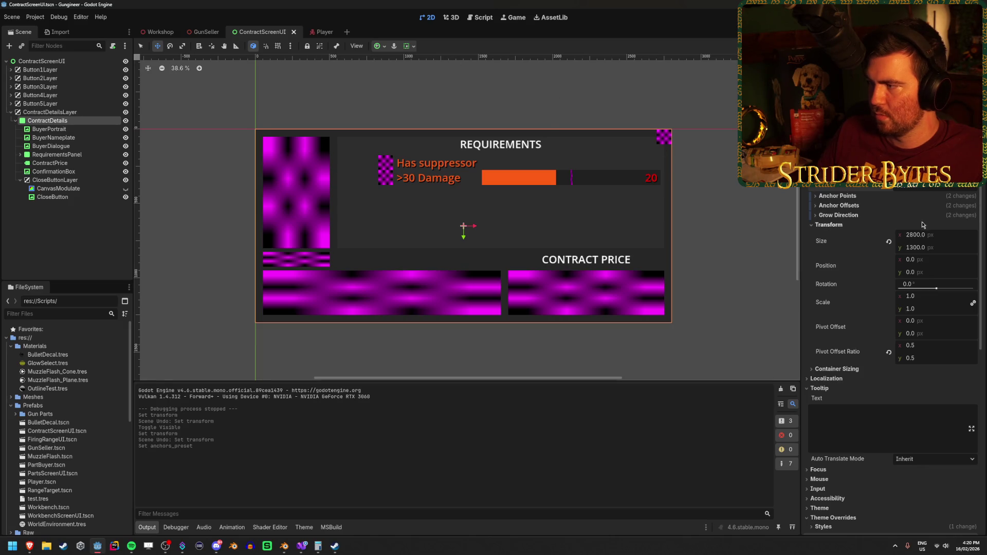
# Anchor ContractDetails to the top left, size it 2800 × 1300 px, and save.
pyautogui.click(936, 189)
pyautogui.click(933, 223)
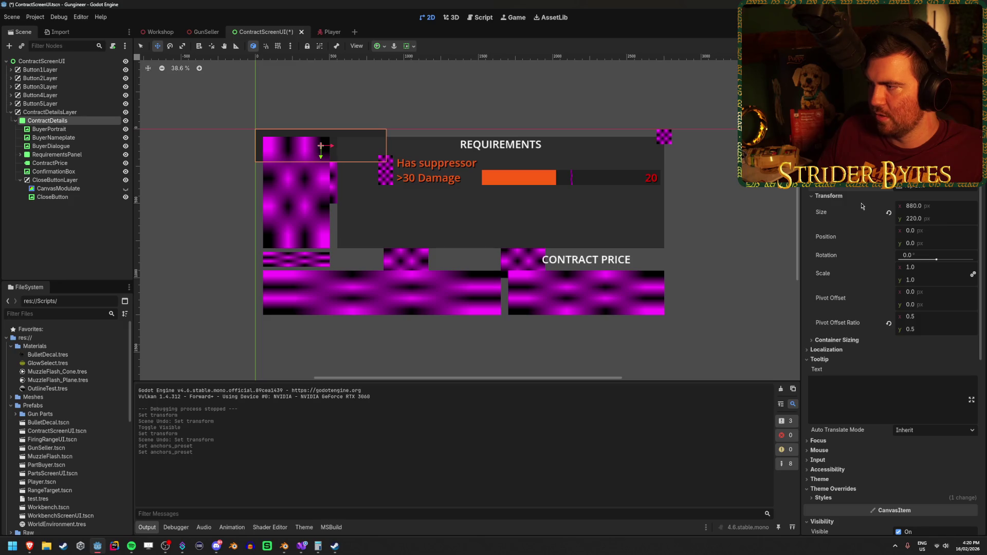
pyautogui.click(940, 206)
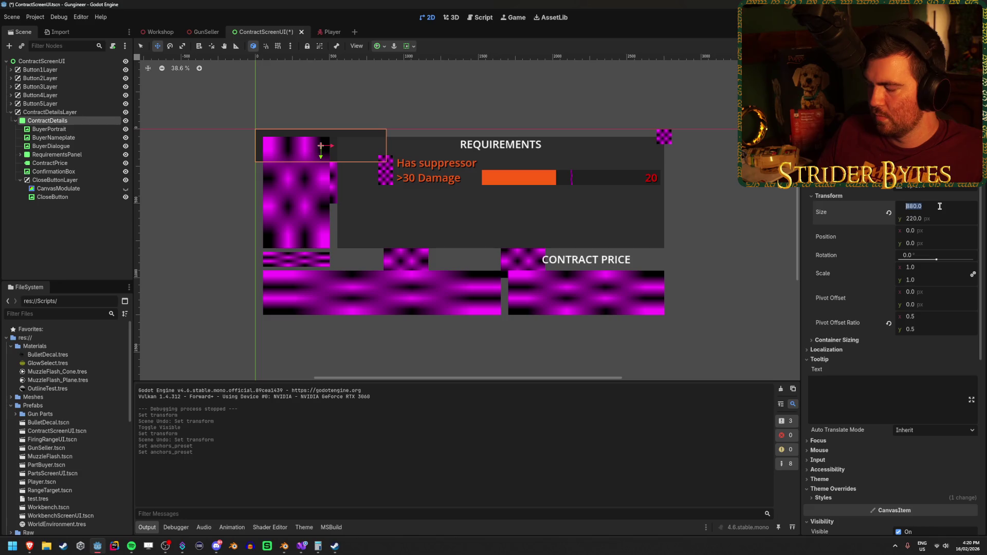
pyautogui.write('2')
pyautogui.press('Return')
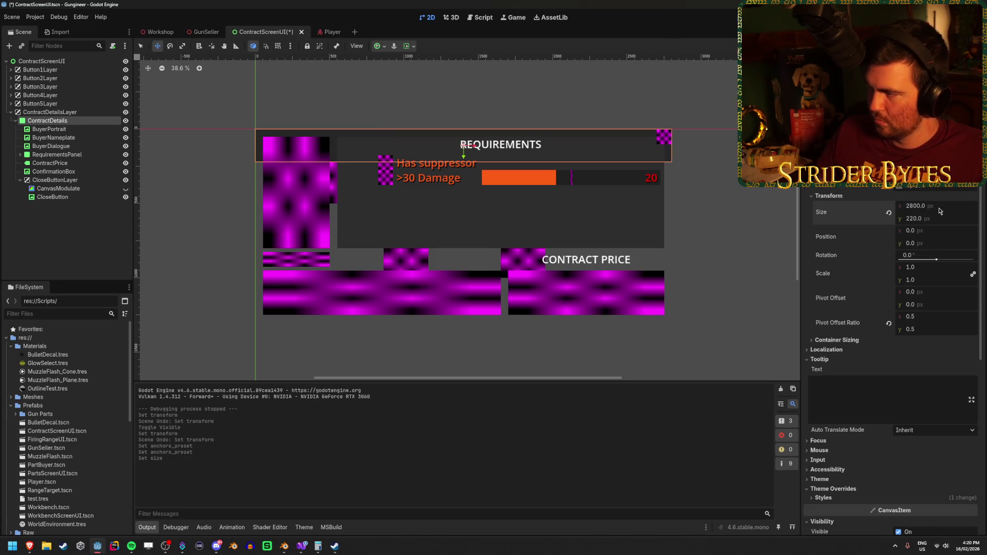
pyautogui.write('1300')
pyautogui.press('Return')
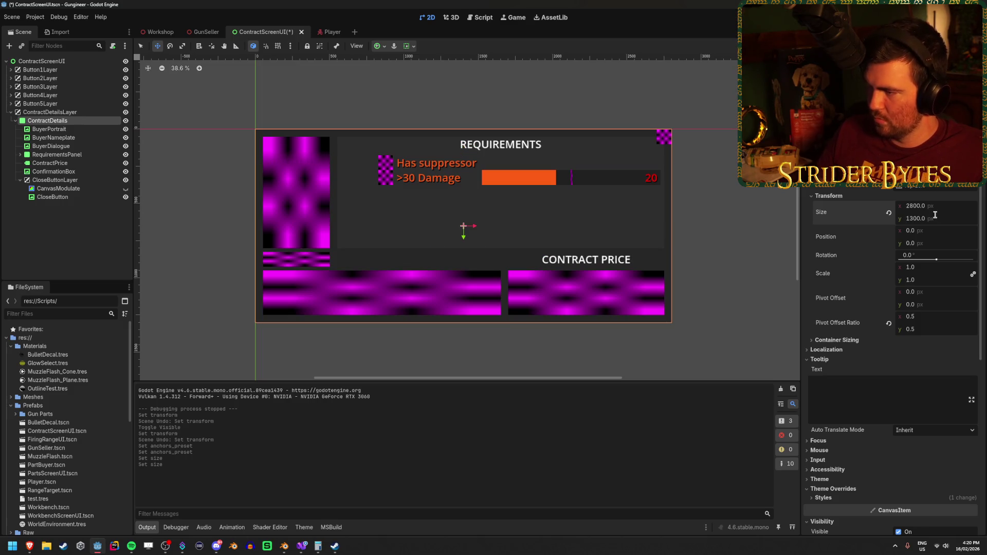
pyautogui.hotkey('ctrl', 's')
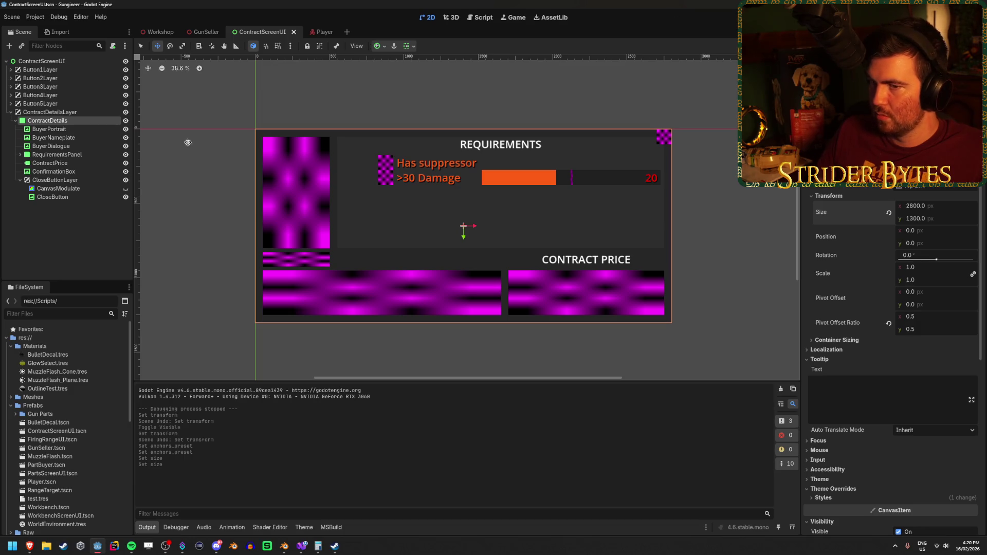
# Hide the ContractDetails panel, save the scene, and run the game with F5.
pyautogui.click(125, 121)
pyautogui.click(125, 120)
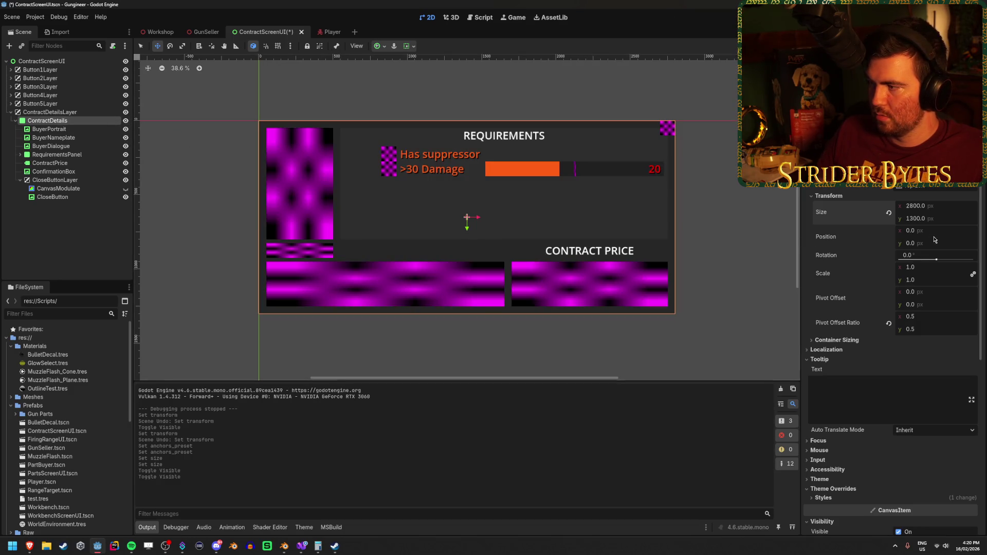
pyautogui.moveTo(923, 275)
pyautogui.mouseDown()
pyautogui.moveTo(874, 274)
pyautogui.moveTo(895, 274)
pyautogui.mouseUp()
pyautogui.hotkey('ctrl', 'z')
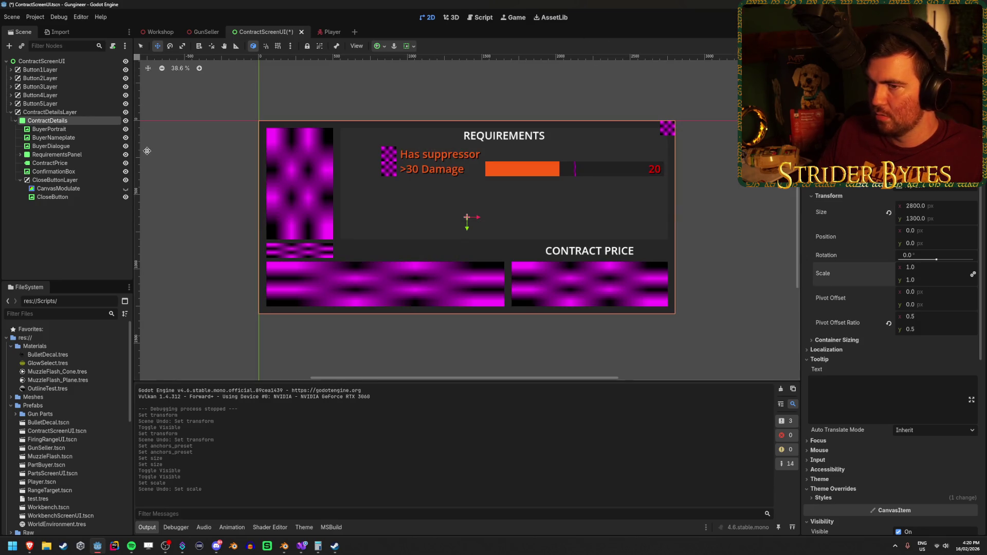
pyautogui.click(126, 120)
pyautogui.hotkey('ctrl', 's')
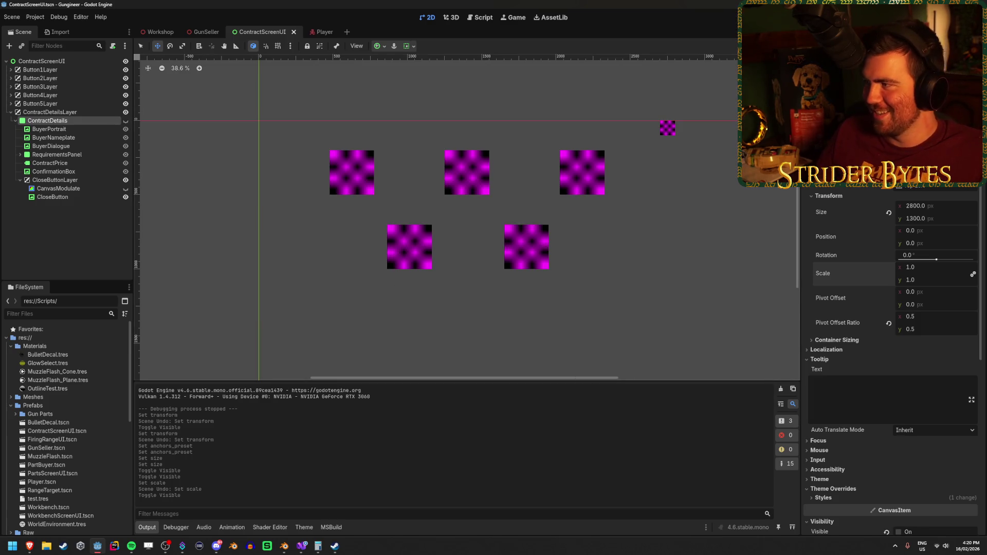
pyautogui.press('F5')
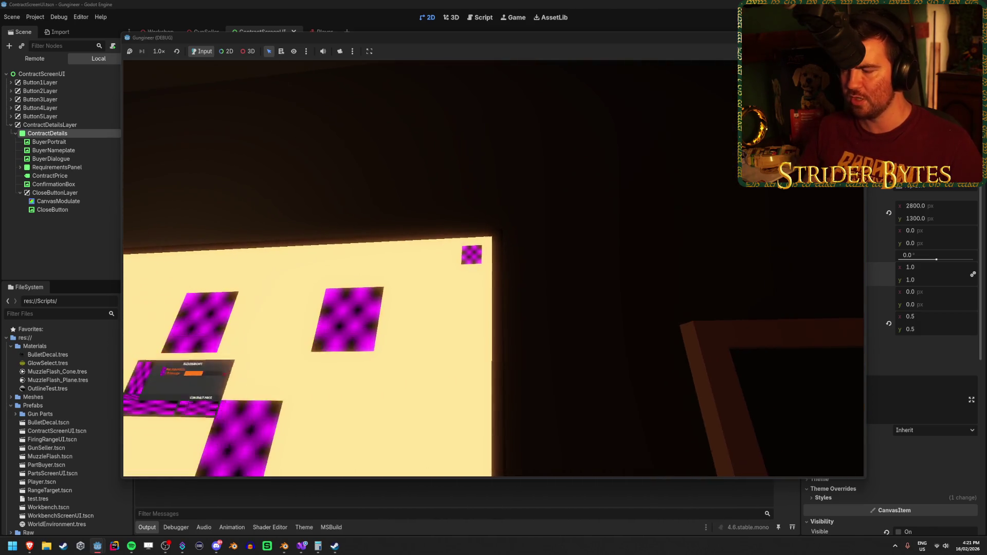
# Stop the running game with F8 and bring up GunSeller.cs in Visual Studio.
pyautogui.press('F8')
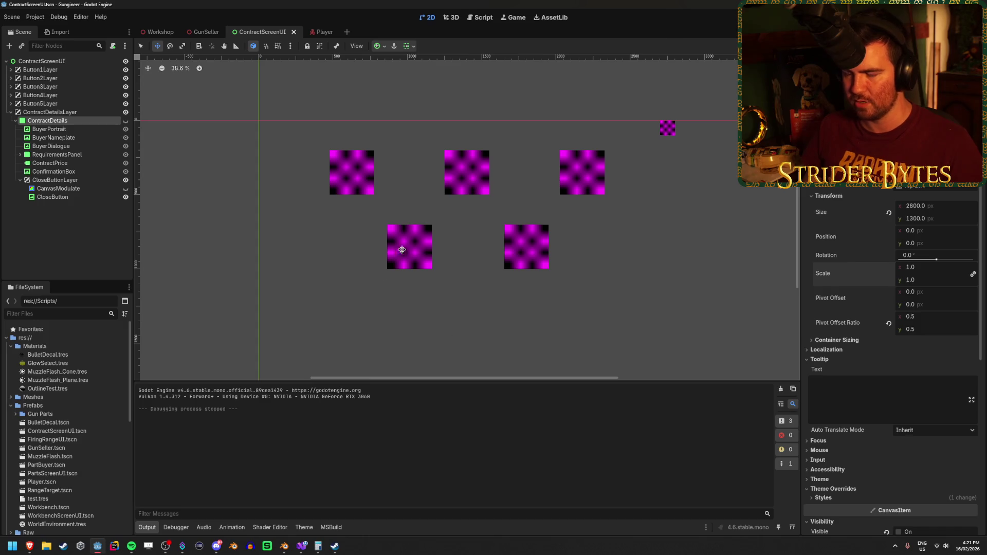
pyautogui.click(302, 546)
# Shorten both contract tween durations from 0.5f to 0.25f and save.
pyautogui.write('2')
pyautogui.click(330, 294)
pyautogui.write('2')
pyautogui.hotkey('ctrl', 's')
# Append .SetTrans(Tween.TransitionType.) to the opening tween line using IntelliSense.
pyautogui.click(346, 205)
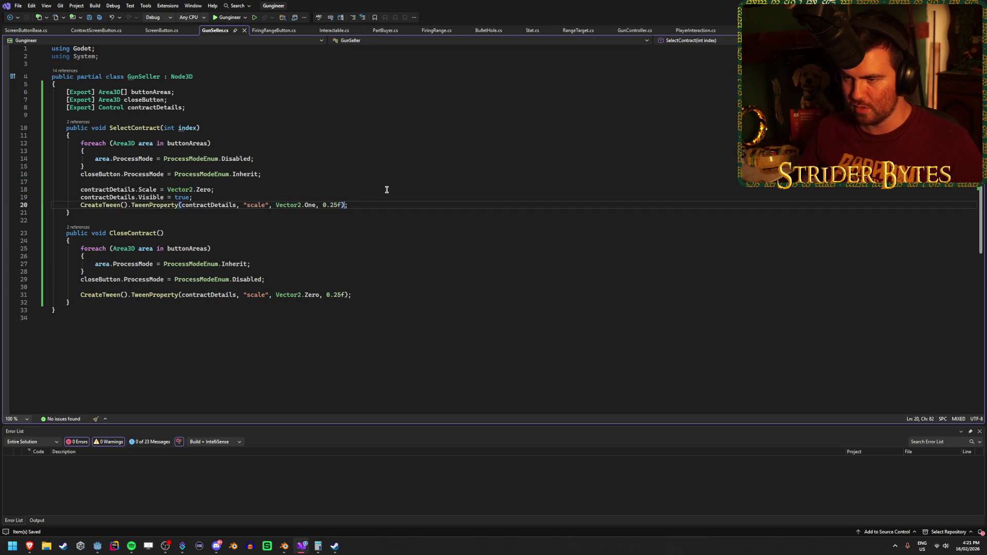
pyautogui.write('.SetTr')
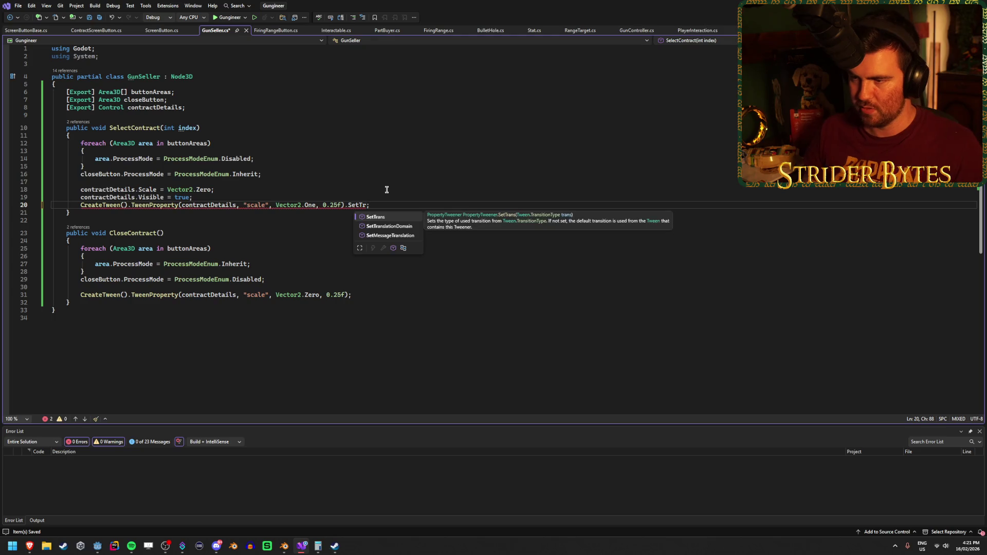
pyautogui.press('Tab')
pyautogui.write('(')
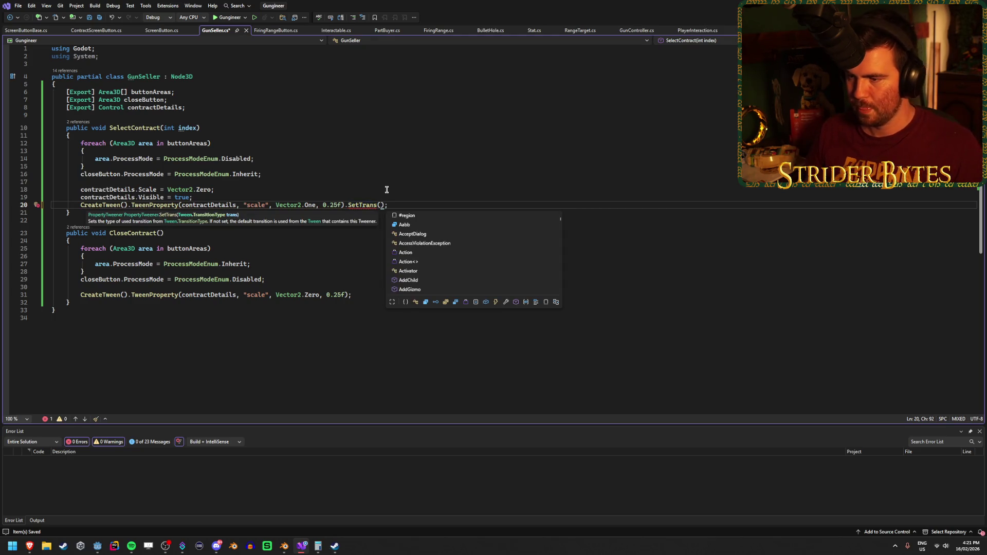
pyautogui.write('Tr')
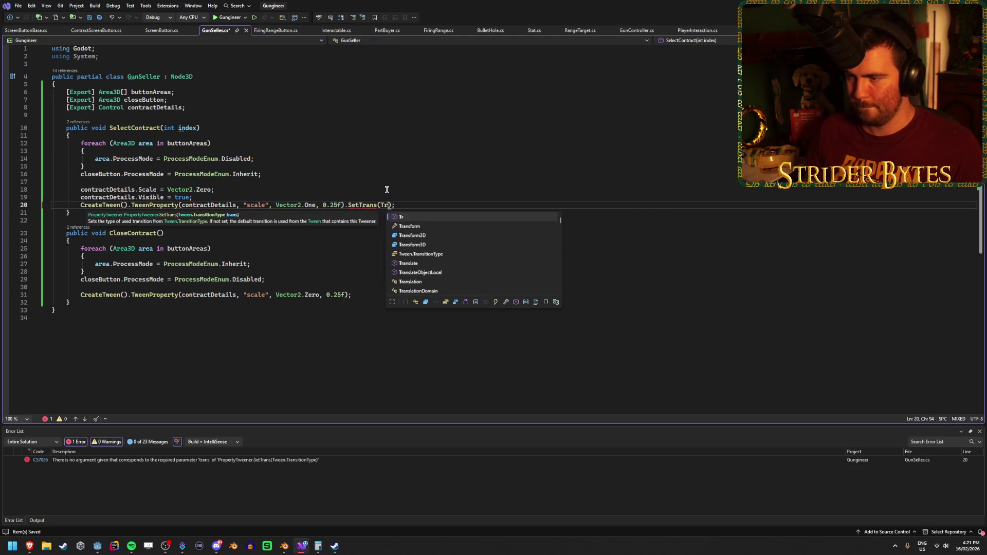
pyautogui.press('BackSpace')
pyautogui.press('BackSpace')
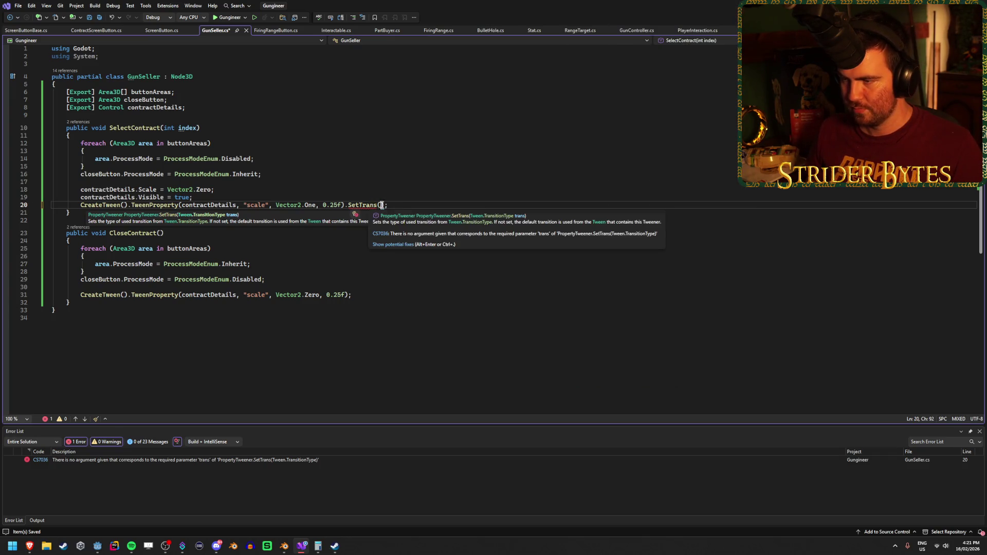
pyautogui.write('Transition')
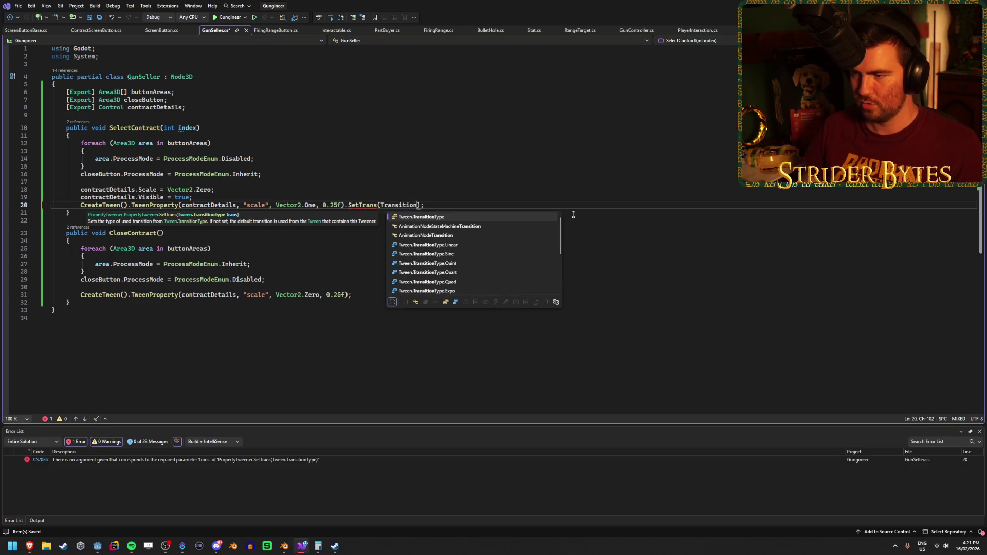
pyautogui.press('Tab')
pyautogui.write('.')
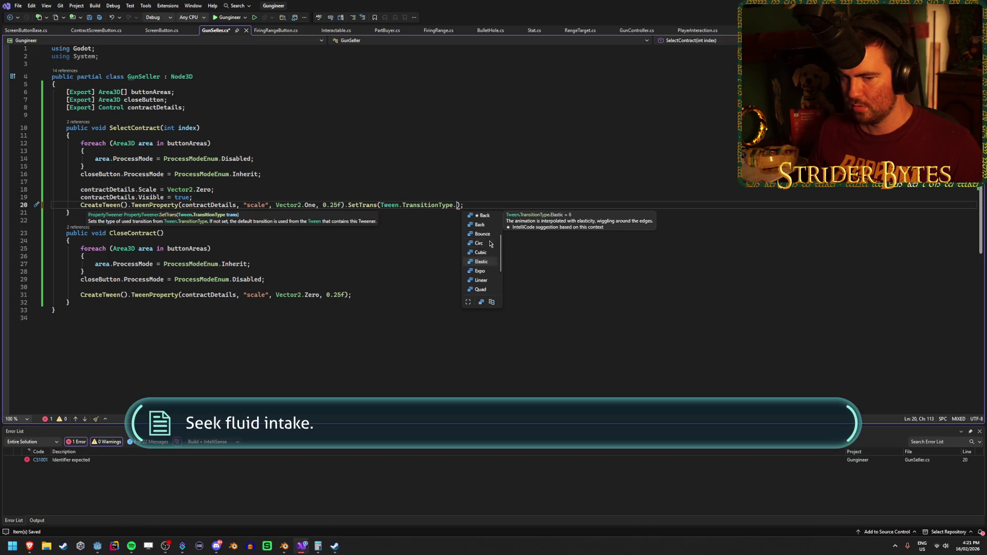
pyautogui.scroll(-2, 489, 244)
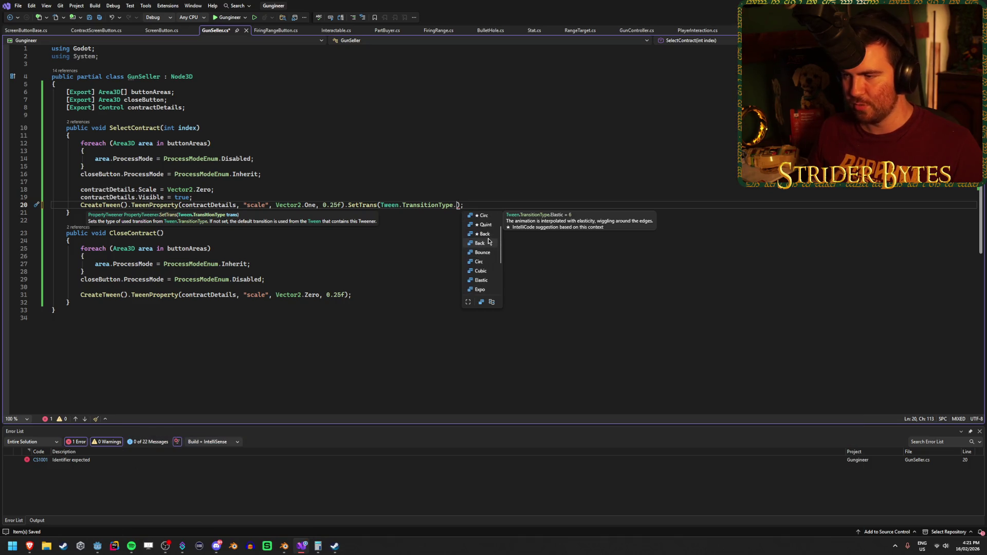
pyautogui.scroll(2, 484, 245)
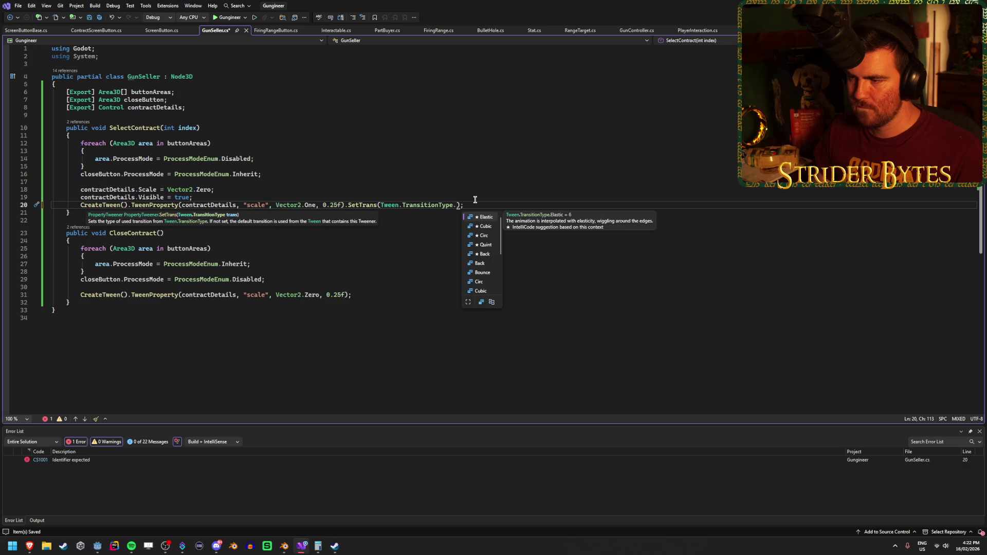
pyautogui.press('Escape')
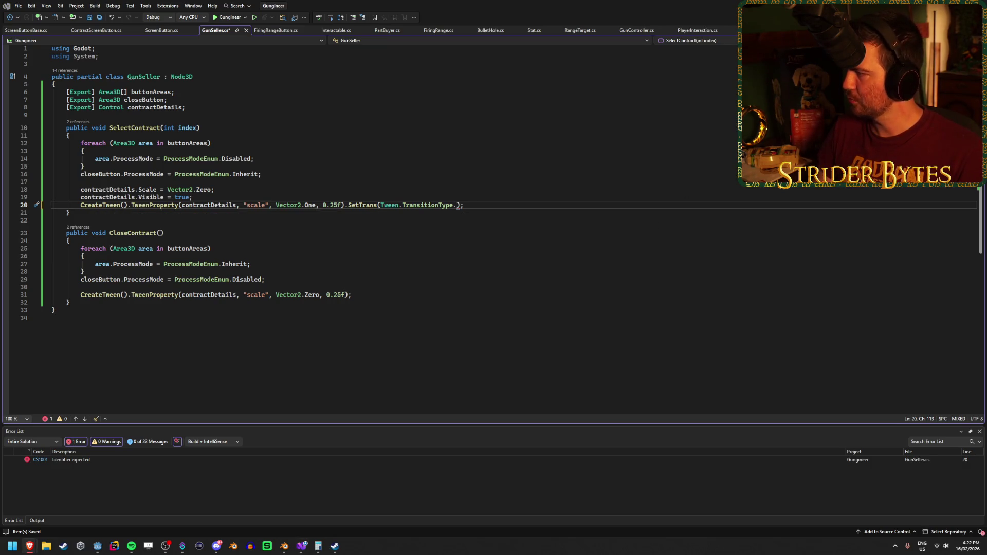
pyautogui.hotkey('alt', 'Tab')
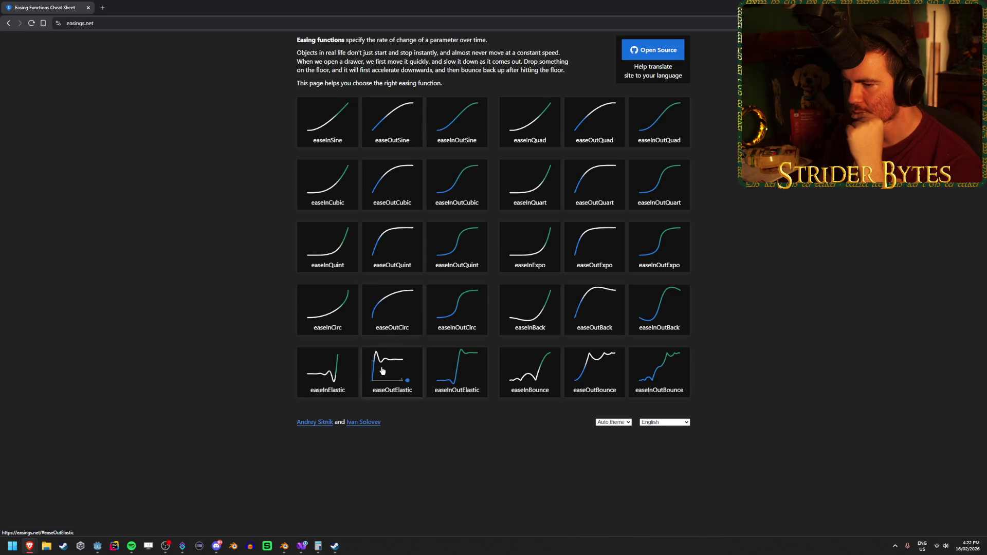
pyautogui.hotkey('alt', 'Tab')
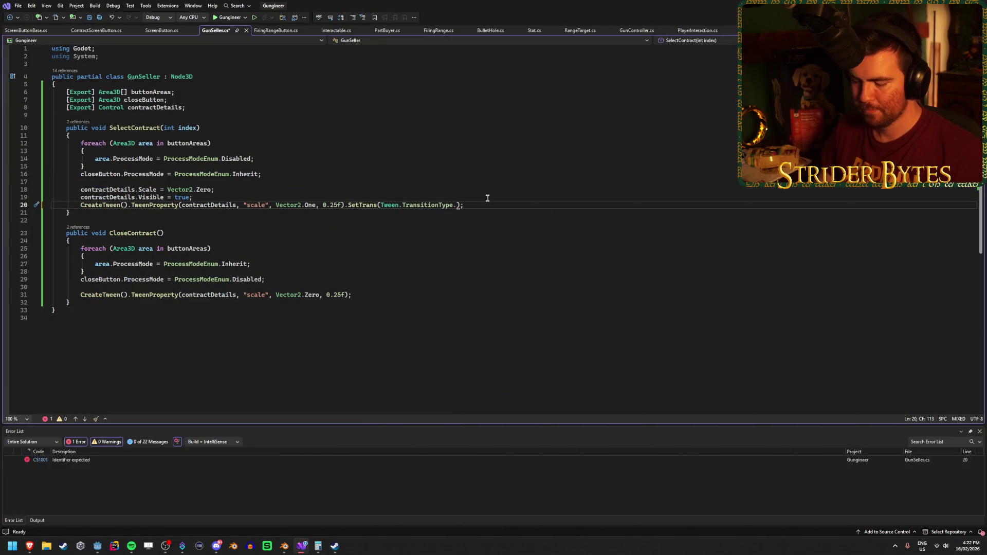
# Set the opening tween to Tween.TransitionType.Quint, save, and test-run it in Godot.
pyautogui.write('Quint')
pyautogui.hotkey('ctrl', 's')
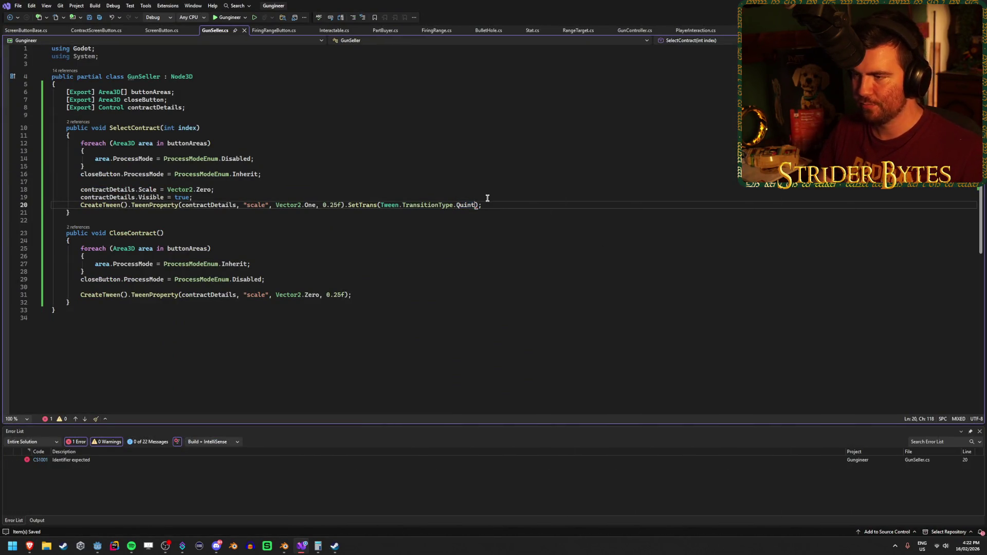
pyautogui.hotkey('alt', 'Tab')
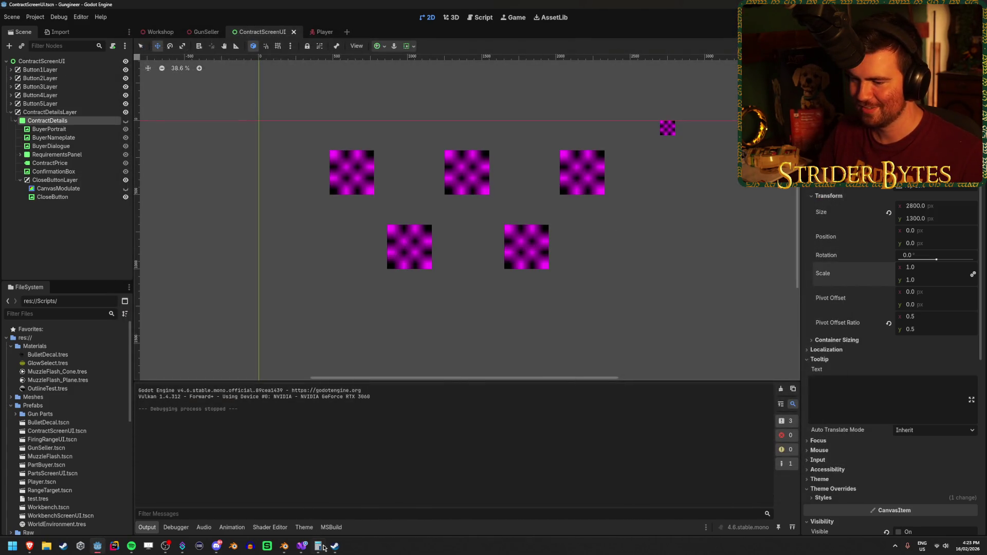
pyautogui.click(304, 550)
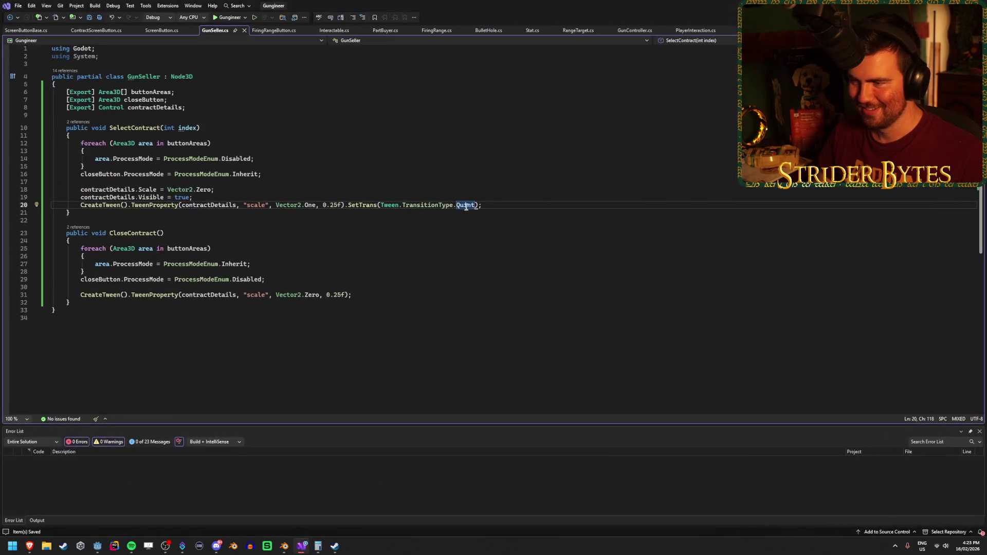
# Restore the opening tween duration to 0.5f and test-run the game in Godot.
pyautogui.press('BackSpace')
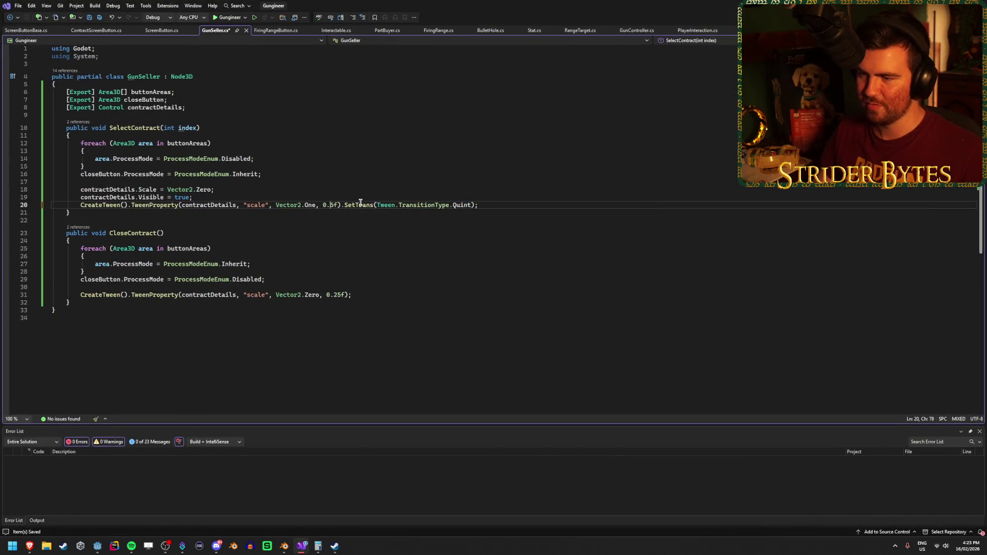
pyautogui.click(304, 550)
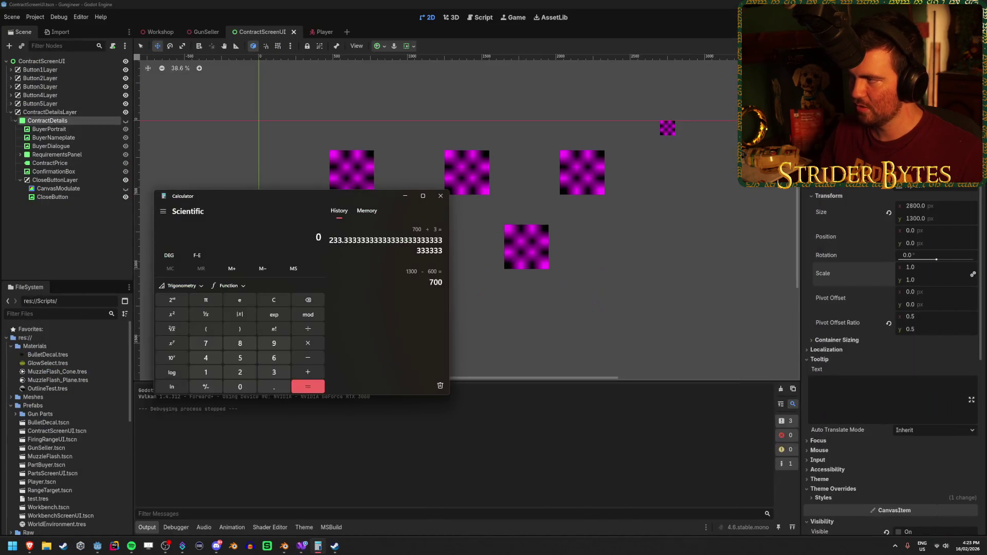
pyautogui.hotkey('alt', 'Tab')
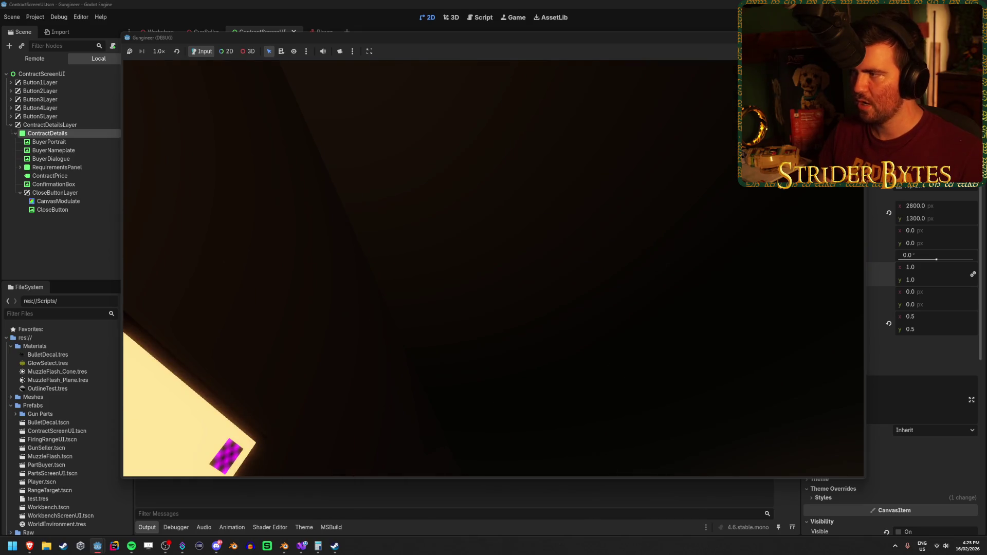
pyautogui.press('F8')
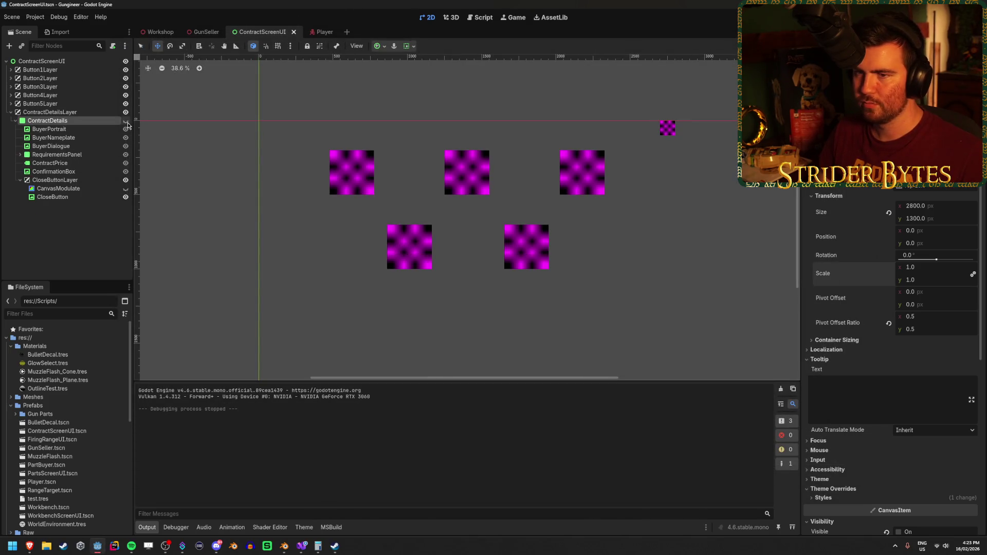
# Show ContractDetails again and try a scale of 0 and a dragged position.
pyautogui.click(126, 120)
pyautogui.moveTo(476, 216)
pyautogui.mouseDown()
pyautogui.moveTo(797, 222)
pyautogui.moveTo(555, 222)
pyautogui.moveTo(543, 226)
pyautogui.moveTo(547, 254)
pyautogui.mouseUp()
pyautogui.click(927, 268)
pyautogui.write('0')
pyautogui.press('Return')
pyautogui.moveTo(909, 271); pyautogui.dragTo(935, 271)
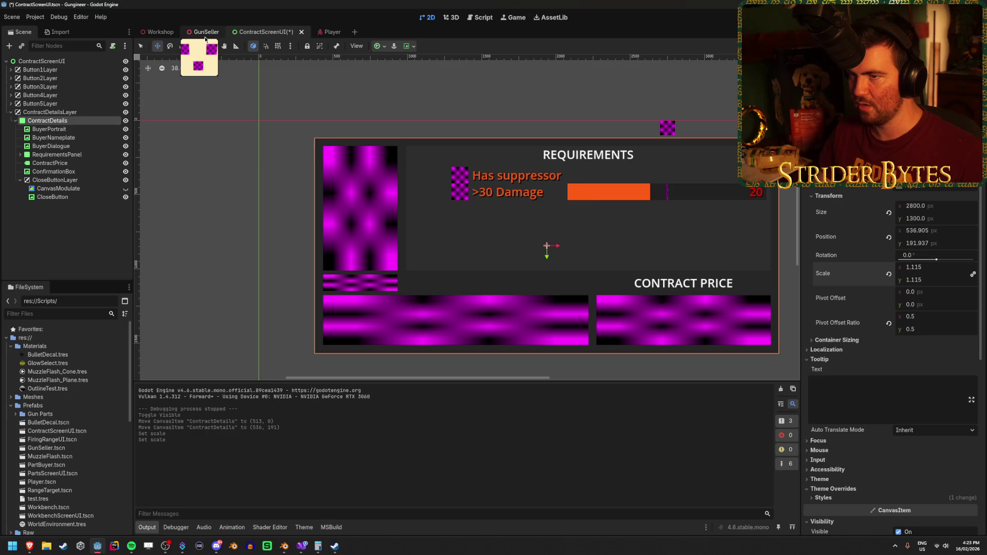
pyautogui.click(204, 34)
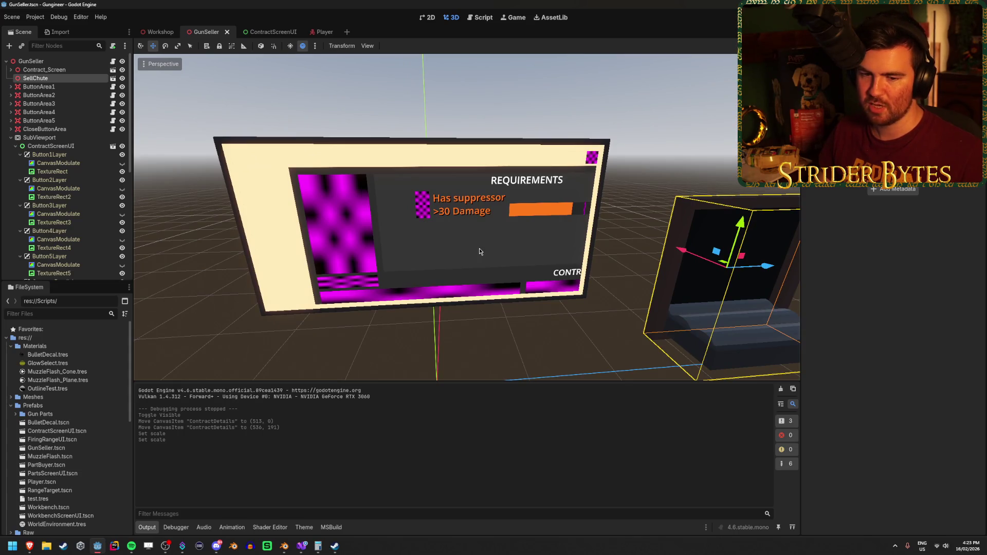
pyautogui.click(266, 31)
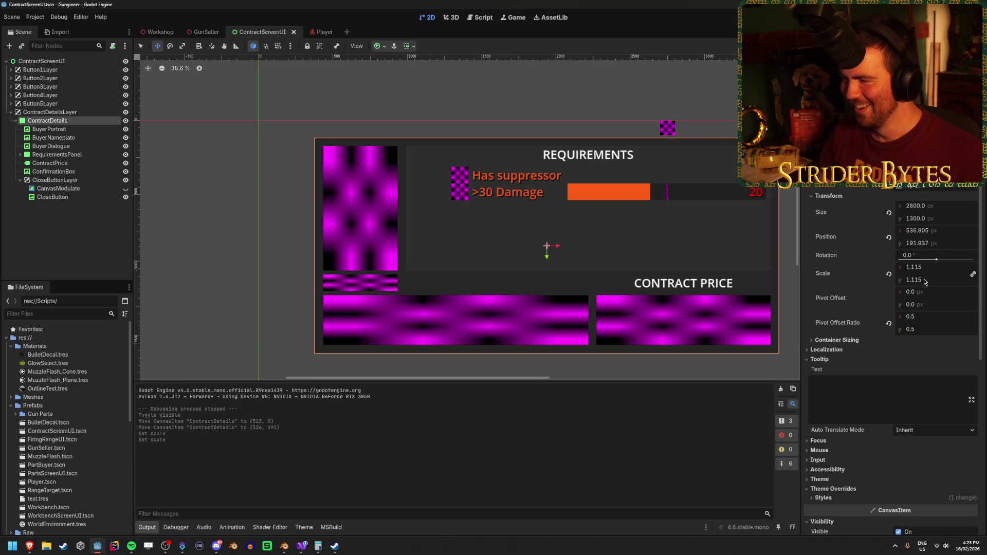
# Set the ContractDetails scale to 1 and position to 0, 0, then save.
pyautogui.click(936, 270)
pyautogui.write('1')
pyautogui.press('Return')
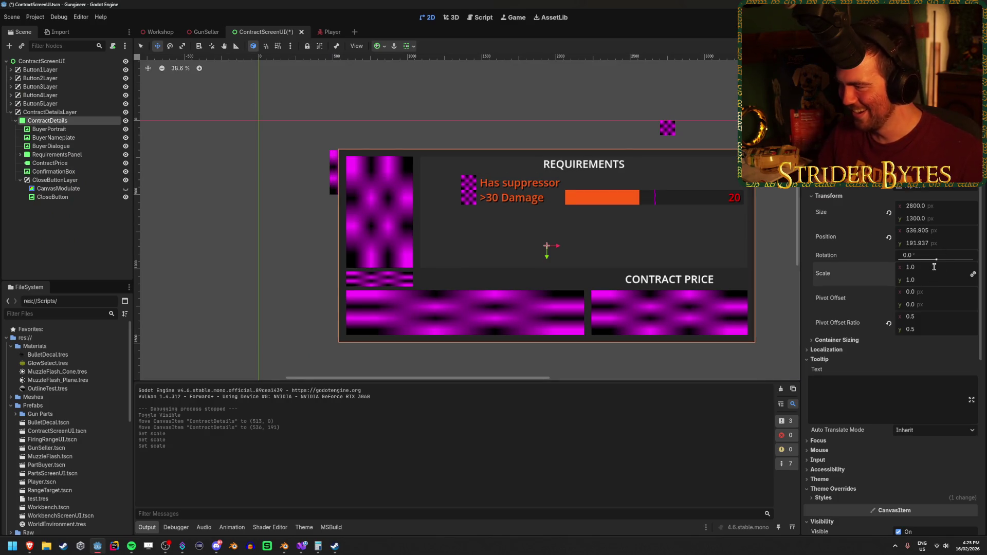
pyautogui.click(926, 230)
pyautogui.write('0')
pyautogui.press('Tab')
pyautogui.press('Tab')
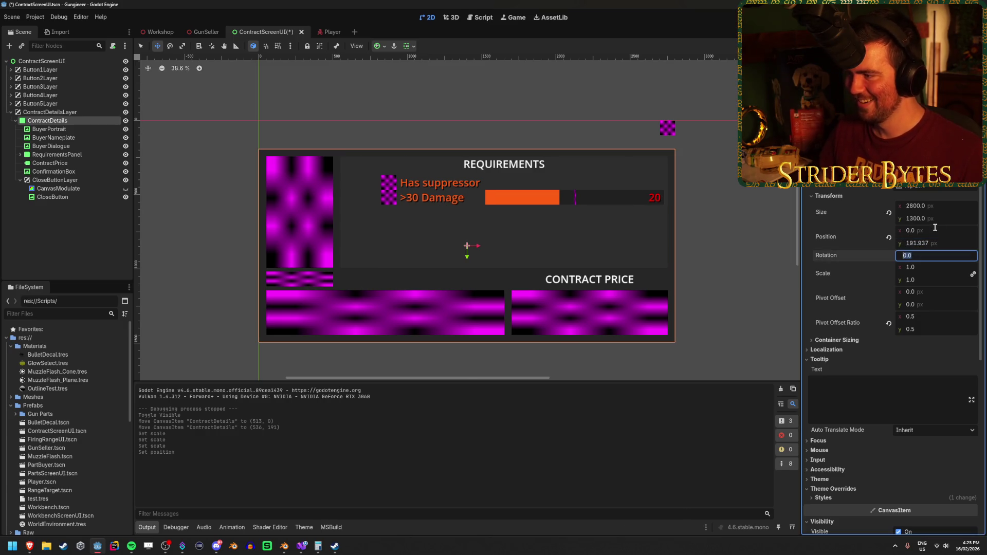
pyautogui.click(932, 242)
pyautogui.write('0')
pyautogui.press('Return')
pyautogui.hotkey('ctrl', 's')
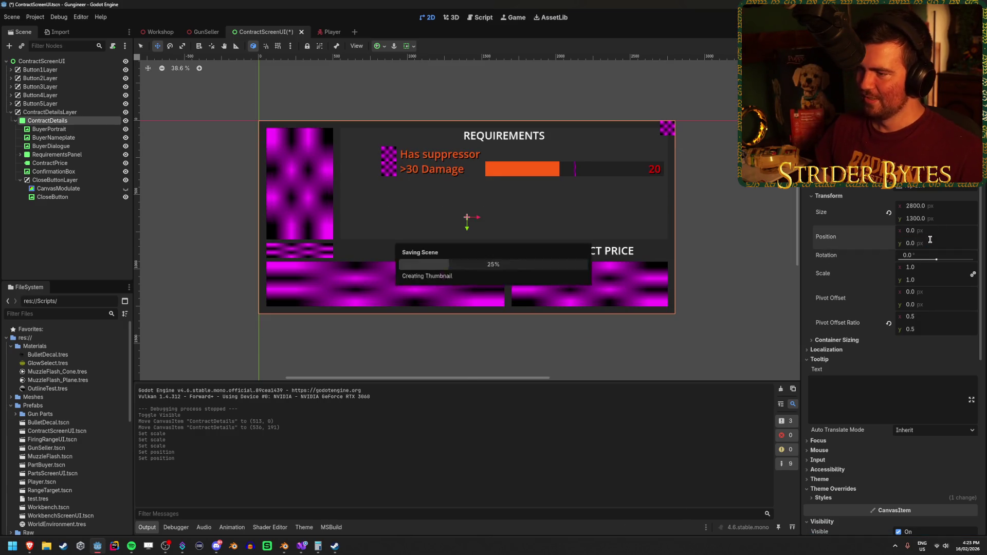
pyautogui.click(72, 245)
pyautogui.click(73, 122)
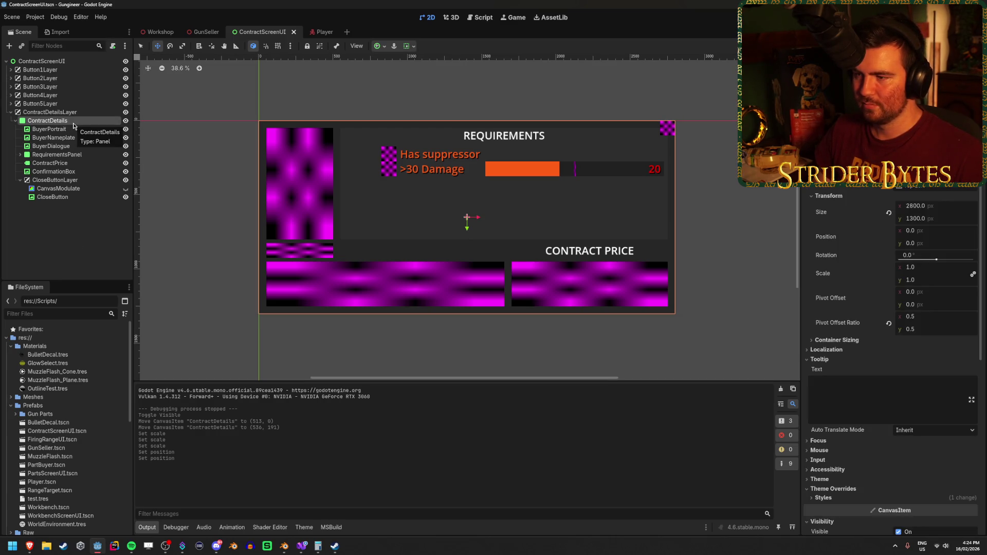
pyautogui.click(77, 245)
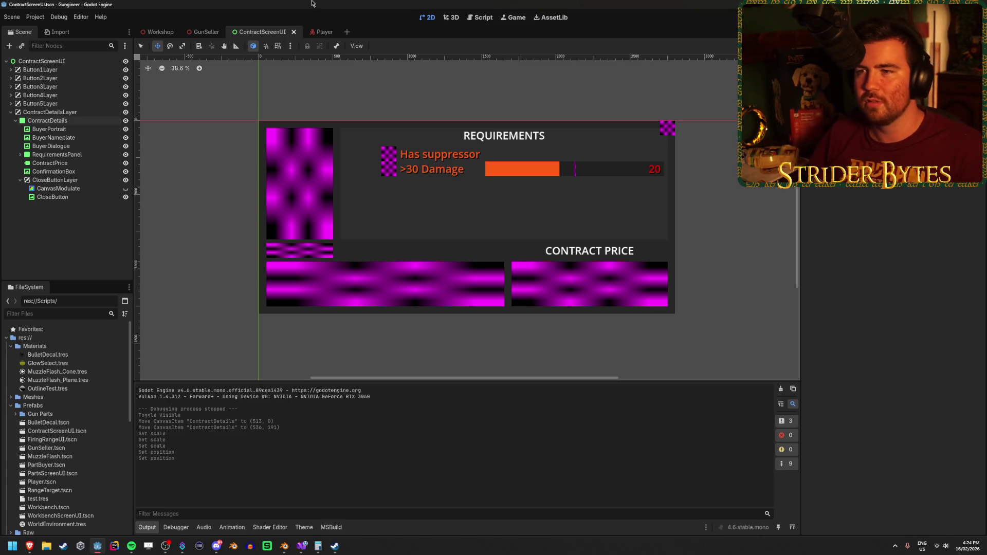
# Hide ContractDetails, briefly preview the CanvasModulate, and save the ContractScreenUI scene.
pyautogui.click(207, 32)
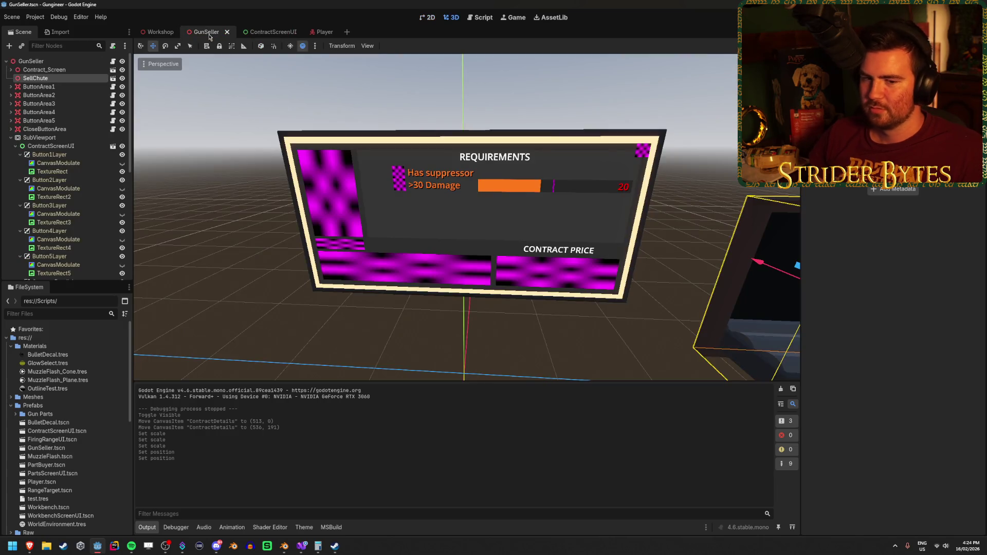
pyautogui.click(265, 32)
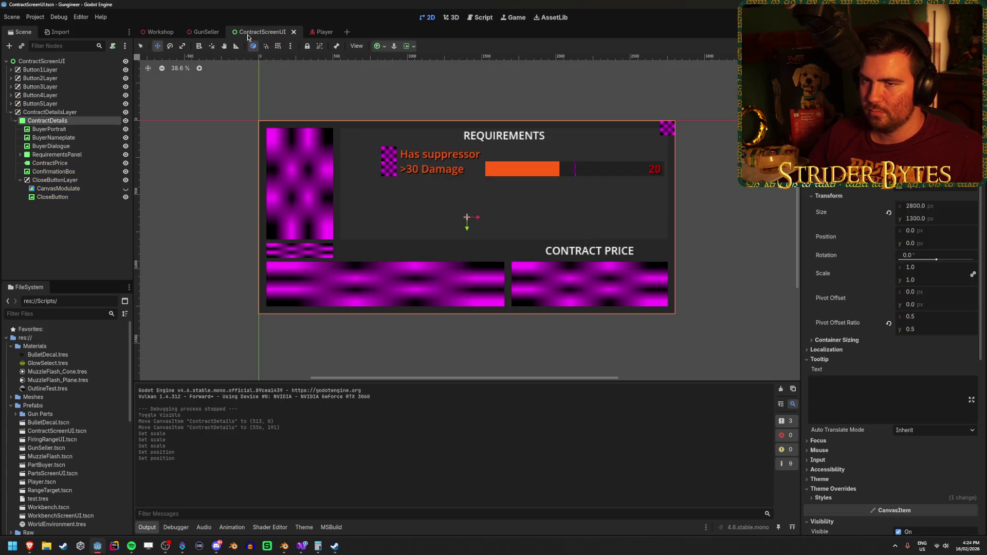
pyautogui.click(126, 121)
pyautogui.hotkey('ctrl', 's')
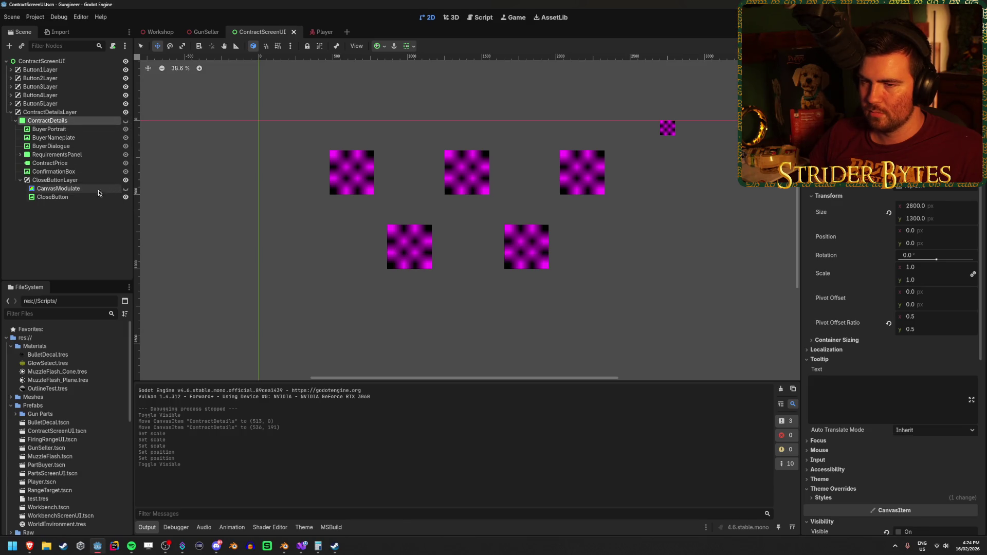
pyautogui.click(126, 188)
pyautogui.click(126, 189)
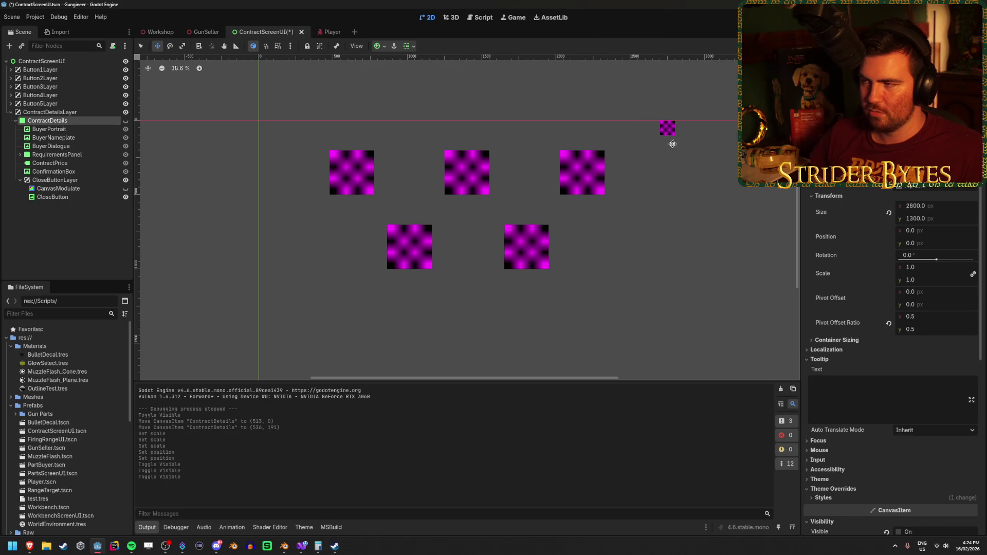
pyautogui.click(82, 249)
pyautogui.hotkey('ctrl', 's')
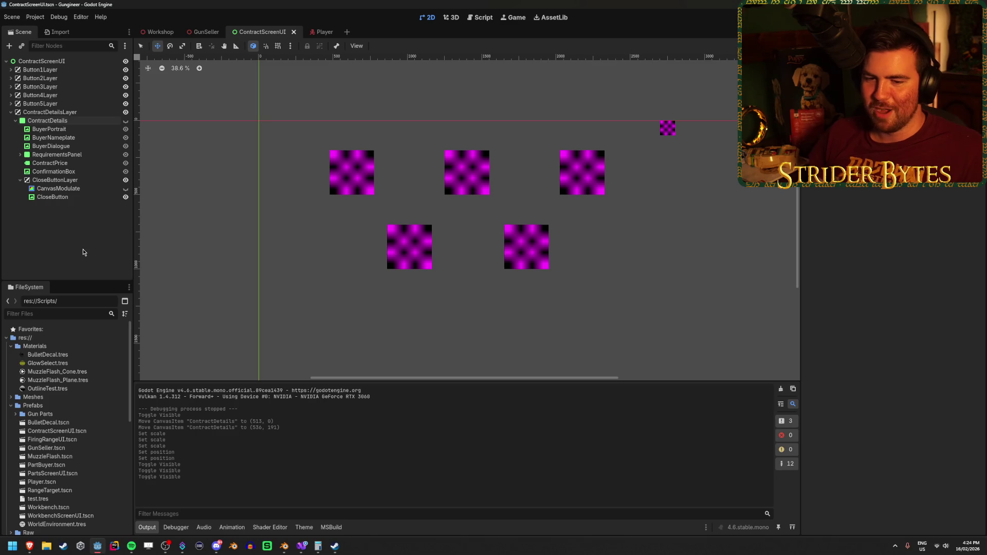
pyautogui.click(91, 189)
pyautogui.click(86, 197)
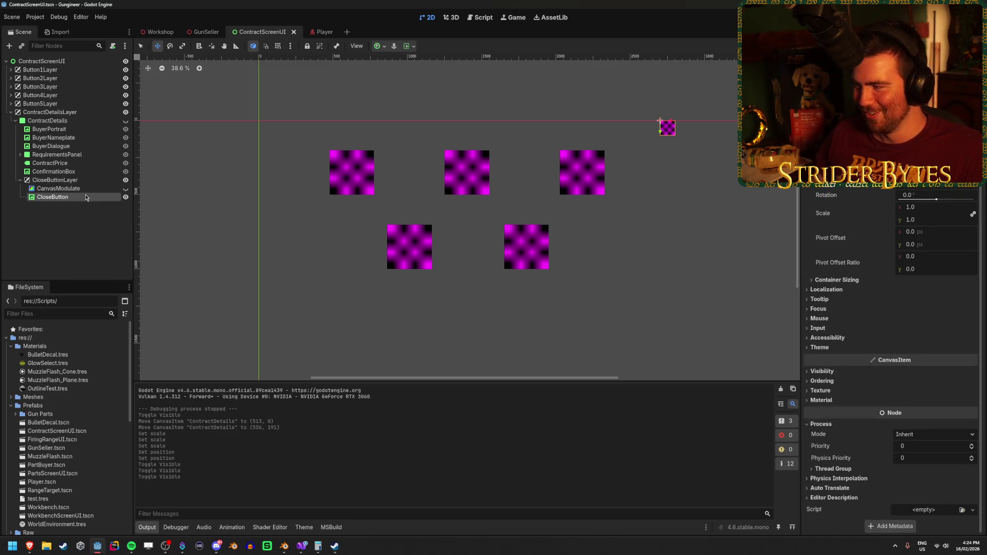
pyautogui.click(55, 180)
pyautogui.click(81, 197)
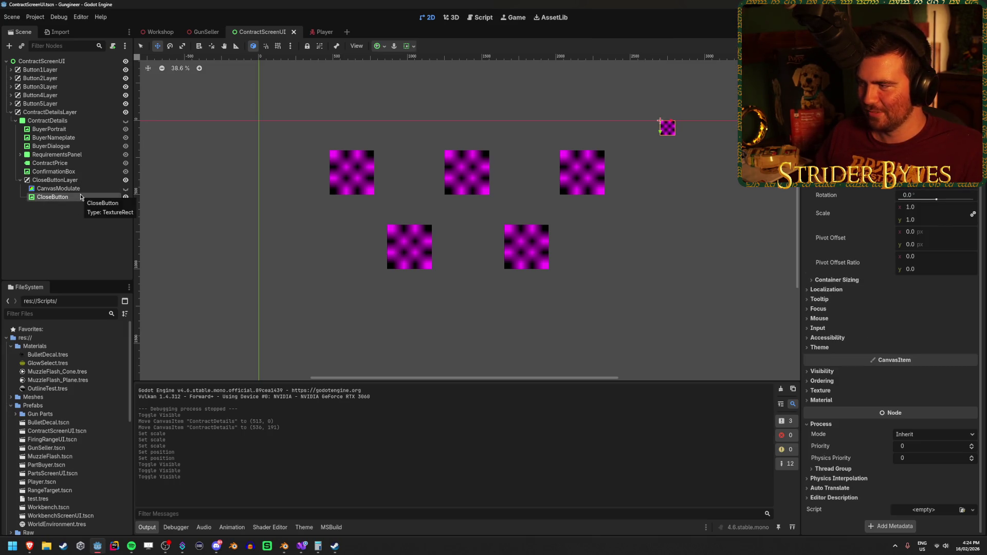
pyautogui.click(55, 180)
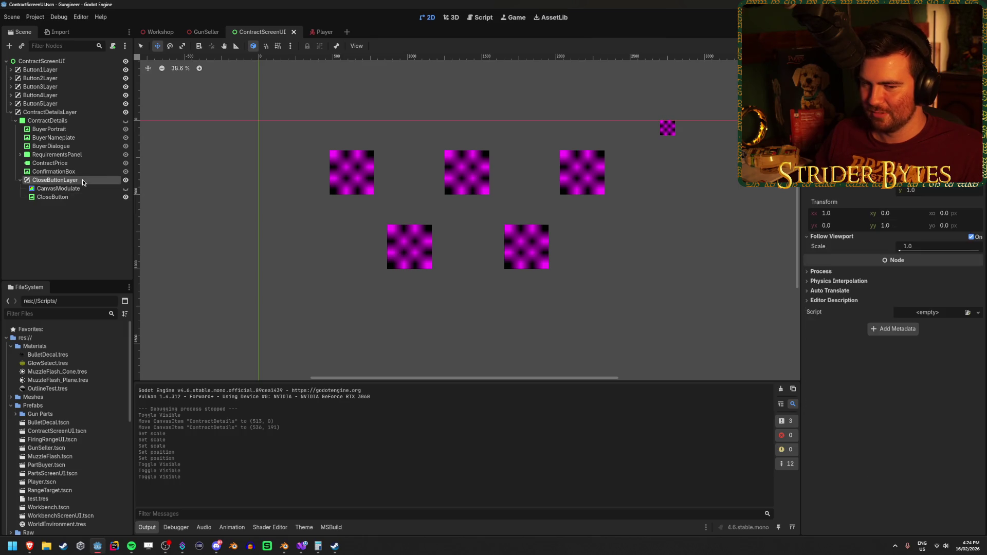
pyautogui.click(67, 197)
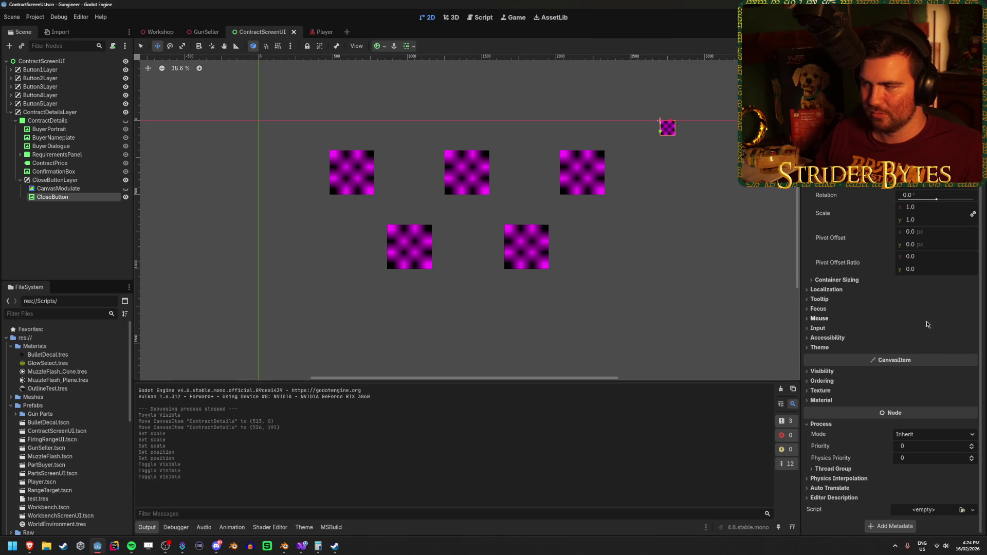
pyautogui.scroll(4, 923, 324)
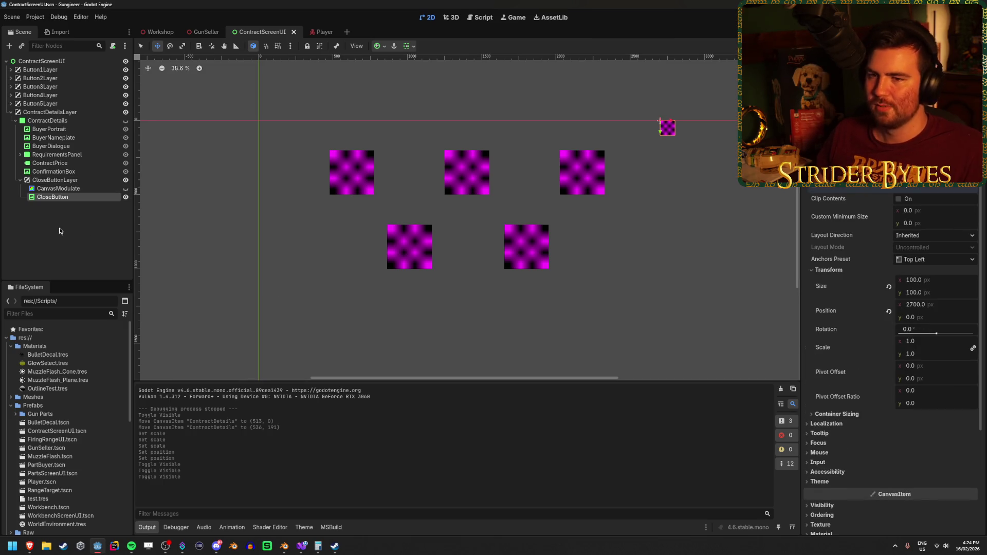
pyautogui.click(57, 180)
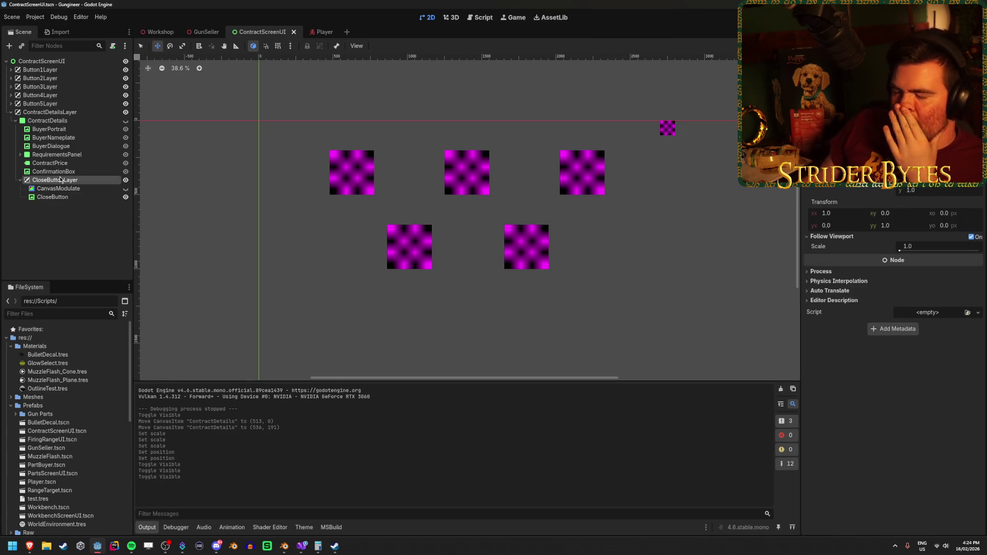
pyautogui.click(54, 197)
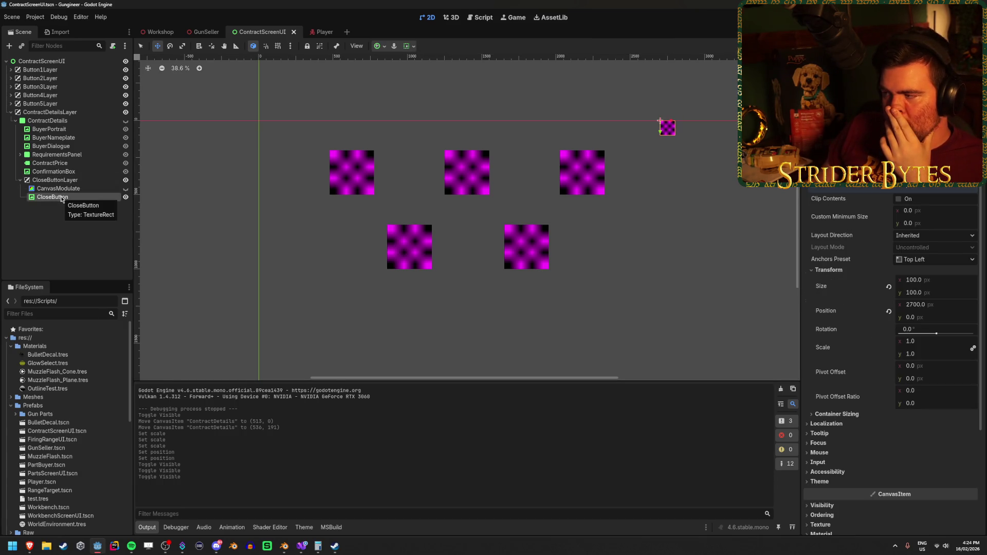
pyautogui.click(921, 341)
pyautogui.press('Return')
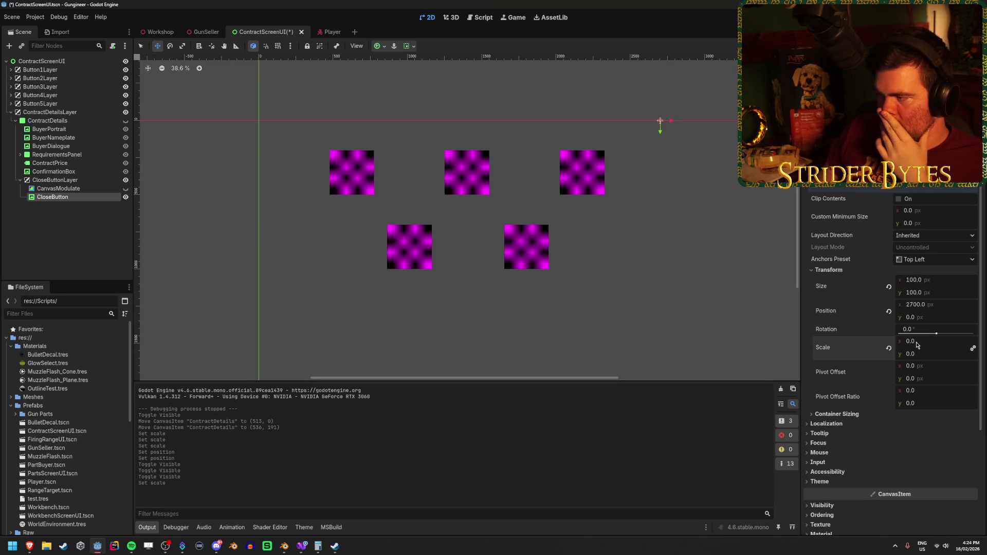
pyautogui.hotkey('ctrl', 'z')
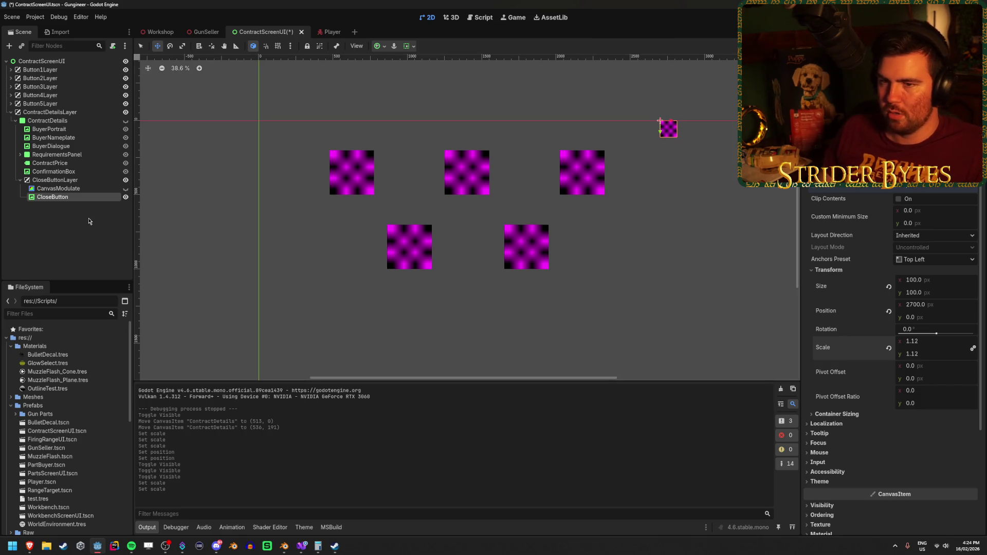
pyautogui.click(76, 180)
pyautogui.moveTo(828, 190); pyautogui.dragTo(843, 189)
pyautogui.hotkey('ctrl', 'z')
pyautogui.click(108, 197)
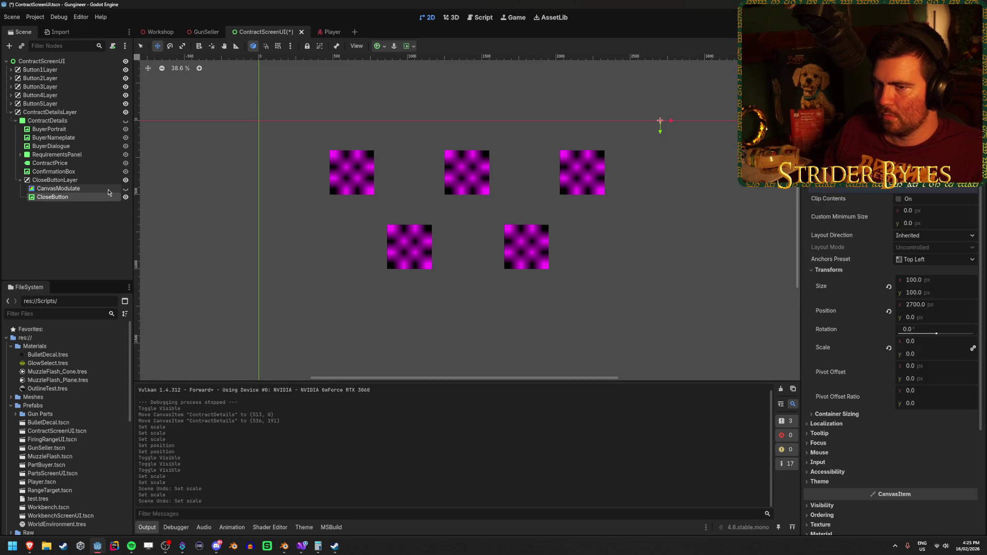
pyautogui.click(125, 121)
pyautogui.click(125, 124)
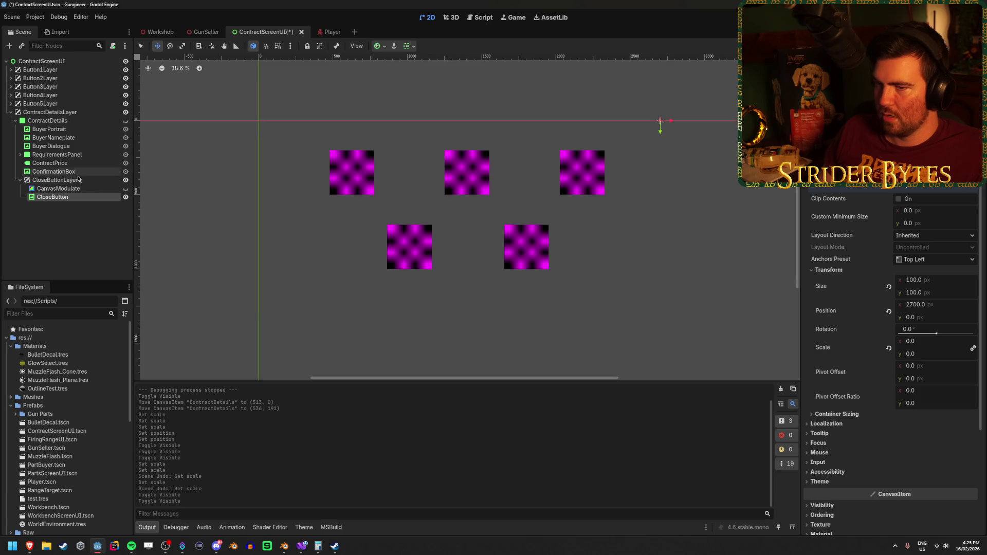
pyautogui.doubleClick(125, 197)
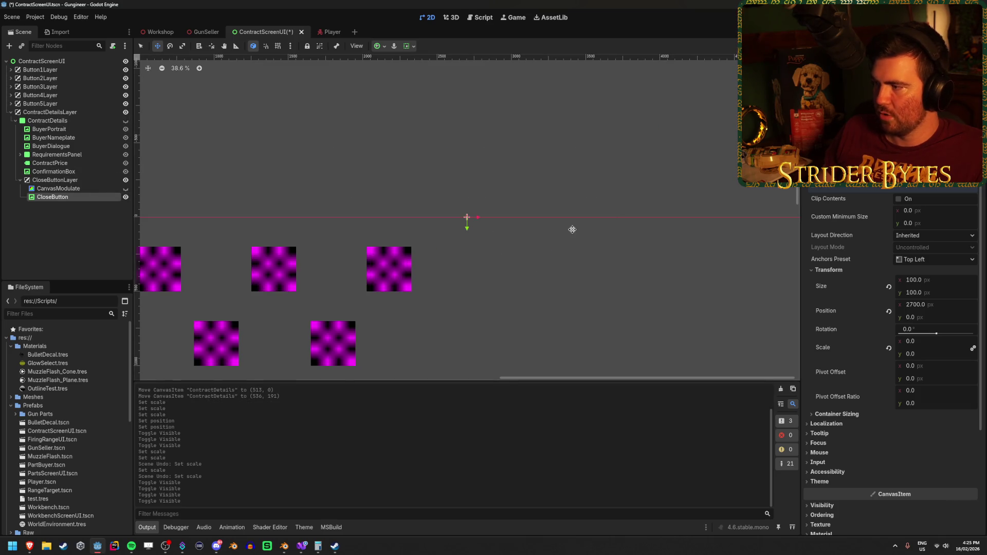
pyautogui.scroll(1, 446, 238)
pyautogui.click(930, 341)
pyautogui.write('1')
pyautogui.press('Return')
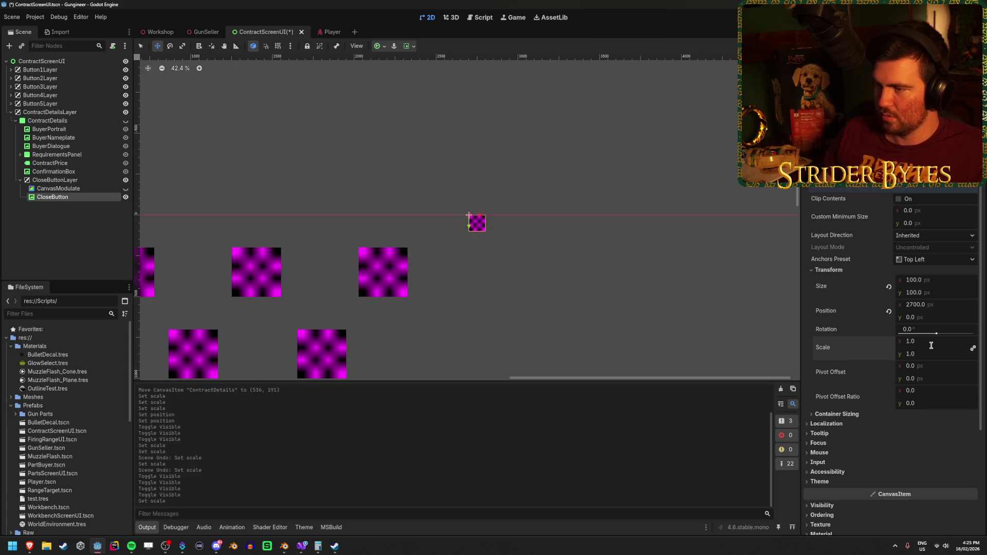
pyautogui.hotkey('ctrl', 's')
pyautogui.click(85, 179)
pyautogui.scroll(-3, 276, 212)
pyautogui.moveTo(276, 211)
pyautogui.mouseDown()
pyautogui.moveTo(432, 293)
pyautogui.moveTo(530, 220)
pyautogui.moveTo(525, 209)
pyautogui.mouseUp()
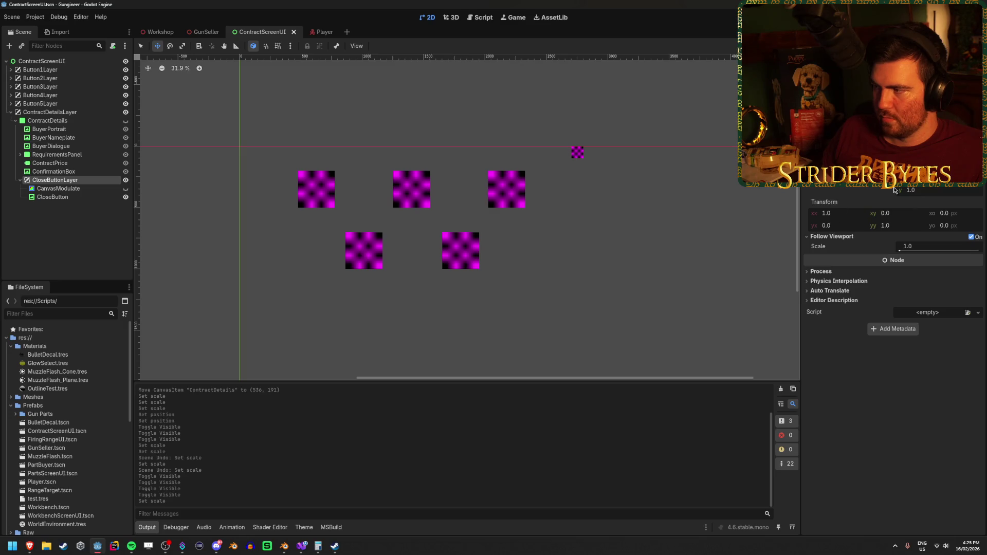
pyautogui.moveTo(911, 189); pyautogui.dragTo(874, 190)
pyautogui.hotkey('ctrl', 'z')
pyautogui.click(113, 223)
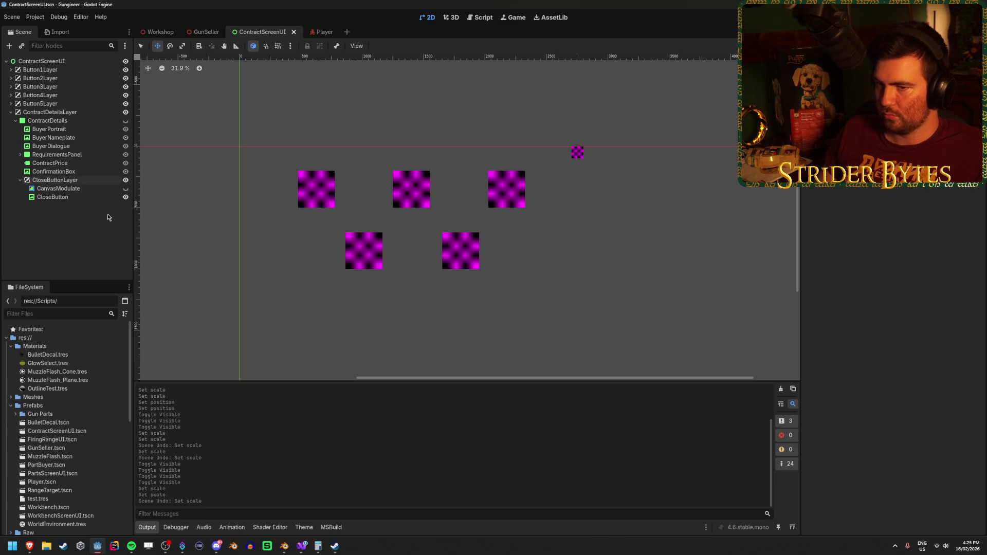
pyautogui.click(51, 180)
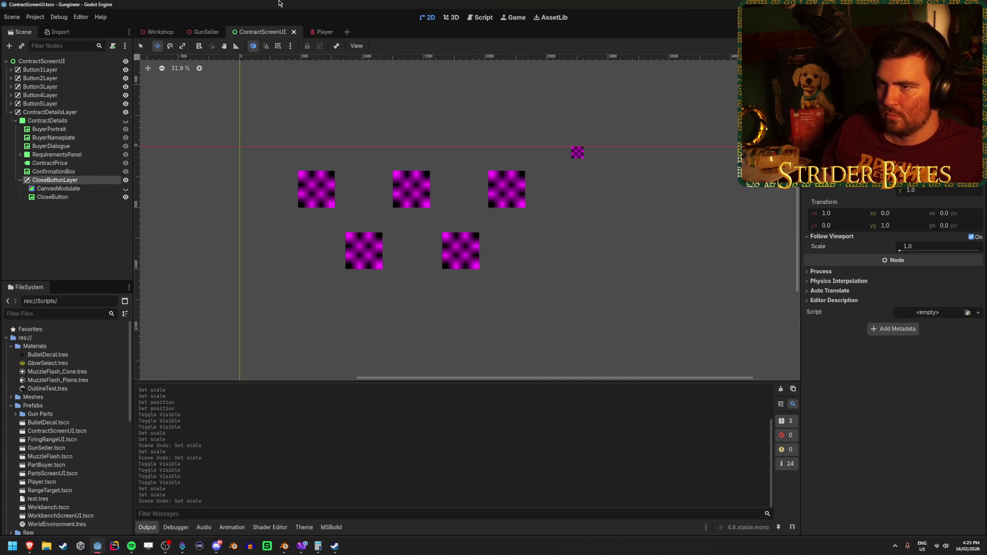
pyautogui.click(301, 546)
# Add an [Export] CanvasLayer closeButtonLayer; field below the contractDetails field.
pyautogui.click(209, 107)
pyautogui.press('Return')
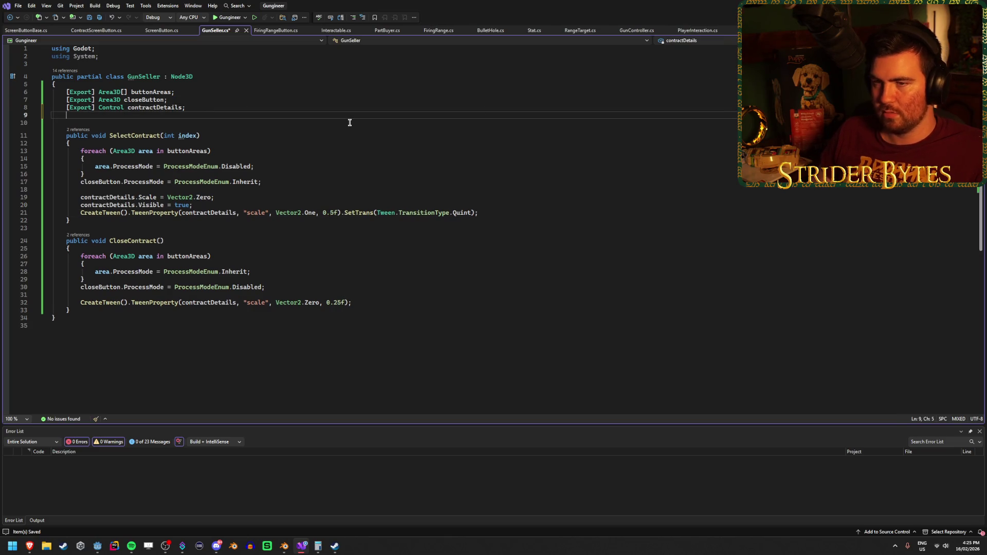
pyautogui.write('[Exp')
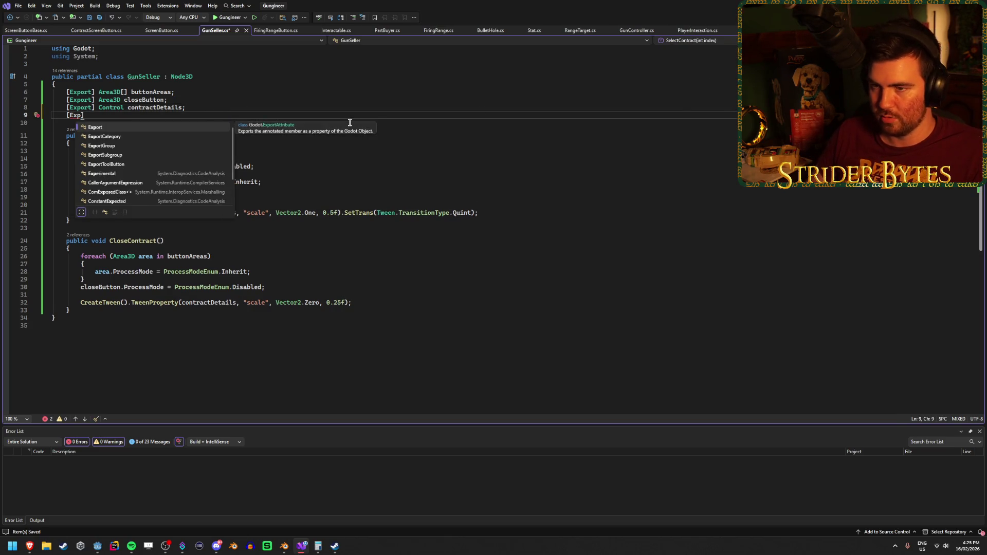
pyautogui.press('Tab')
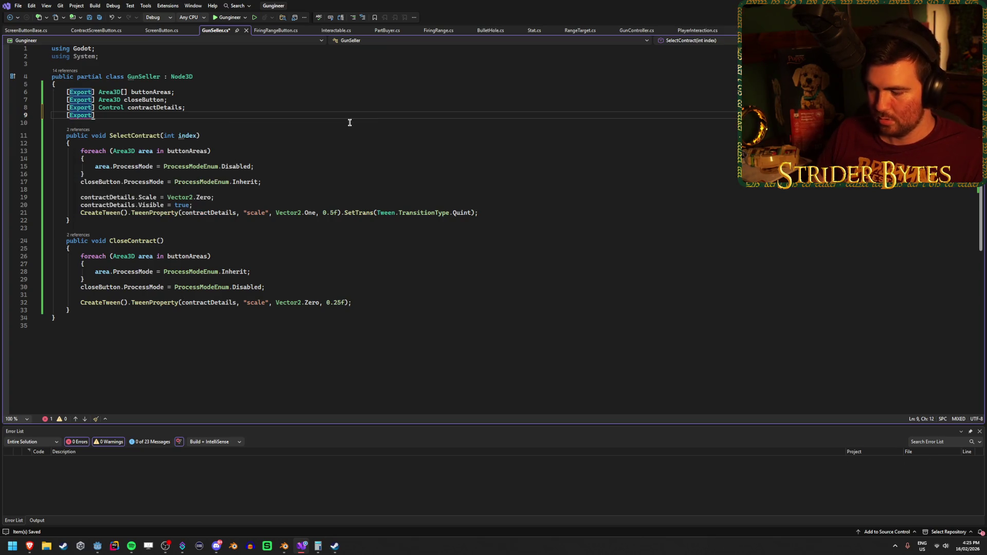
pyautogui.write(']')
pyautogui.press('Escape')
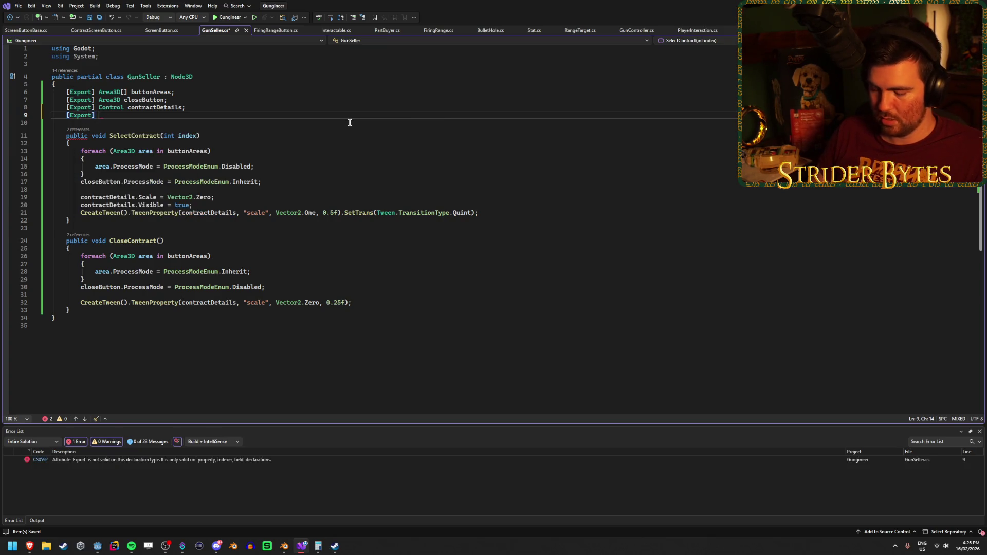
pyautogui.write('CanvasLayer')
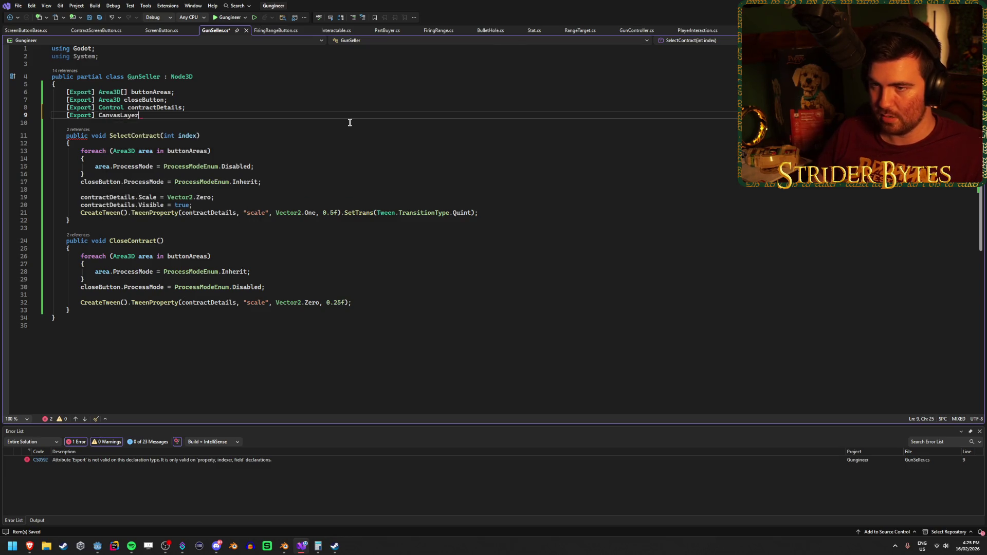
pyautogui.write(' closeButtonLayer;')
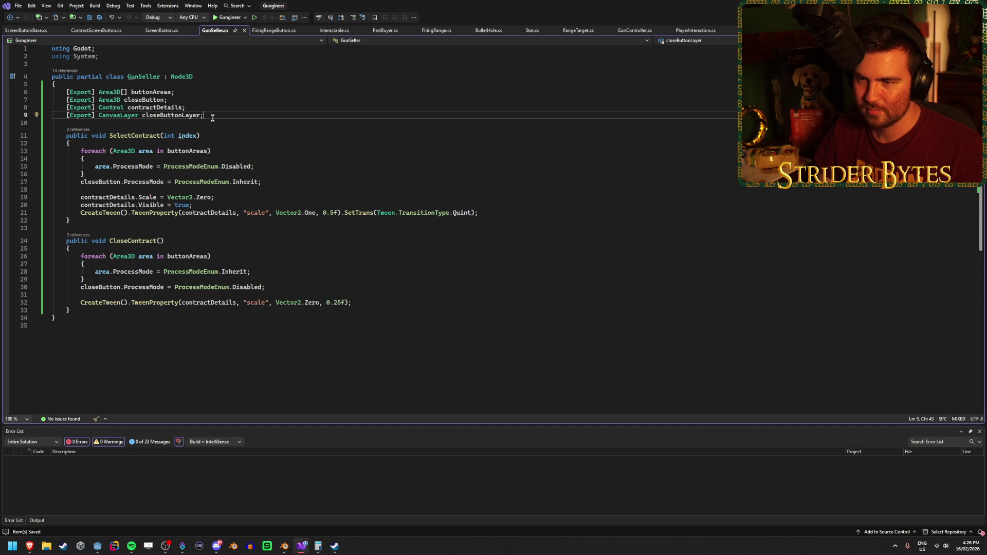
pyautogui.click(504, 212)
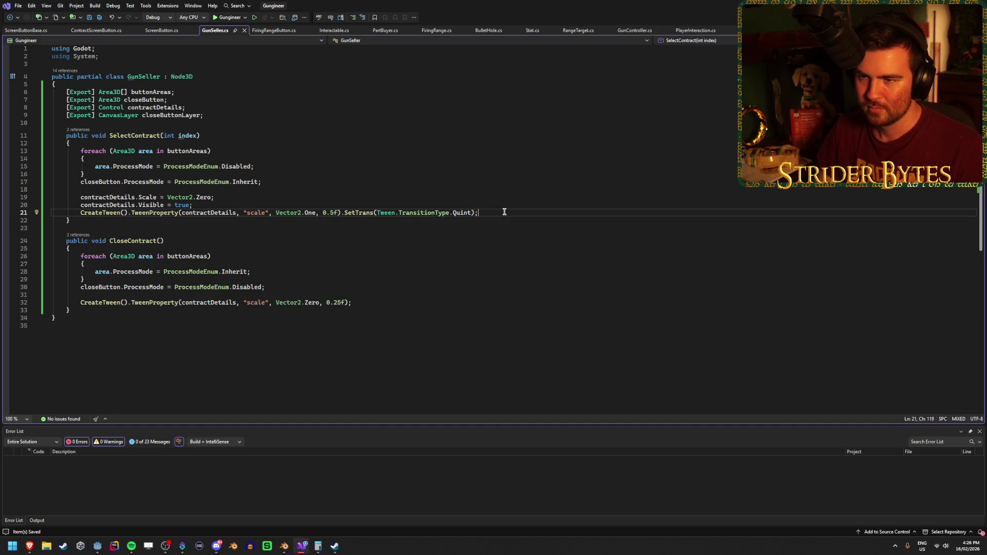
# Set closeButtonLayer.Scale to Vector2.Zero after the panel tween and save.
pyautogui.press('Return')
pyautogui.press('Return')
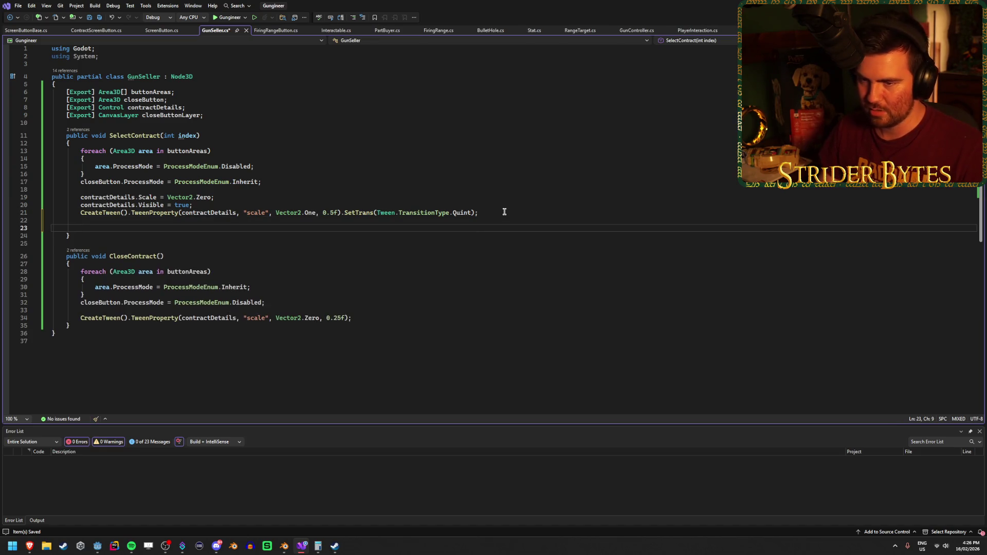
pyautogui.write('closeButton')
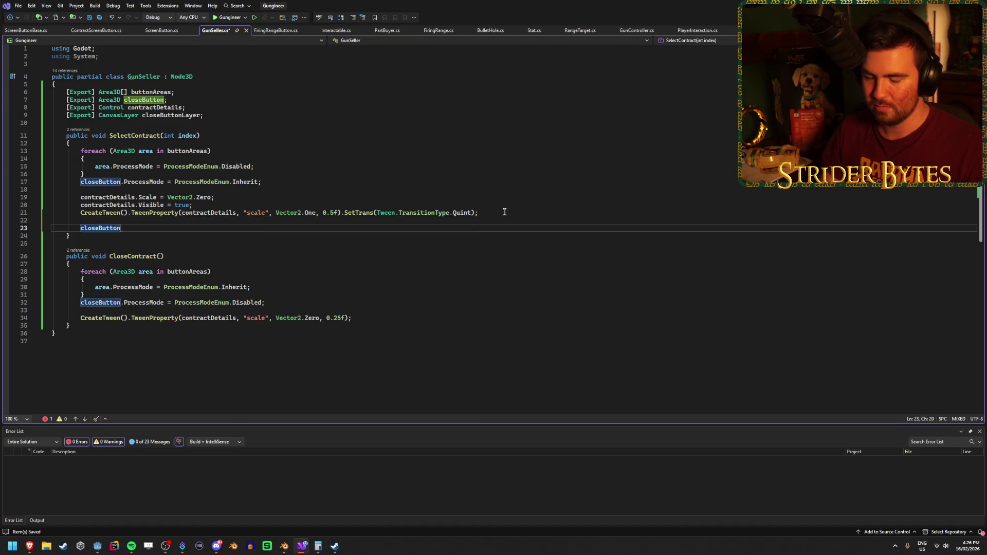
pyautogui.write('Layer.Sca')
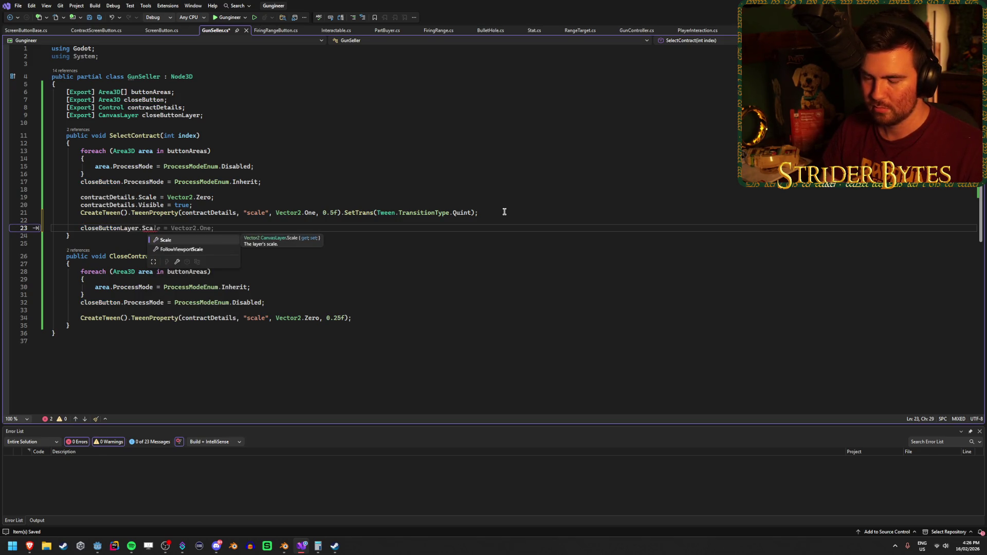
pyautogui.press('Tab')
pyautogui.write('= Vec')
pyautogui.press('Down')
pyautogui.press('Down')
pyautogui.press('Down')
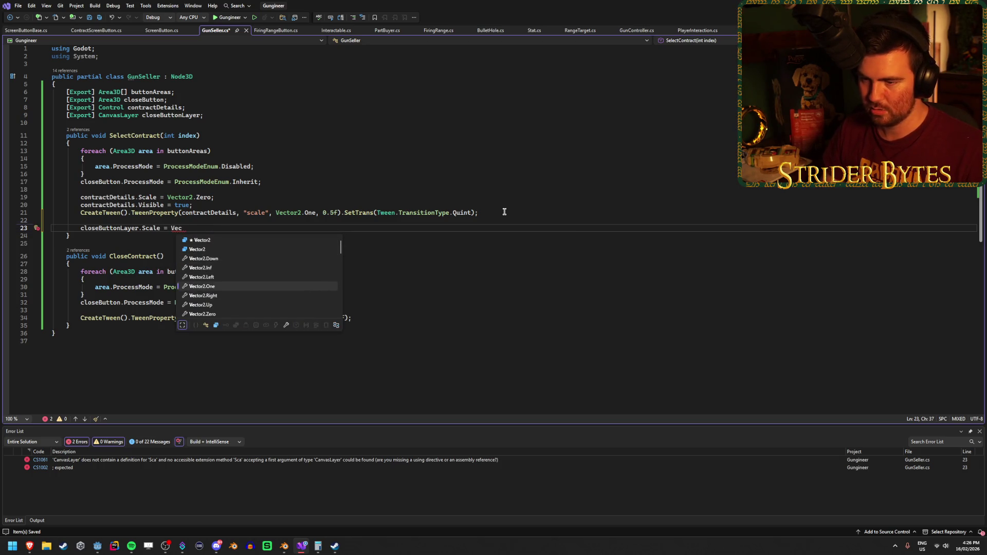
pyautogui.press('Tab')
pyautogui.hotkey('ctrl', 's')
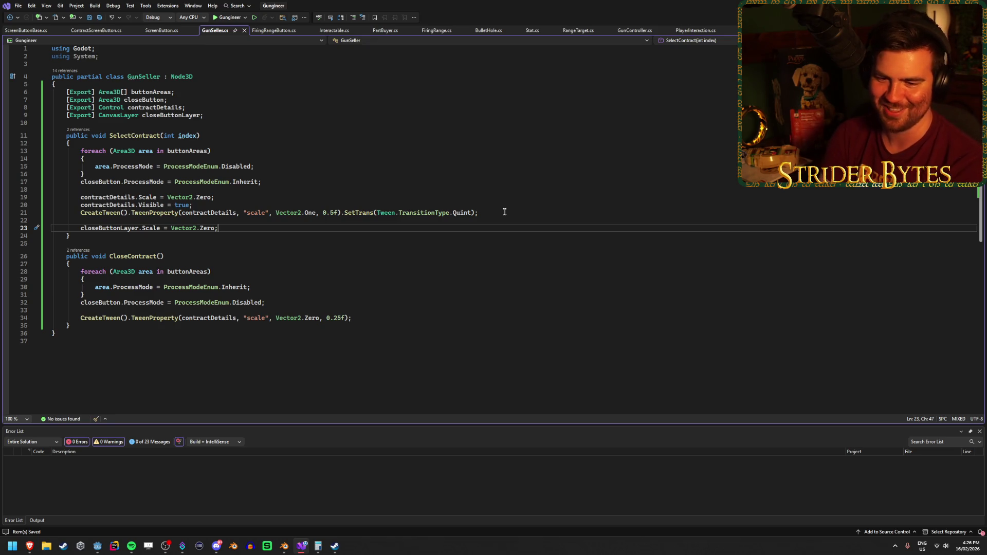
# Add closeButtonLayer.Visible = true; on the next line.
pyautogui.press('Return')
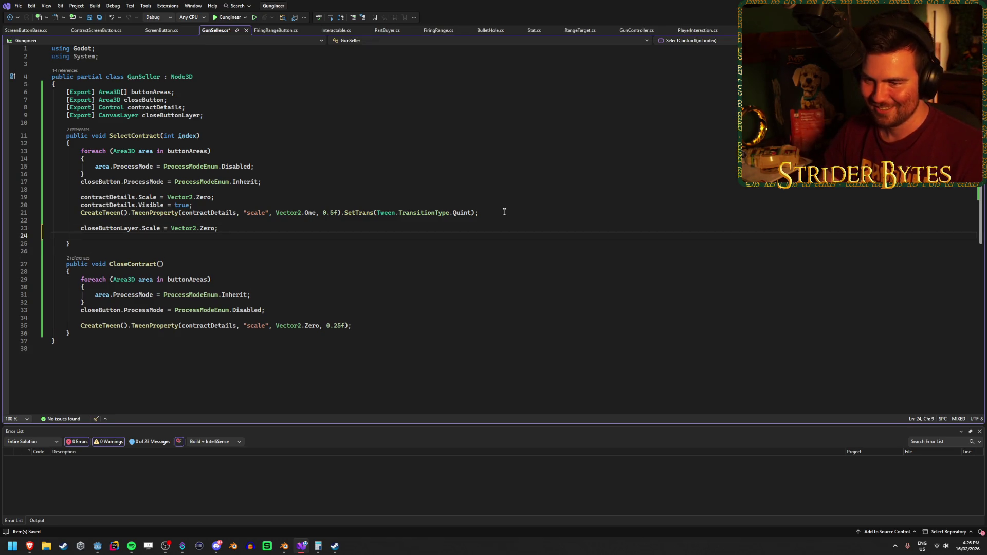
pyautogui.write('con')
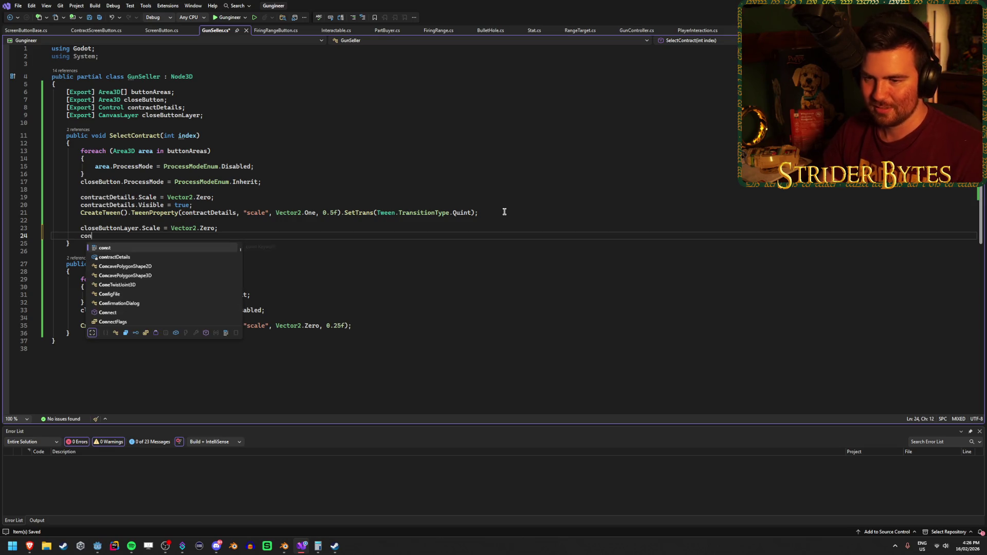
pyautogui.press('Down')
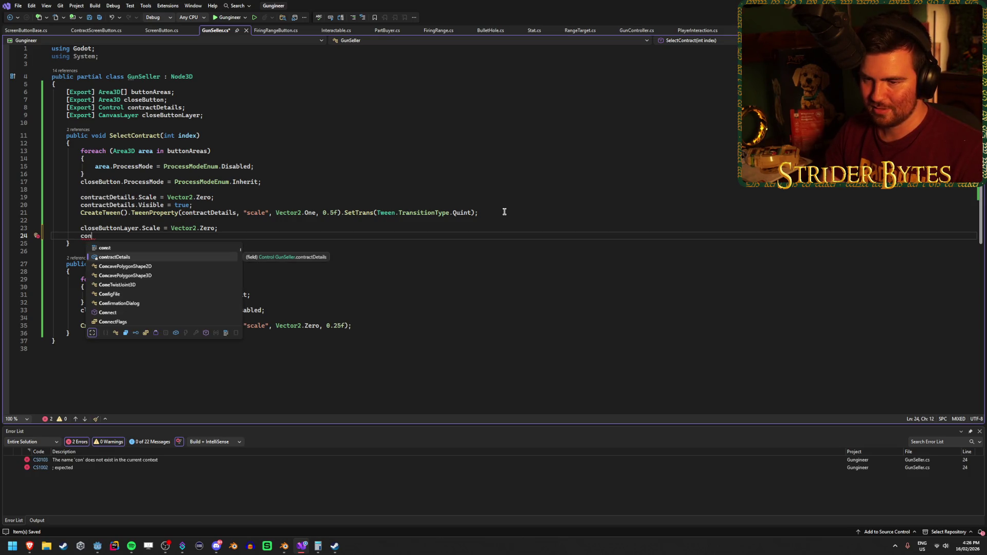
pyautogui.press('BackSpace')
pyautogui.press('BackSpace')
pyautogui.write('los')
pyautogui.press('Tab')
pyautogui.write('.Visi')
pyautogui.press('Down')
pyautogui.press('Tab')
pyautogui.write('= true;')
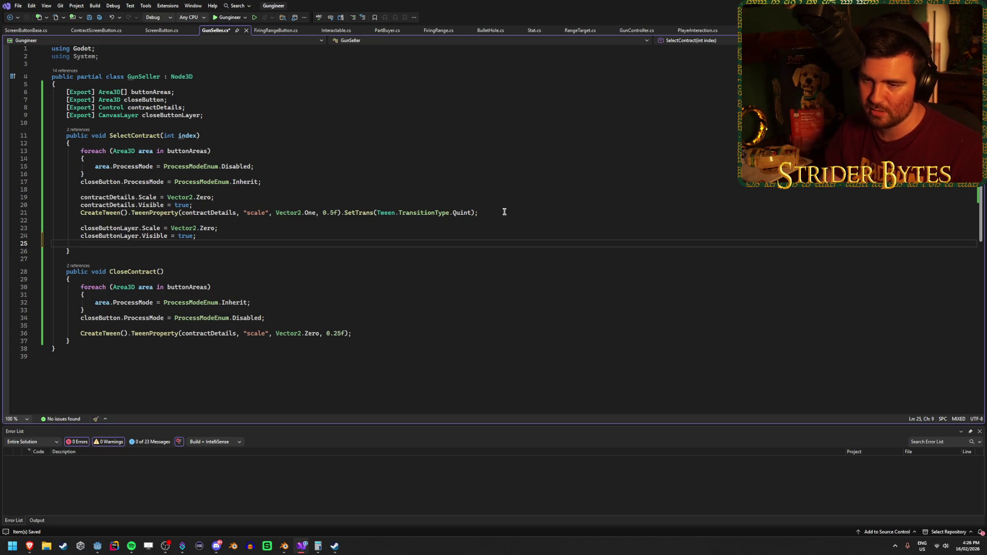
# Tween closeButtonLayer's scale to Vector2.One with the copied Quint SetTrans call, then save.
pyautogui.write('Create')
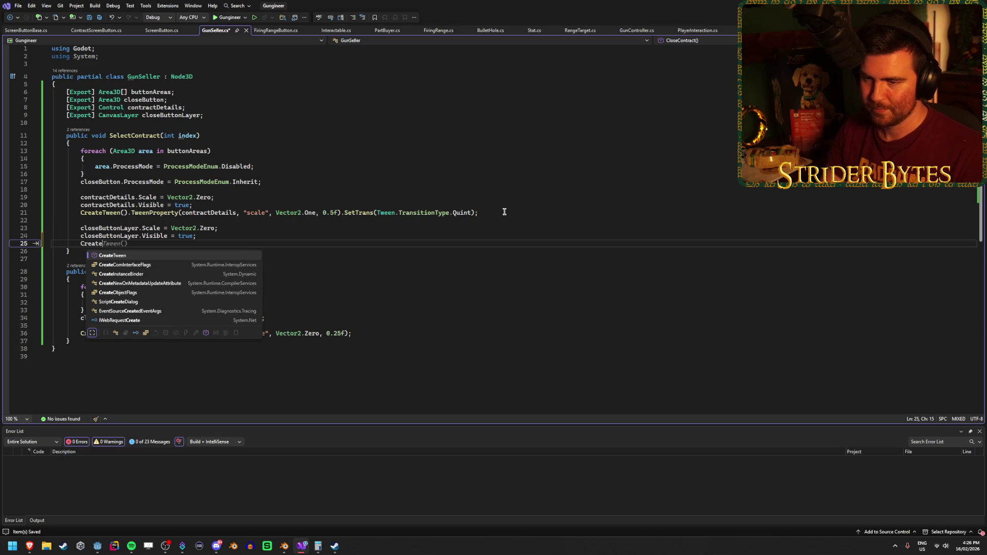
pyautogui.press('Tab')
pyautogui.write('.TweenProperty(closeButtonLayer, ')
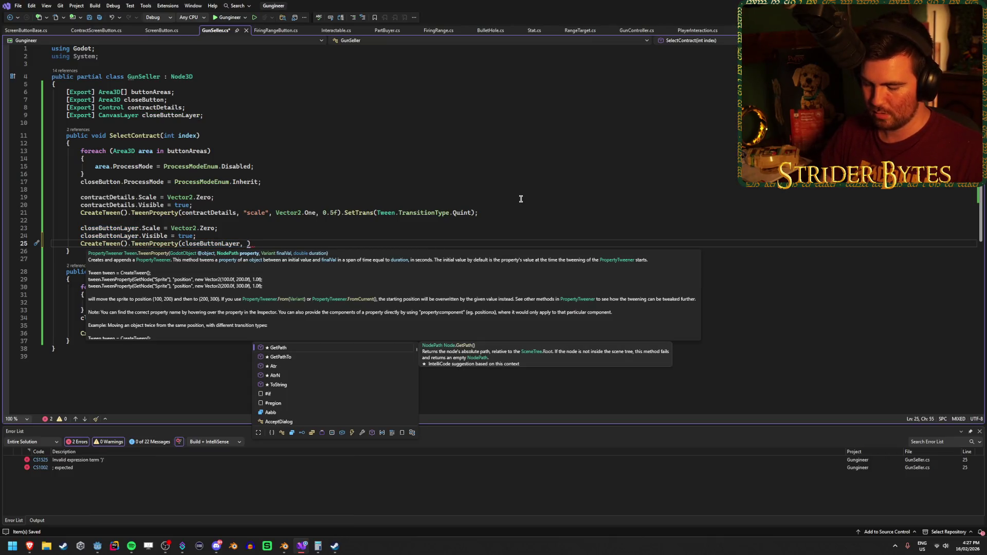
pyautogui.write('"scale", Vector')
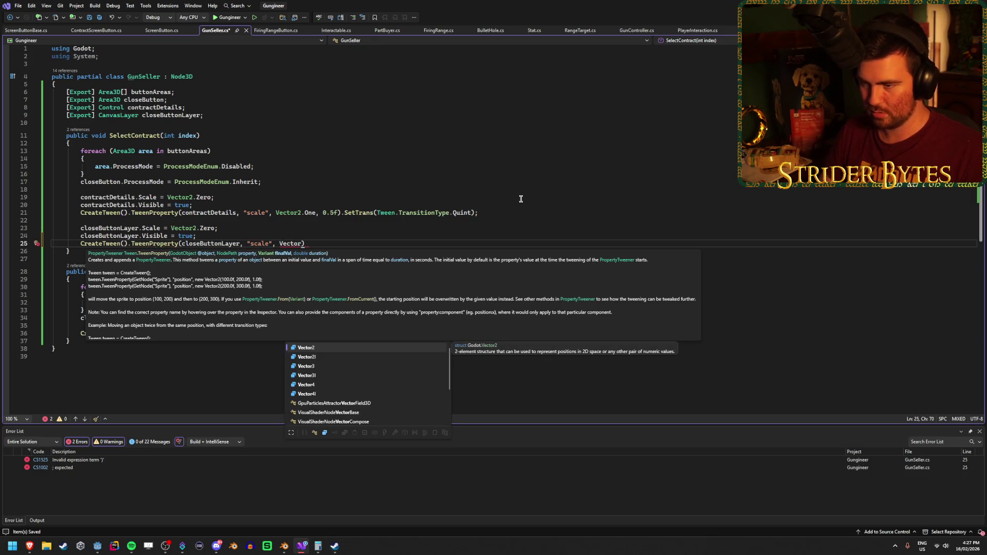
pyautogui.write('2.One, ')
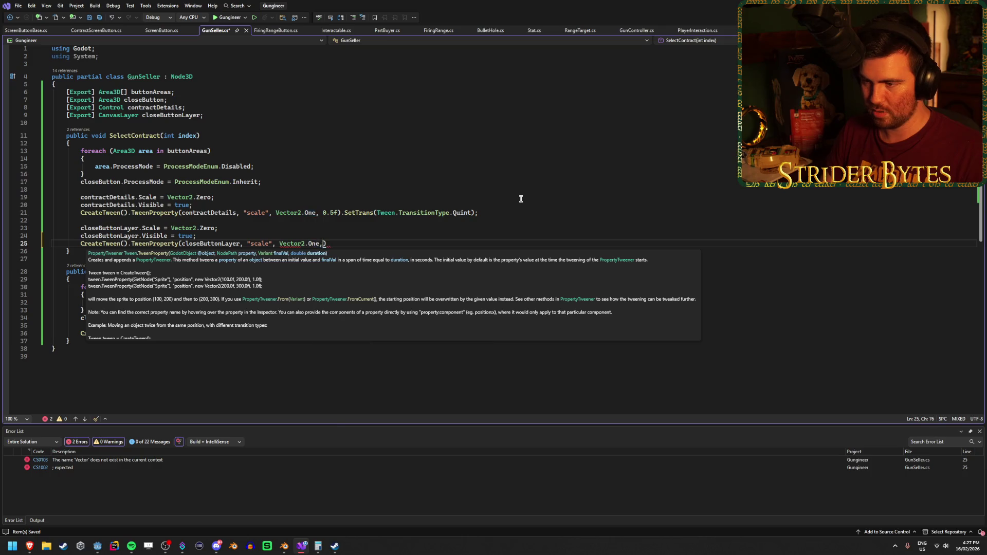
pyautogui.write('0.5f')
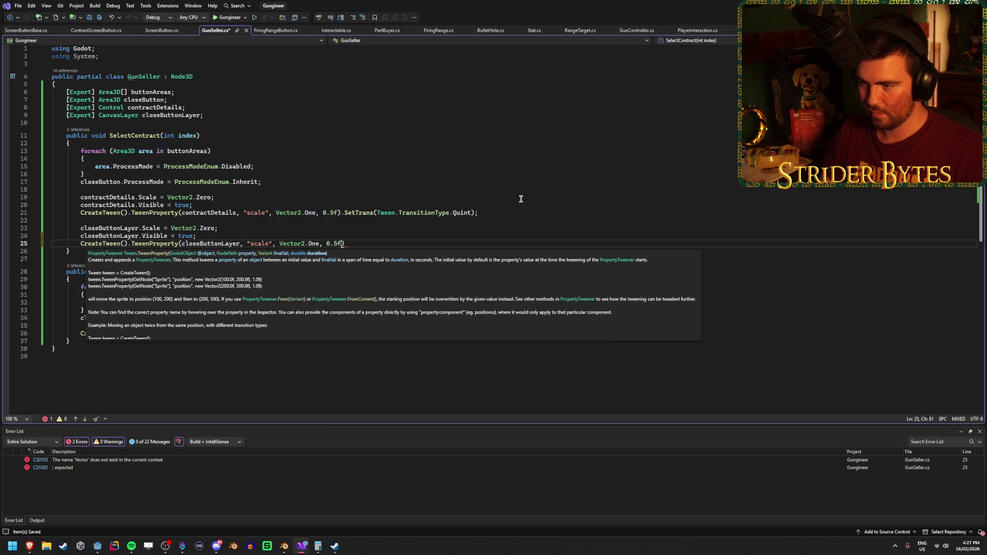
pyautogui.press('Right')
pyautogui.write('.')
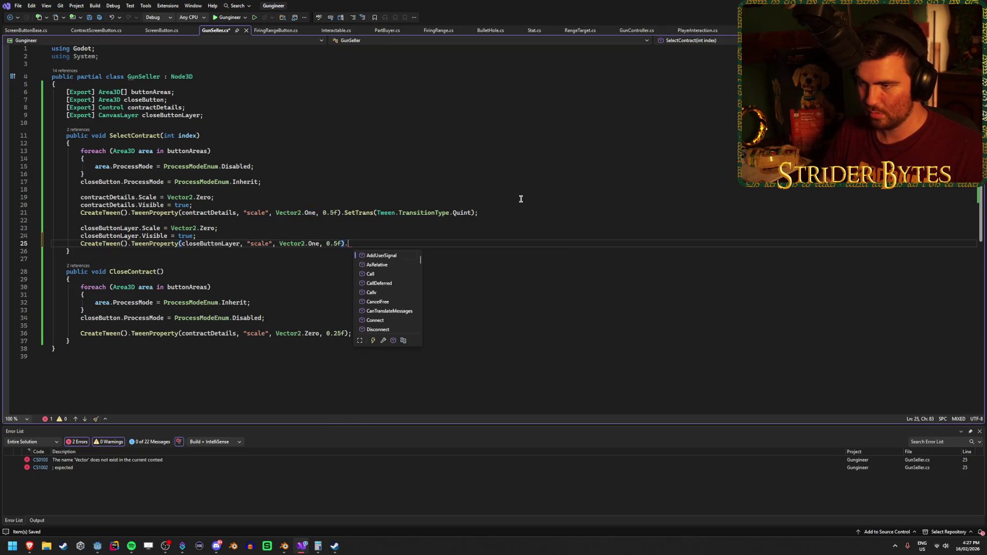
pyautogui.moveTo(474, 213); pyautogui.dragTo(344, 212)
pyautogui.hotkey('ctrl', 'c')
pyautogui.click(356, 244)
pyautogui.hotkey('ctrl', 'v')
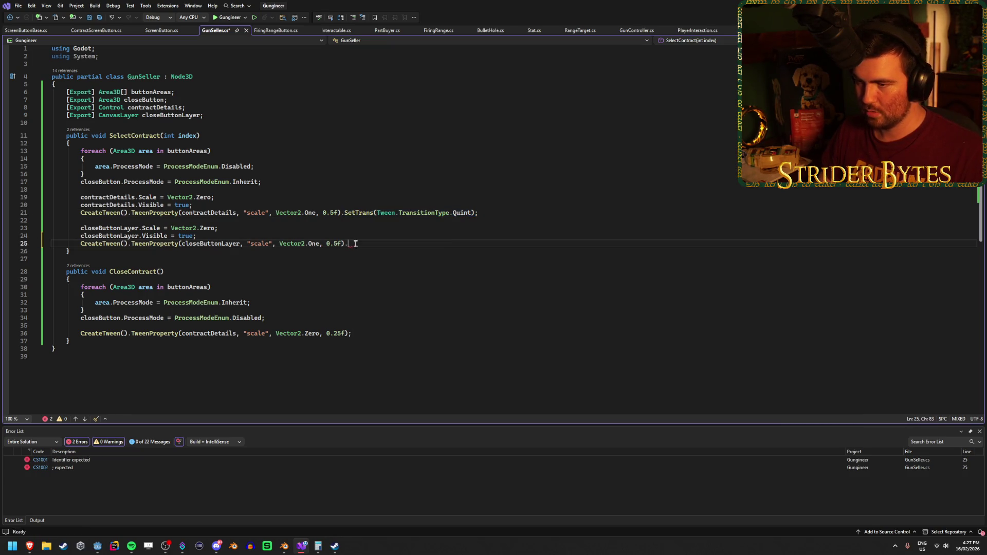
pyautogui.hotkey('ctrl', 's')
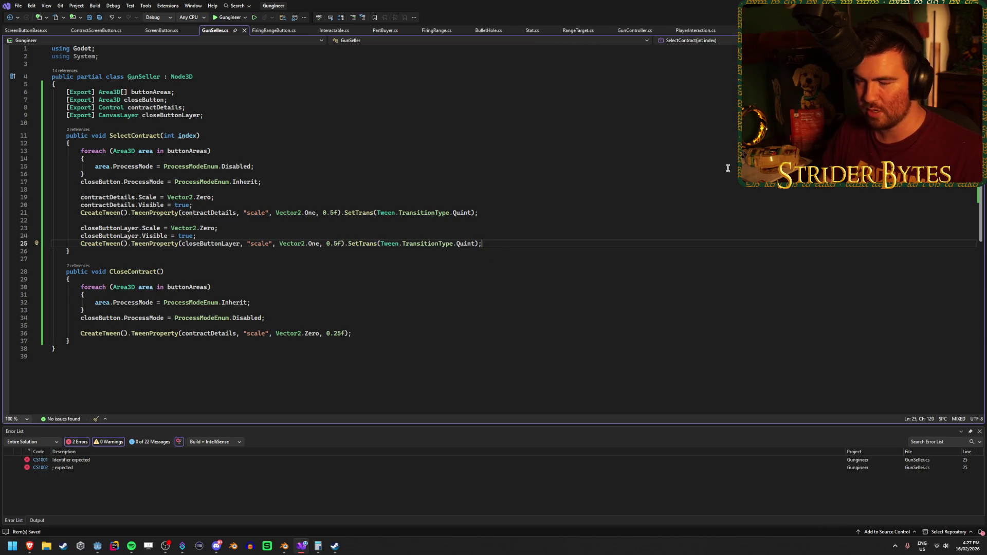
pyautogui.hotkey('alt', 'Tab')
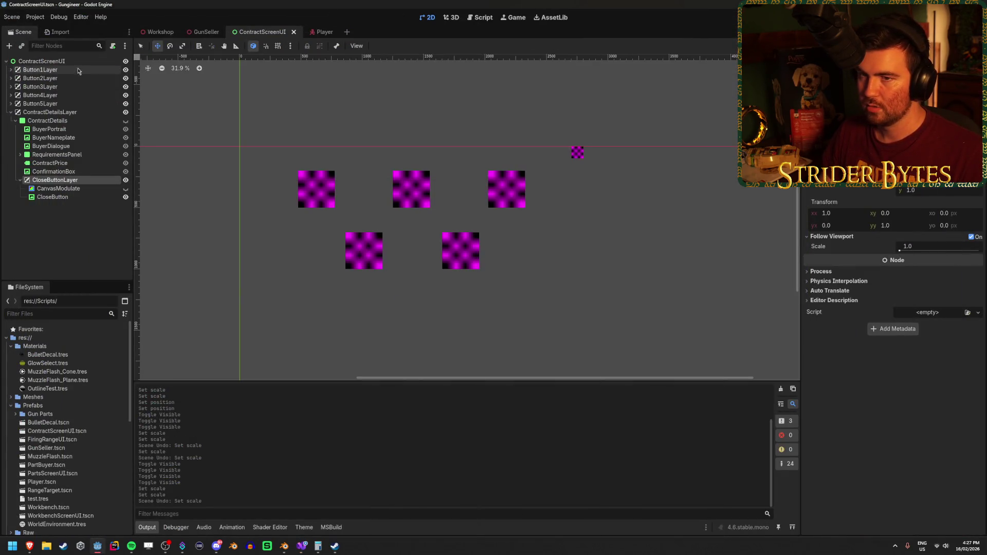
# Assign the CloseButtonLayer node to GunSeller's closeButtonLayer field and test-run the game.
pyautogui.click(190, 33)
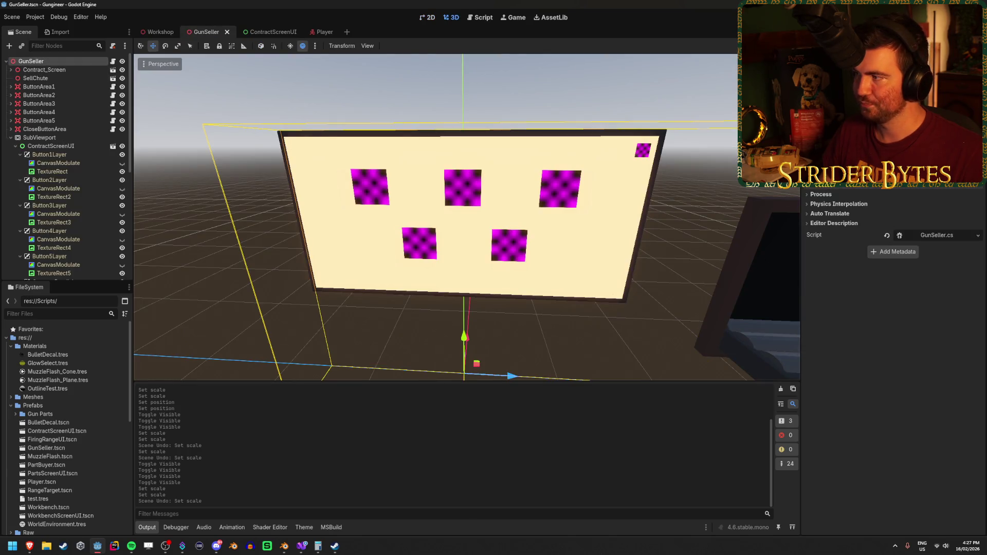
pyautogui.press('F5')
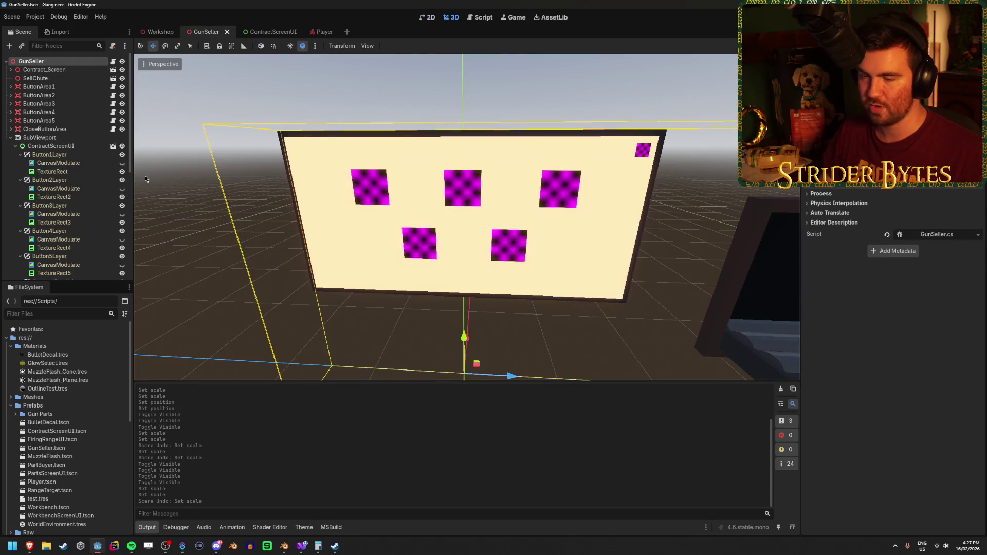
pyautogui.scroll(-8, 78, 205)
pyautogui.click(84, 256)
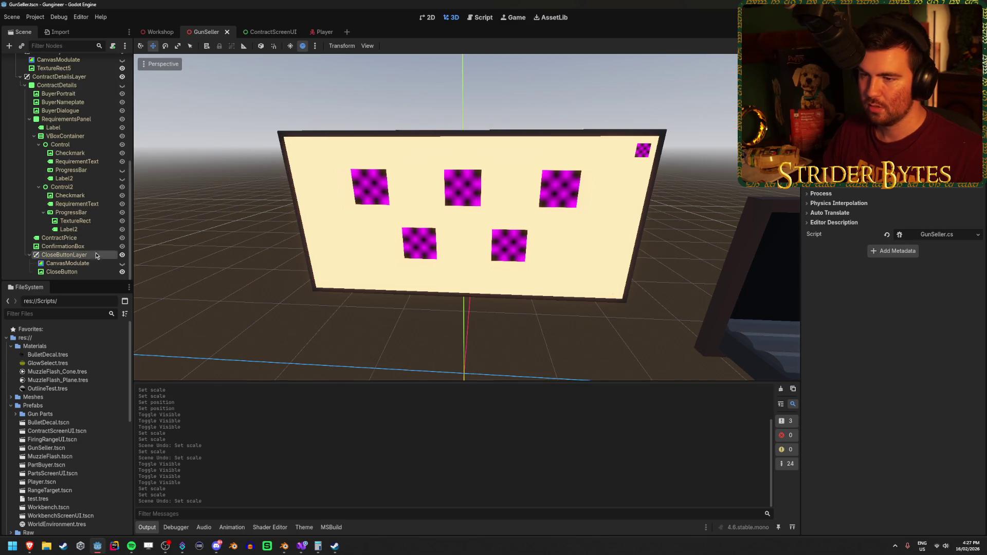
pyautogui.moveTo(64, 255); pyautogui.dragTo(874, 155)
pyautogui.press('F5')
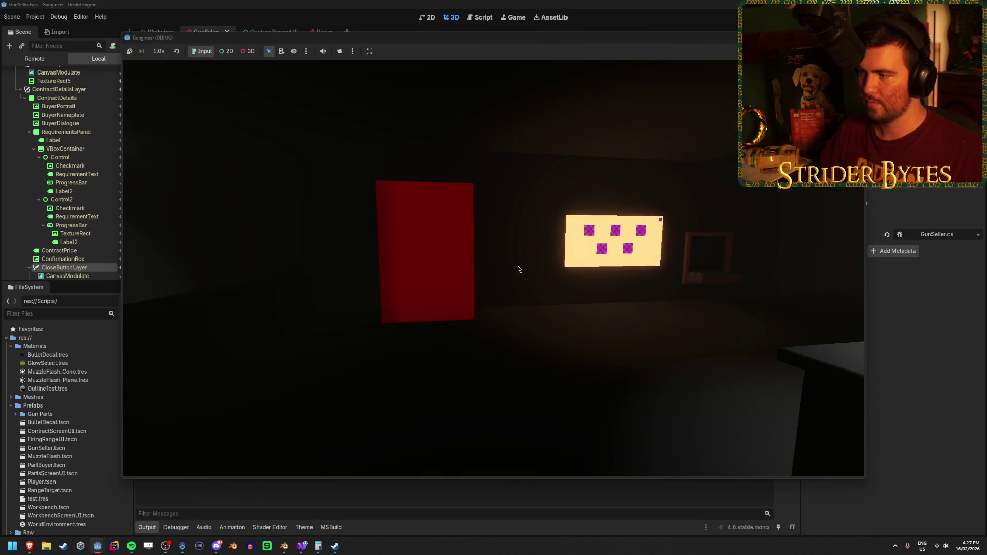
pyautogui.press('F8')
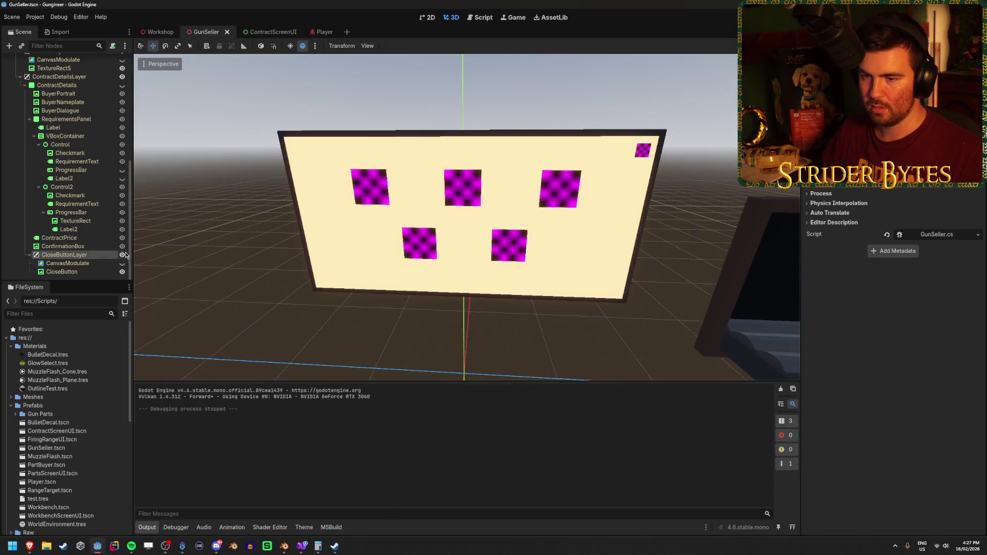
# Hide CloseButtonLayer in the editor, then test the game by walking to the contract board.
pyautogui.click(123, 255)
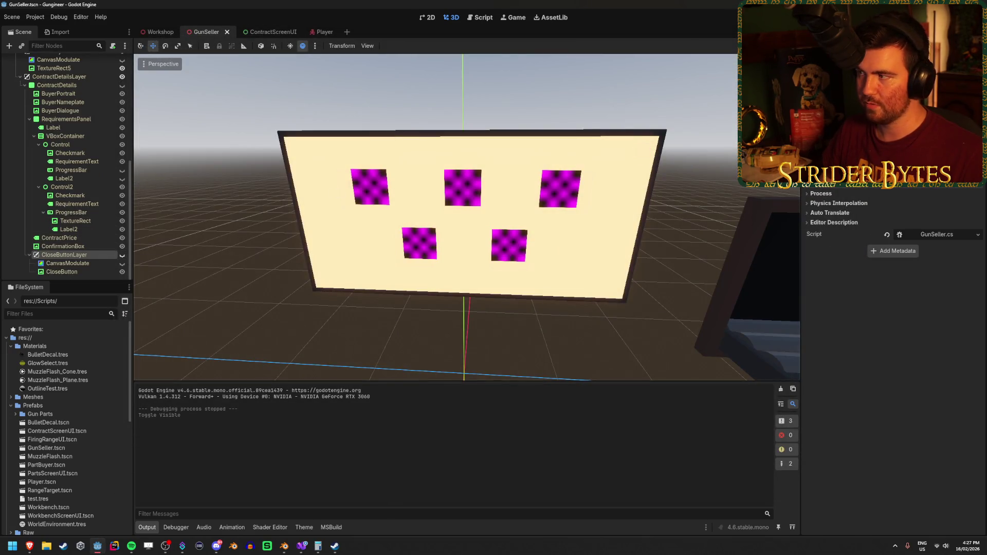
pyautogui.press('F5')
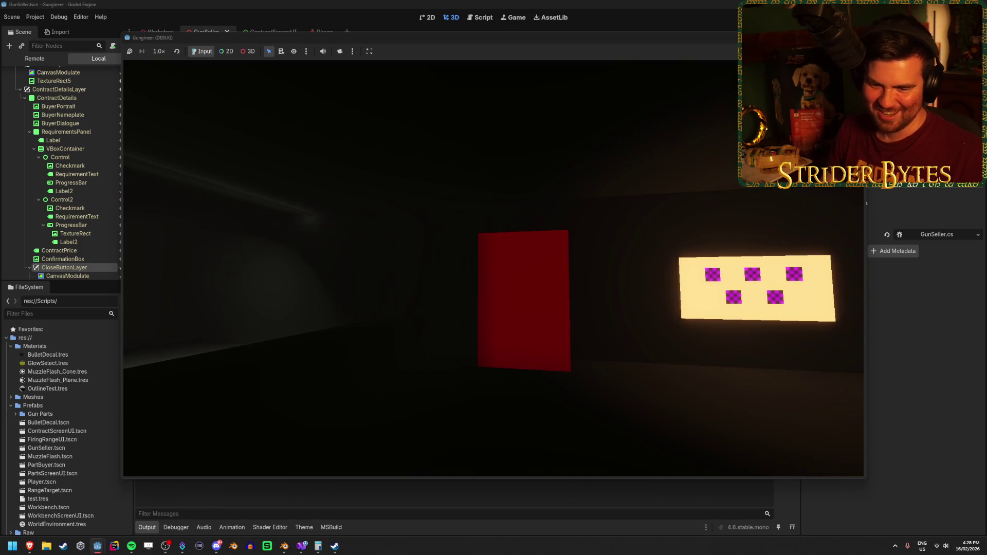
pyautogui.press('w')
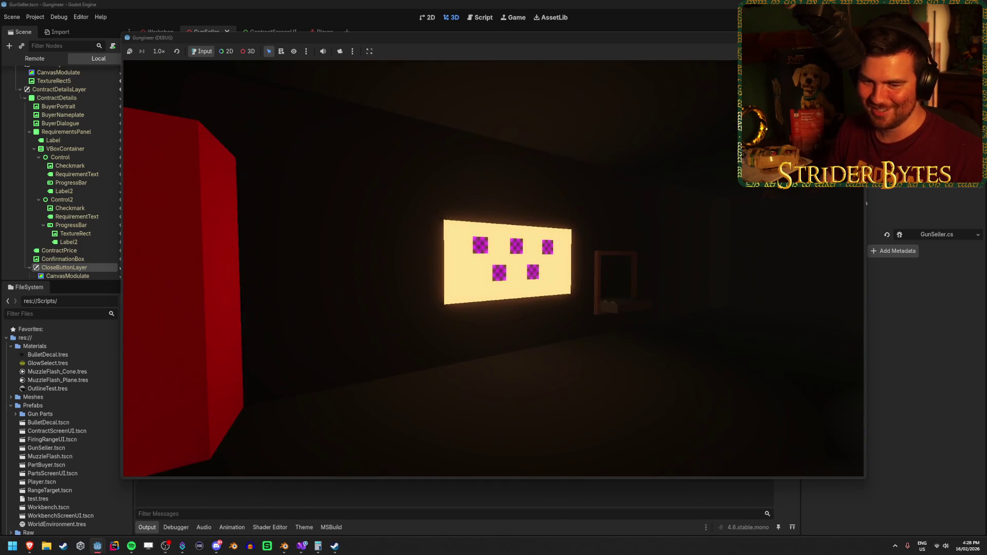
pyautogui.press('w')
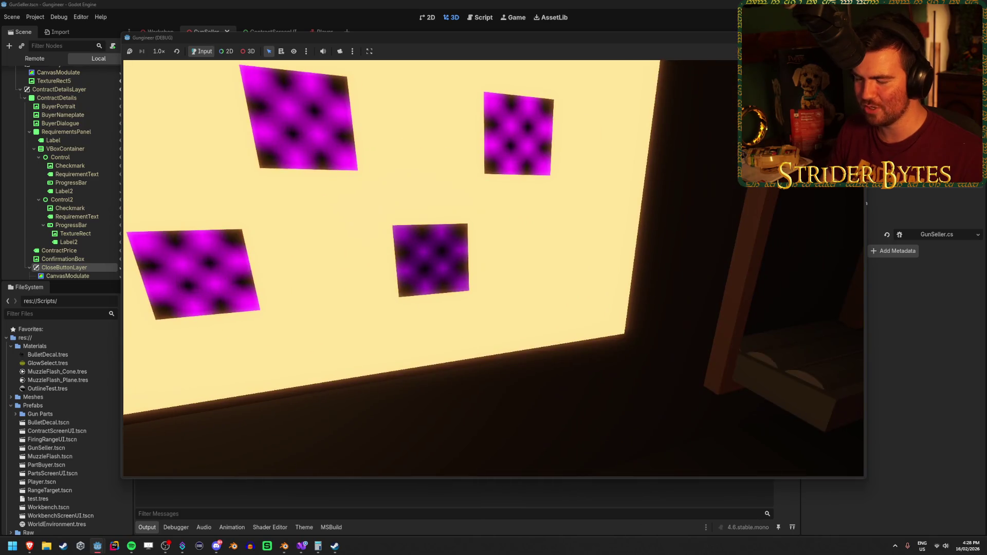
pyautogui.press('w')
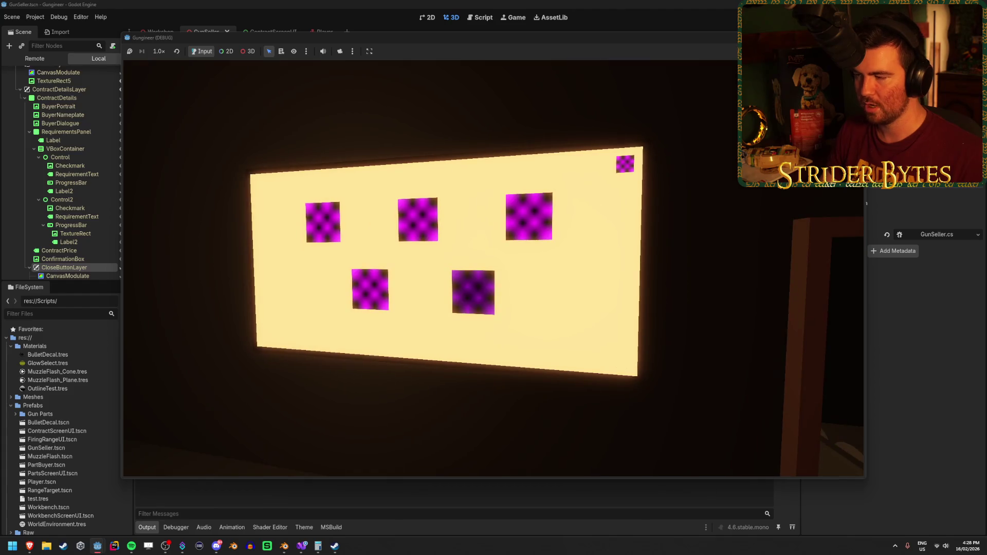
pyautogui.press('w')
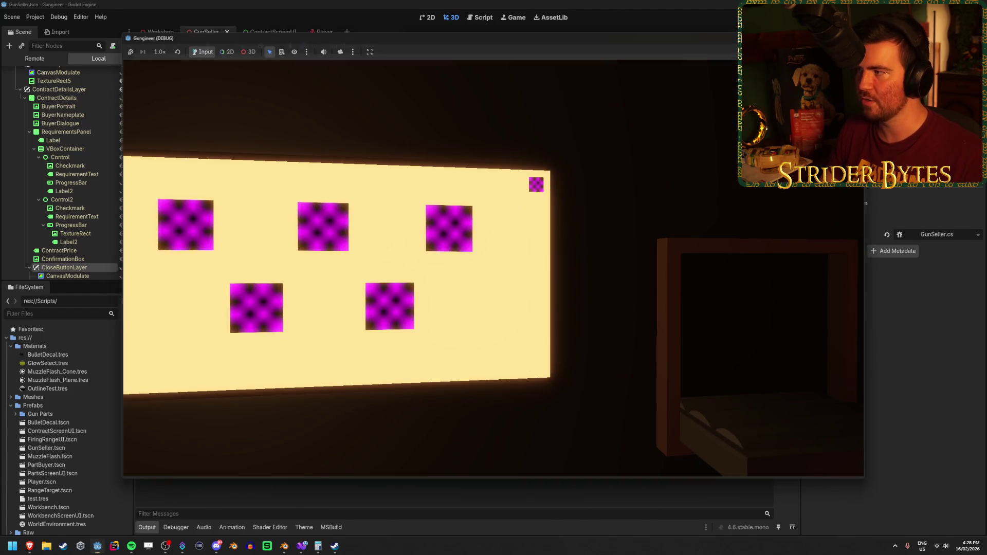
pyautogui.press('F8')
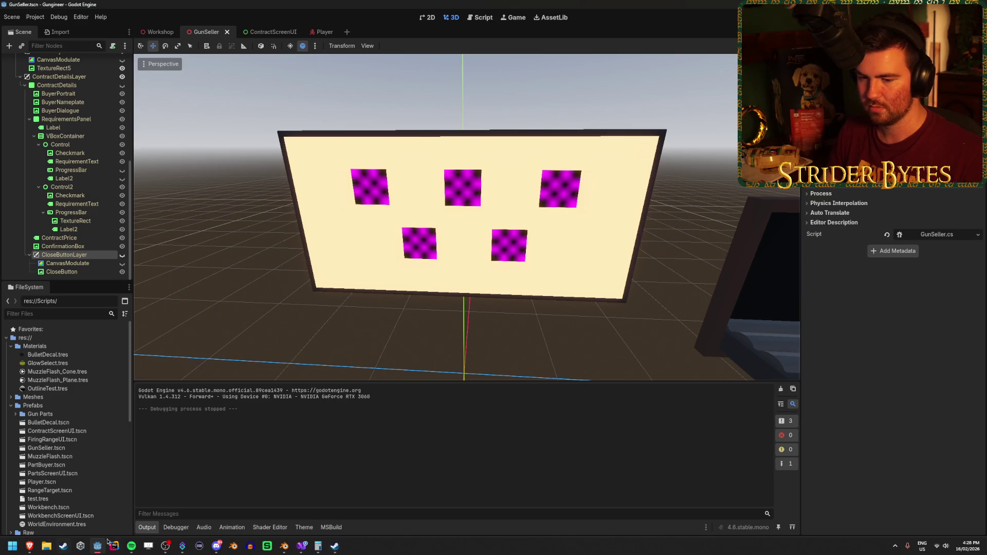
pyautogui.moveTo(318, 546)
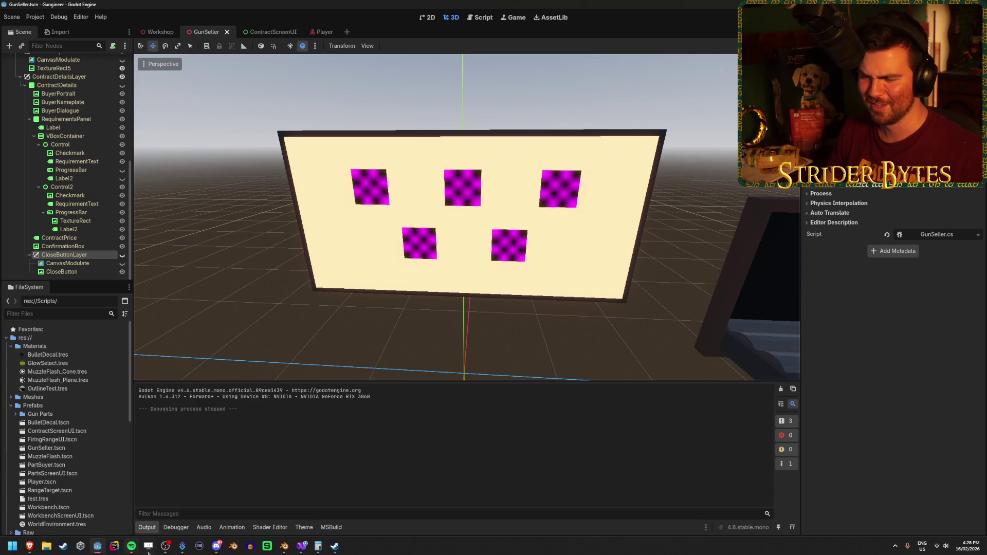
pyautogui.click(302, 546)
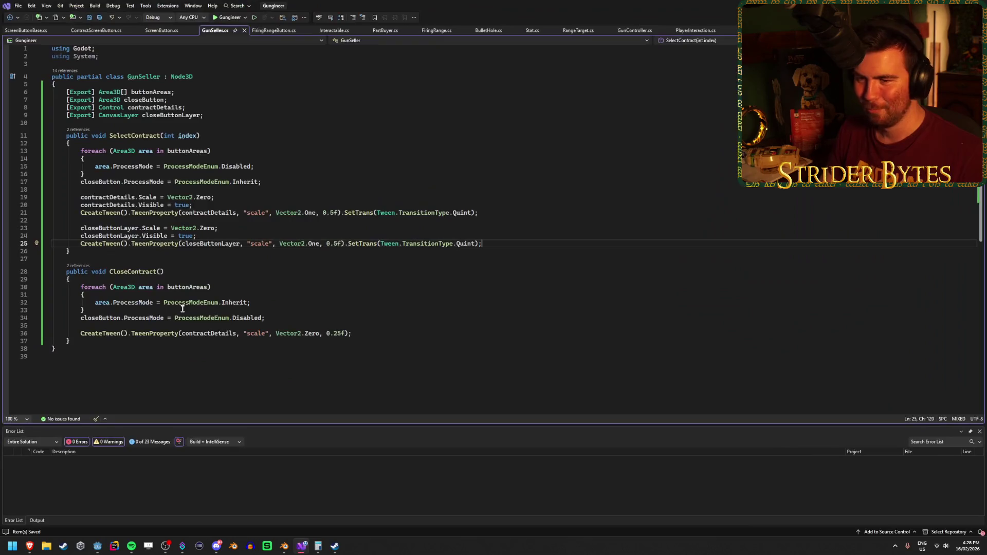
# Paste the close button layer tween into CloseContract and delete the scale-reset and visibility lines.
pyautogui.moveTo(490, 244); pyautogui.dragTo(44, 228)
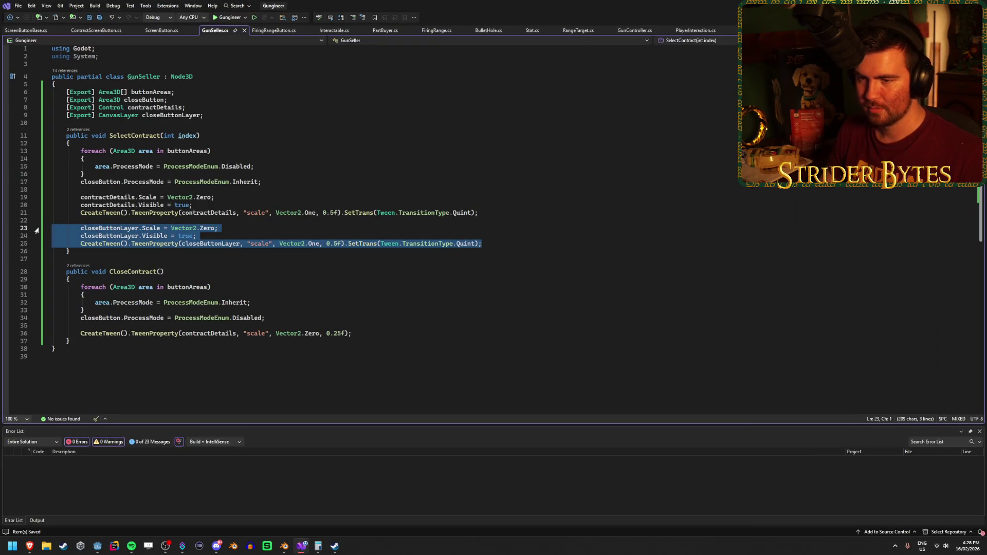
pyautogui.click(362, 331)
pyautogui.press('Return')
pyautogui.press('Return')
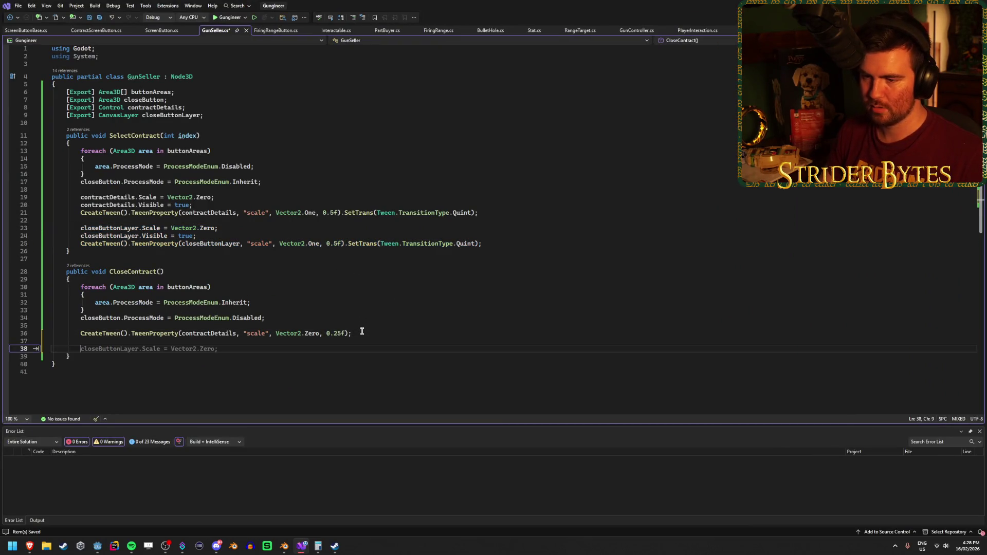
pyautogui.hotkey('ctrl', 'v')
pyautogui.doubleClick(203, 349)
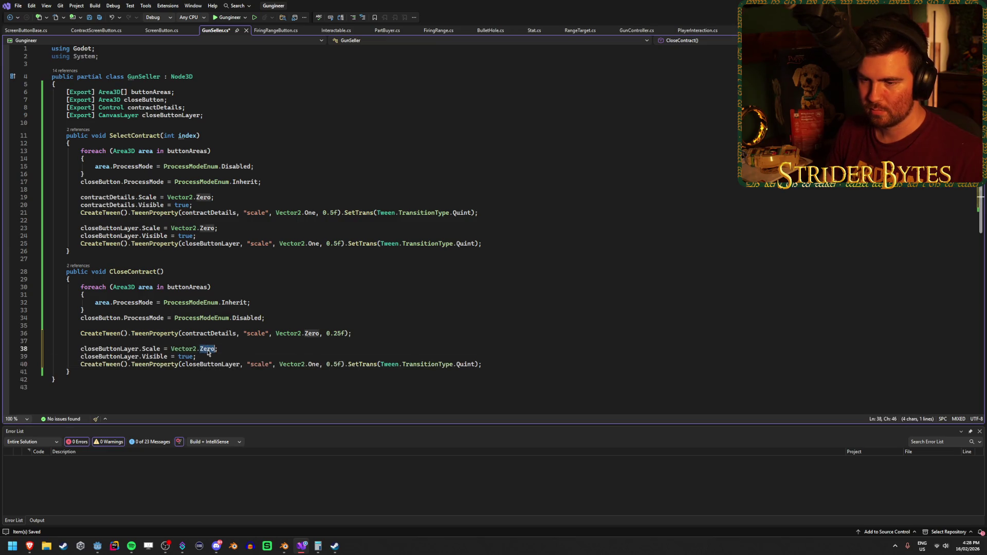
pyautogui.click(309, 352)
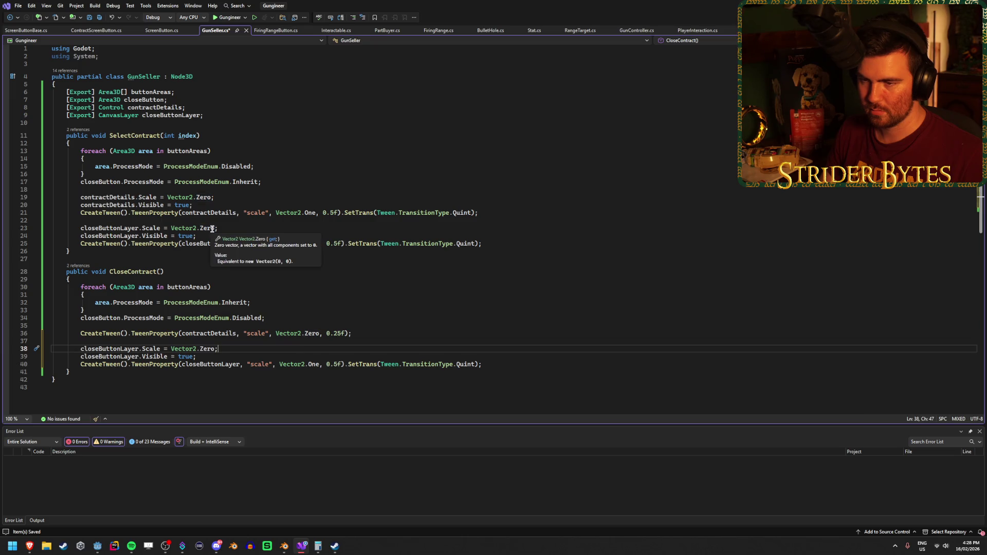
pyautogui.moveTo(197, 357); pyautogui.dragTo(31, 351)
pyautogui.press('BackSpace')
pyautogui.press('BackSpace')
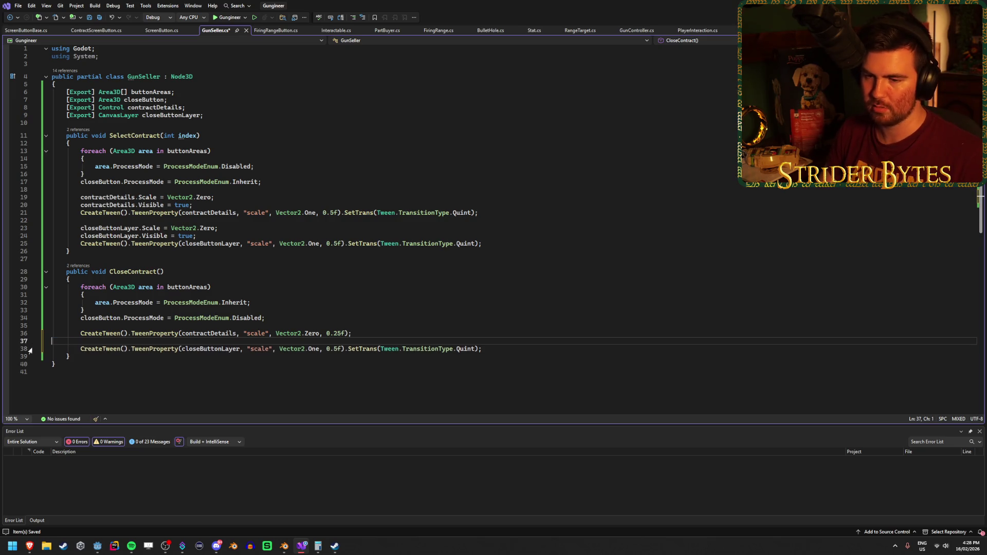
# Change the close button tween's target from Vector2.One to Vector2.Zero and save GunSeller.cs.
pyautogui.doubleClick(312, 349)
pyautogui.write('Zero')
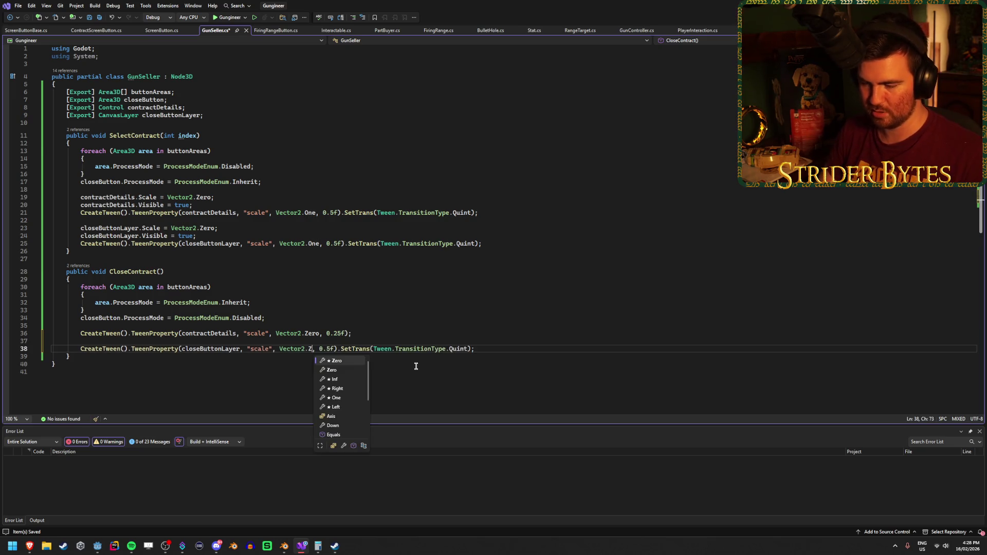
pyautogui.press('Escape')
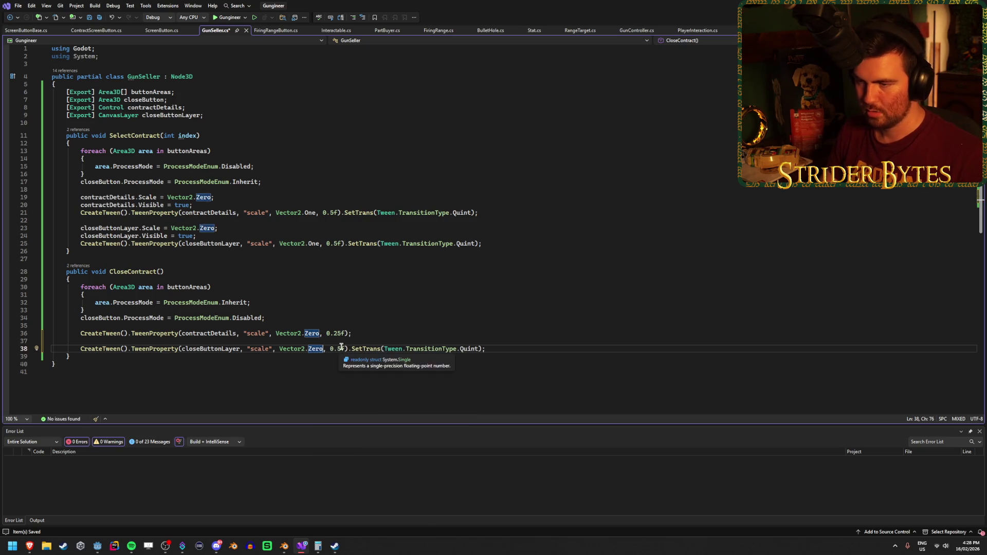
pyautogui.click(337, 334)
pyautogui.hotkey('ctrl', 's')
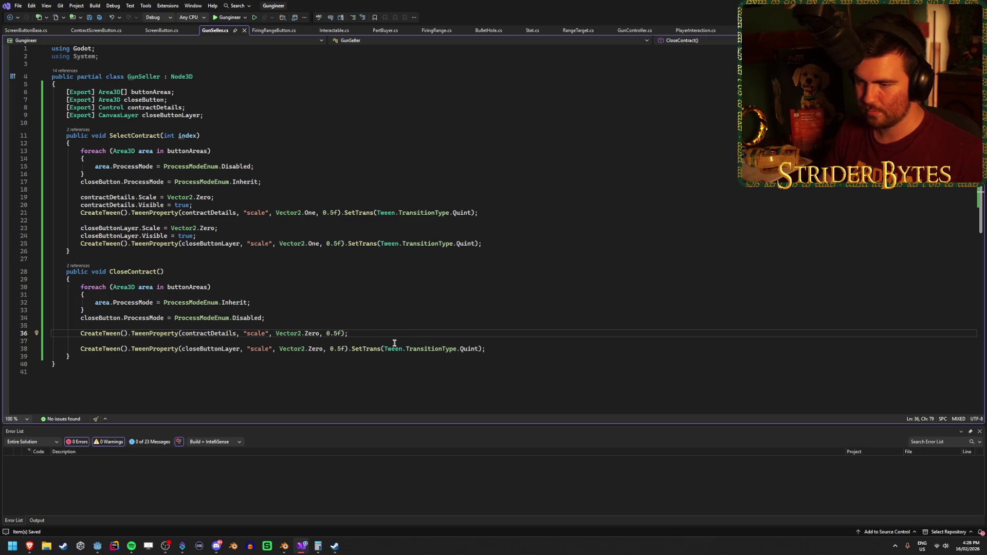
# Copy the Quint transition call onto the contract details close tween after 0.5f.
pyautogui.moveTo(482, 350); pyautogui.dragTo(349, 349)
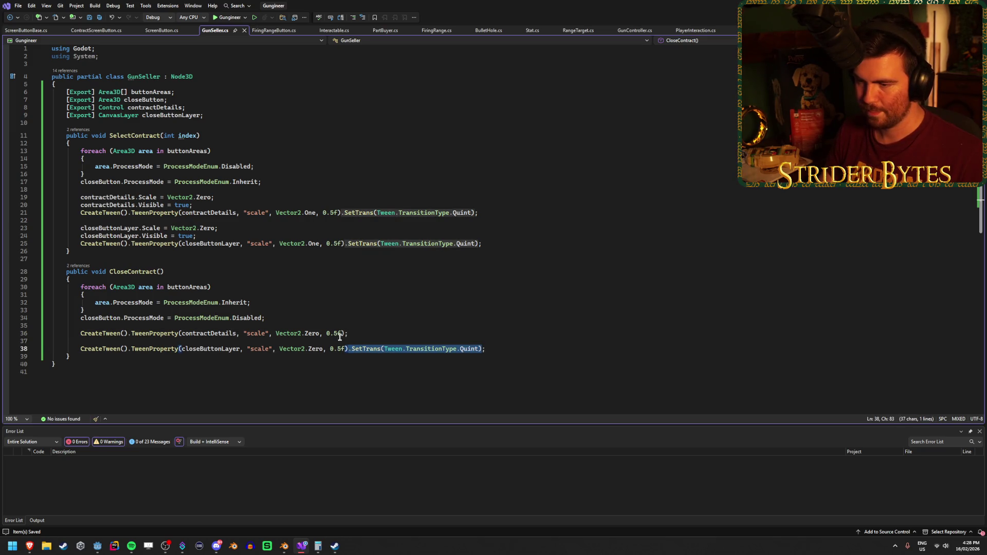
pyautogui.hotkey('ctrl', 'c')
pyautogui.click(345, 333)
pyautogui.hotkey('ctrl', 'v')
pyautogui.click(523, 349)
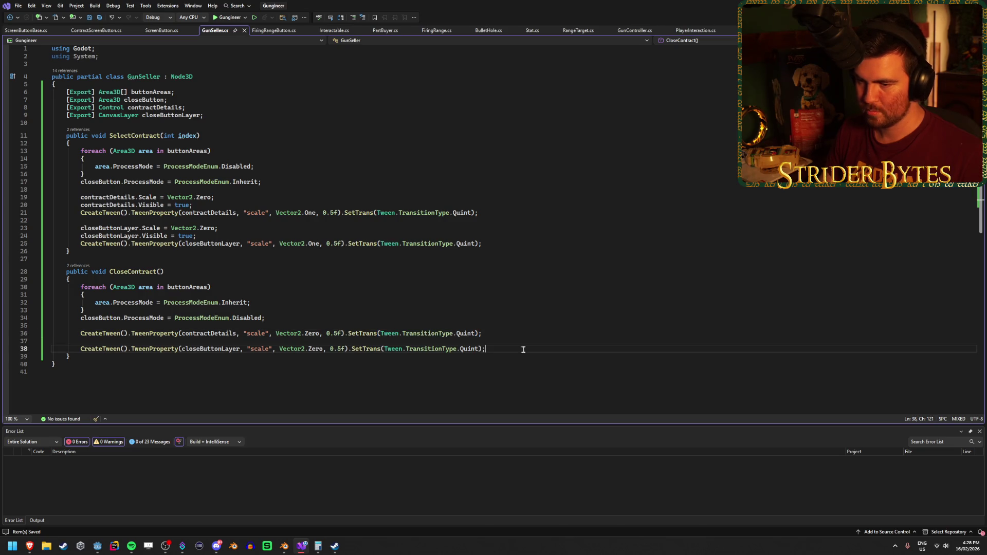
pyautogui.hotkey('alt', 'Tab')
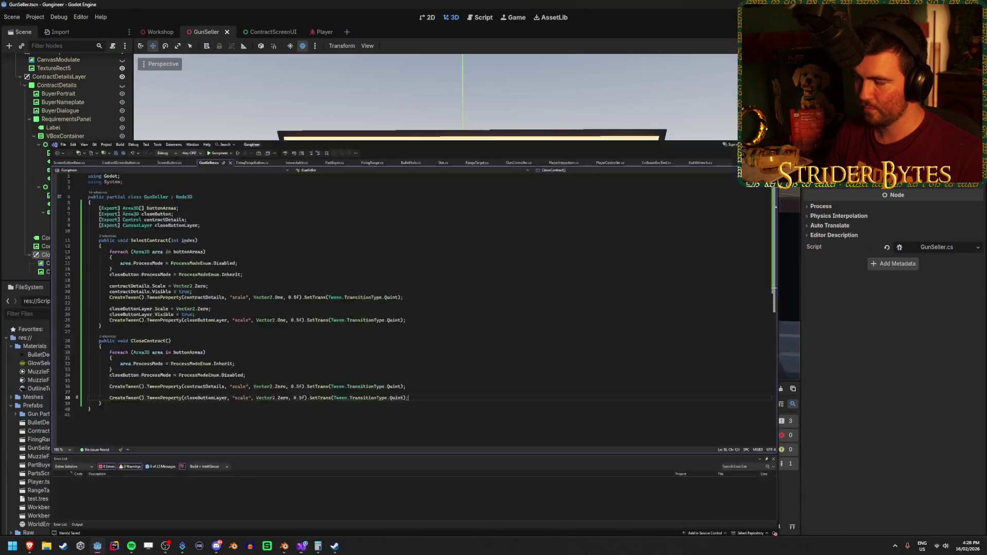
pyautogui.press('F5')
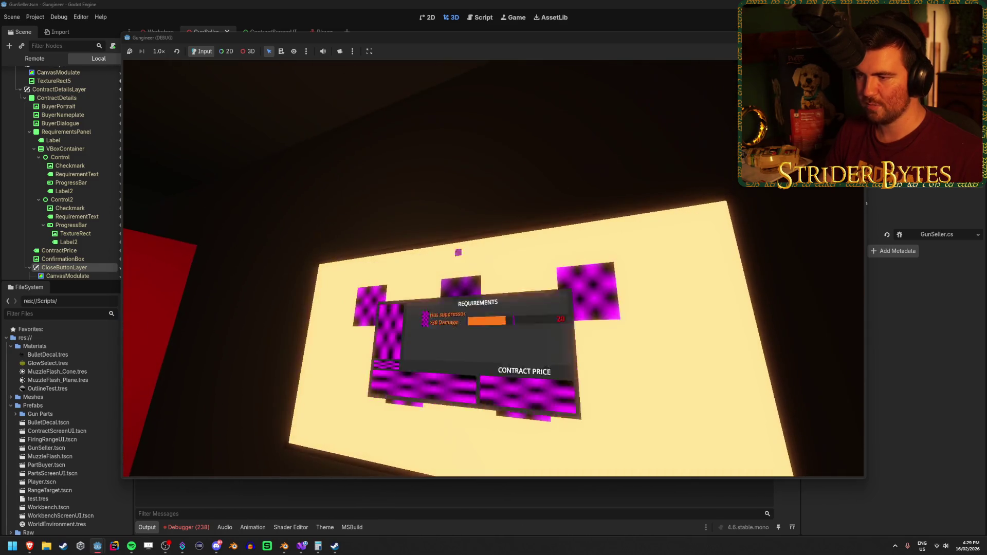
pyautogui.press('F8')
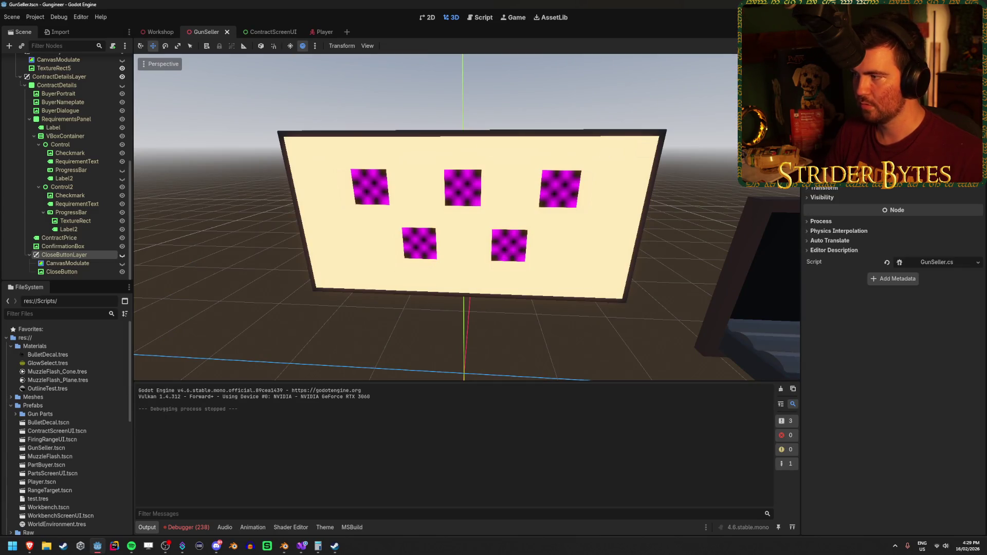
# Assign ButtonArea1 through ButtonArea5 to GunSeller's Button Areas export.
pyautogui.scroll(5, 49, 218)
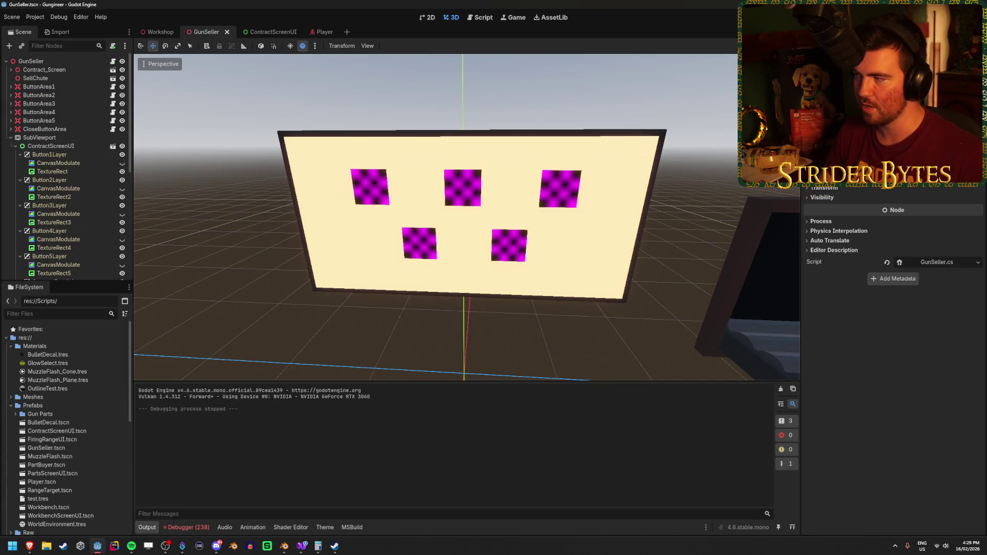
pyautogui.click(39, 87)
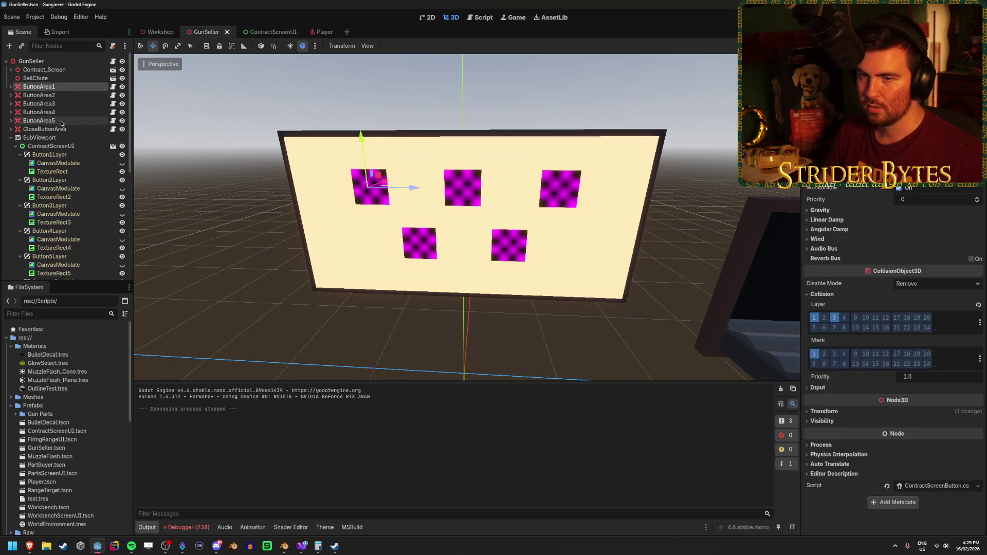
pyautogui.keyDown('shift'); pyautogui.click(38, 121); pyautogui.keyUp('shift')
pyautogui.moveTo(51, 90)
pyautogui.mouseDown()
pyautogui.moveTo(57, 62)
pyautogui.moveTo(82, 63)
pyautogui.moveTo(390, 98)
pyautogui.moveTo(761, 103)
pyautogui.mouseUp()
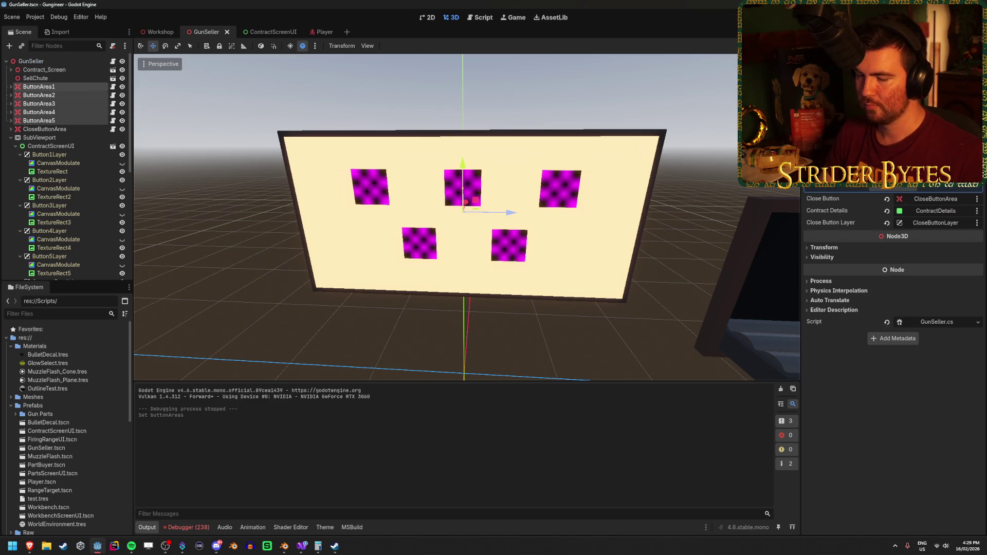
# Check the debugger's error list, then run the game to retest and stop it.
pyautogui.click(188, 528)
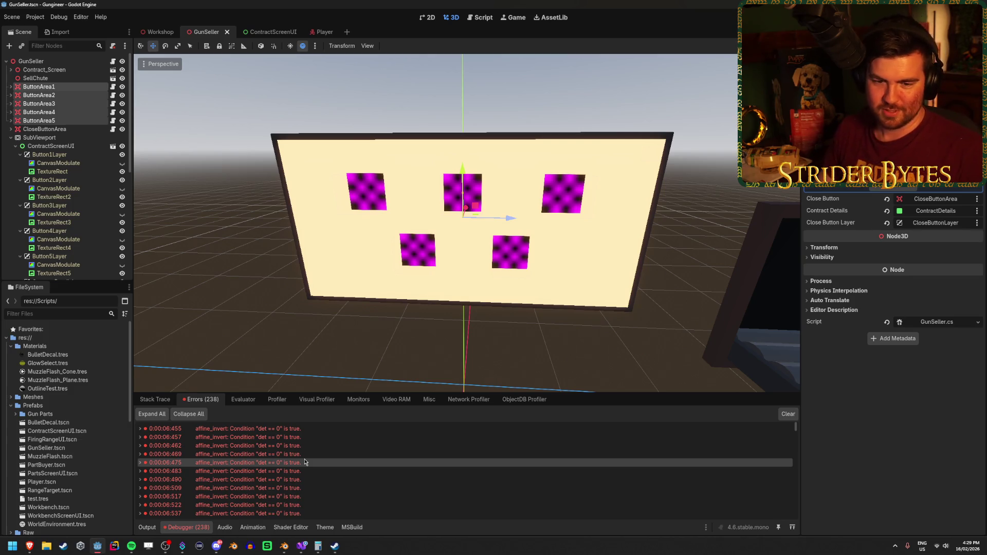
pyautogui.press('F5')
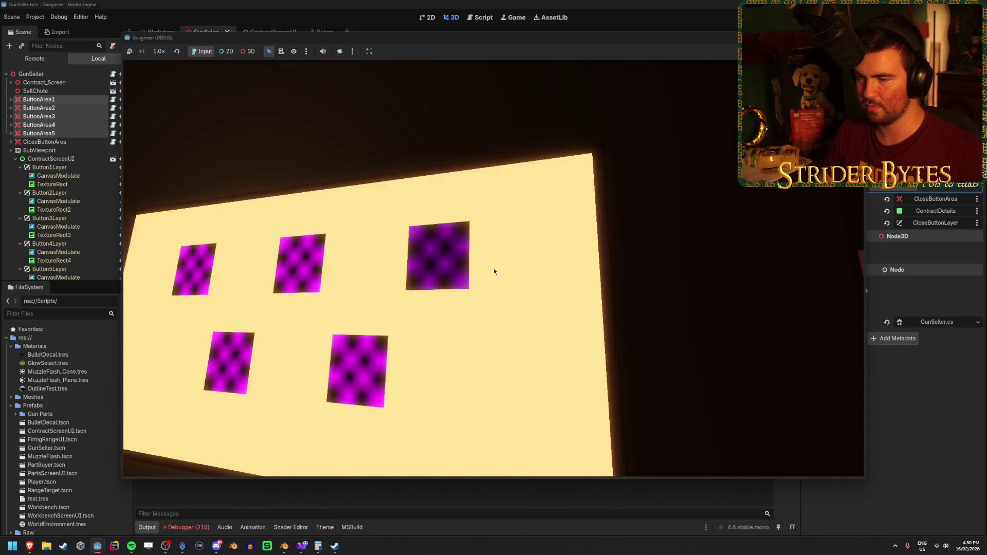
pyautogui.press('F8')
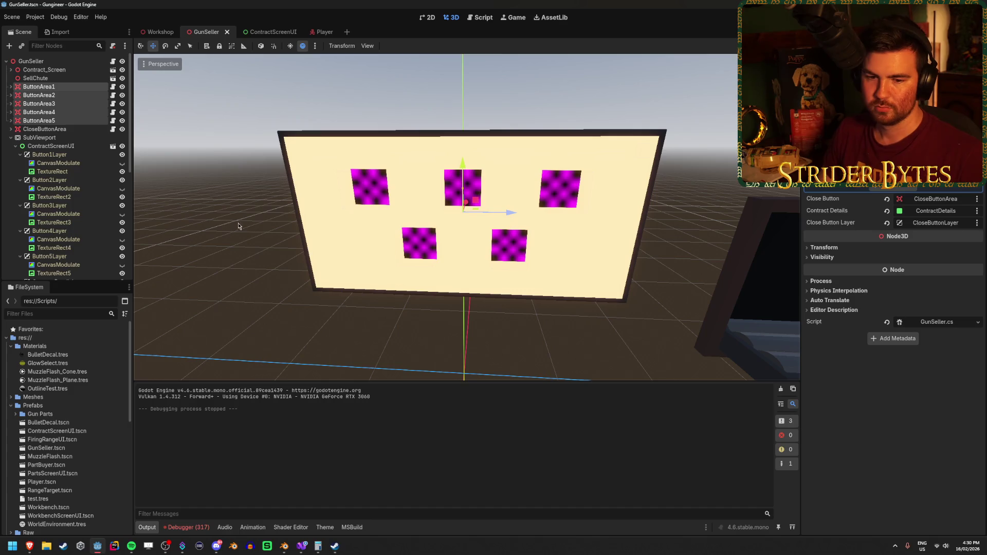
# Show ContractDetails in ContractScreenUI and select CloseButtonLayer in the 2D view.
pyautogui.scroll(-10, 69, 198)
pyautogui.scroll(10, 70, 198)
pyautogui.scroll(-10, 68, 199)
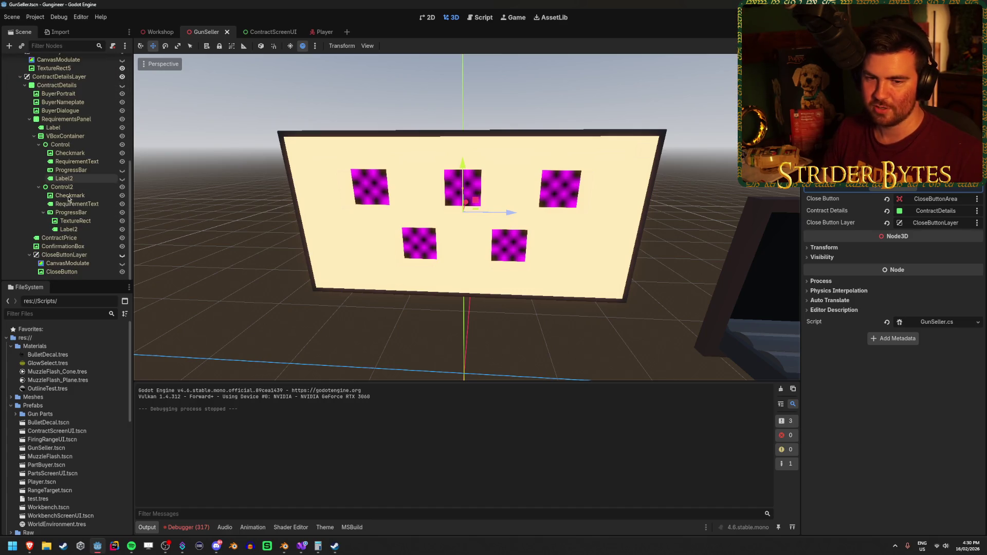
pyautogui.click(268, 32)
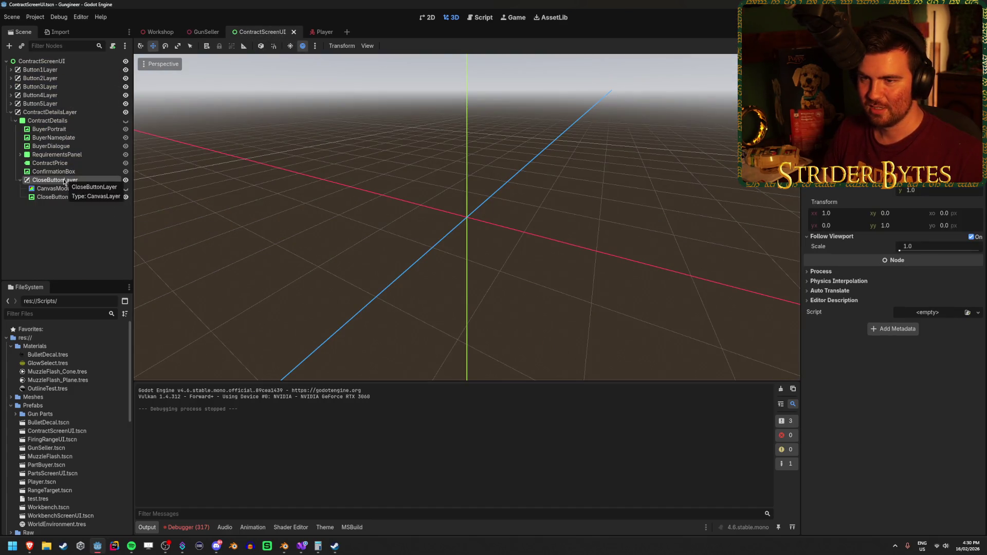
pyautogui.click(126, 120)
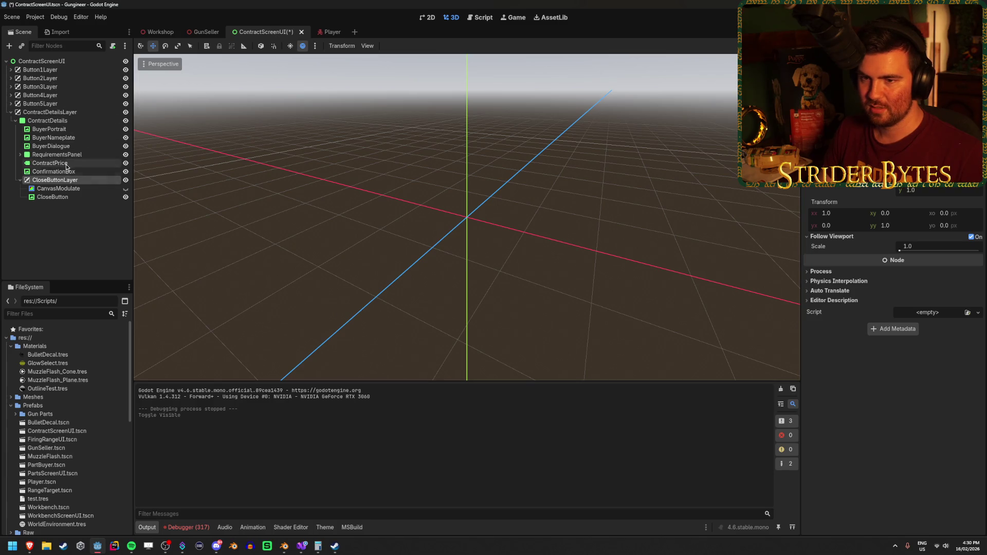
pyautogui.click(65, 171)
pyautogui.click(55, 180)
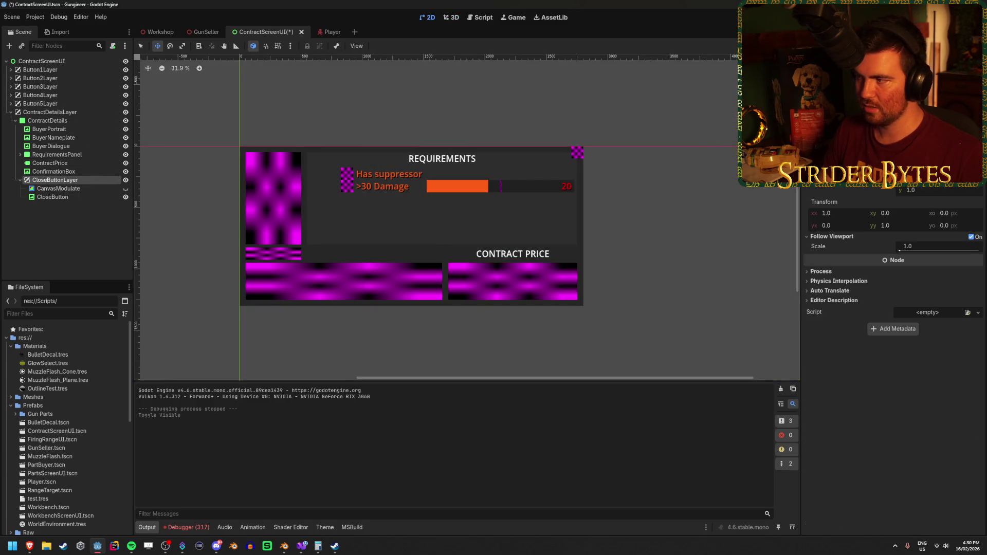
# Set CloseButtonLayer's offset to 1400, 650 after checking the panel size, and save.
pyautogui.moveTo(920, 190); pyautogui.dragTo(910, 190)
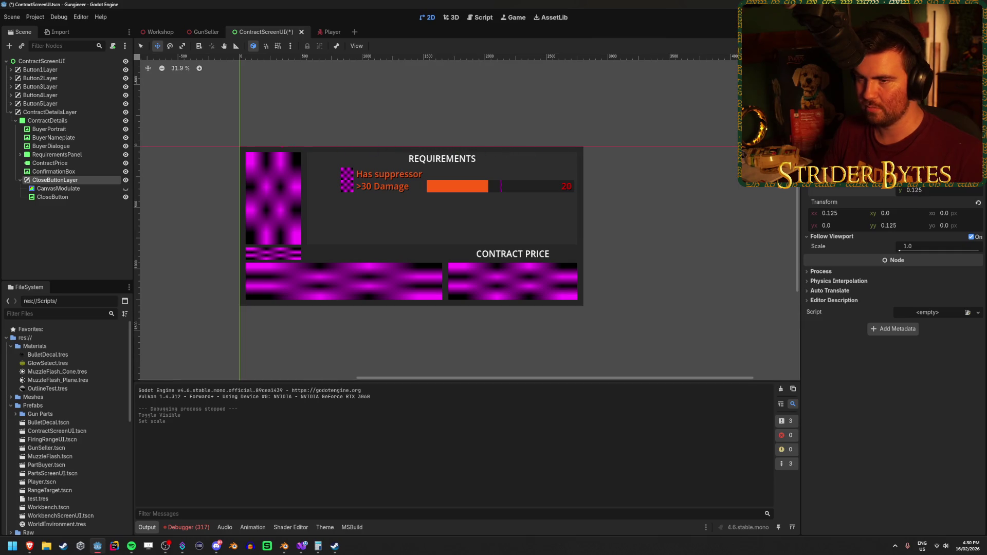
pyautogui.hotkey('ctrl', 'z')
pyautogui.moveTo(955, 214); pyautogui.dragTo(954, 214)
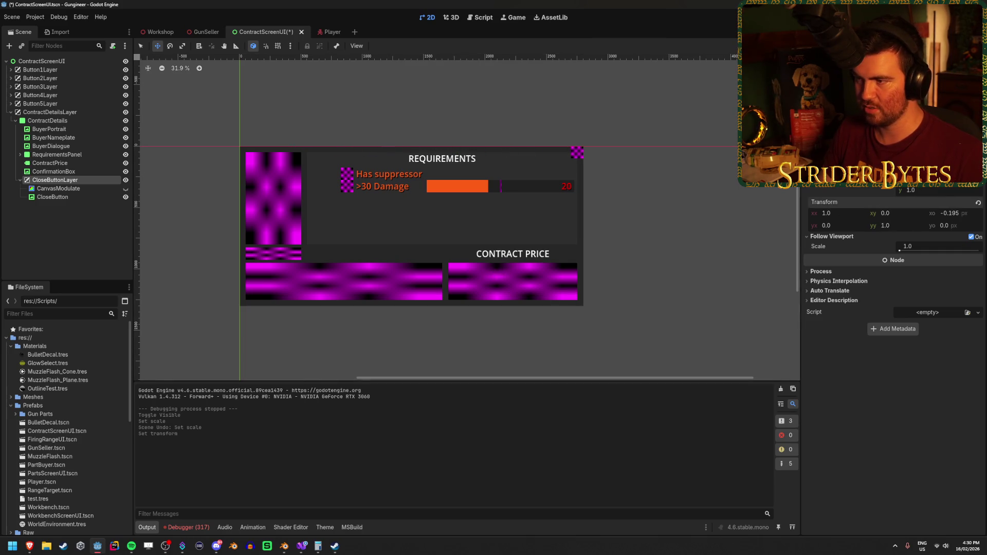
pyautogui.hotkey('ctrl', 'z')
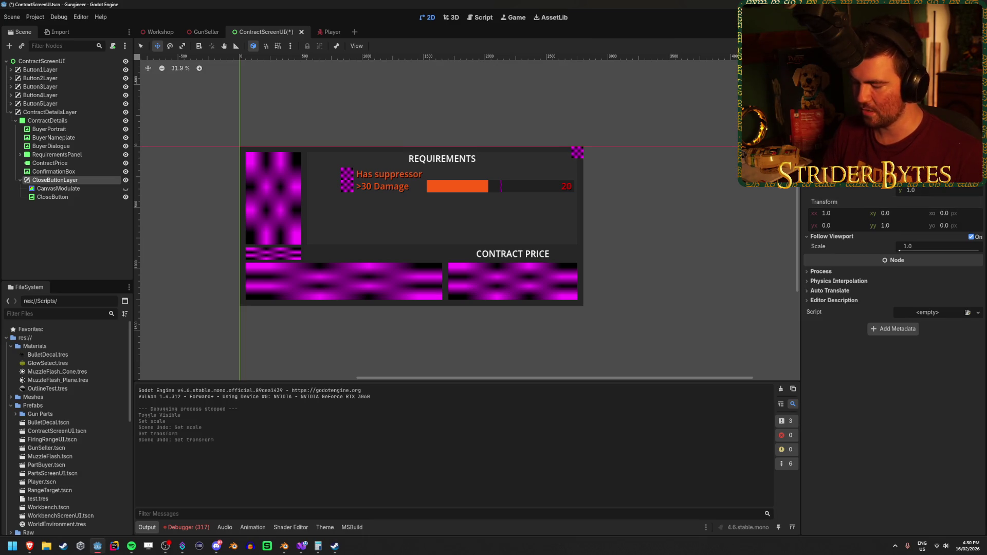
pyautogui.press('Return')
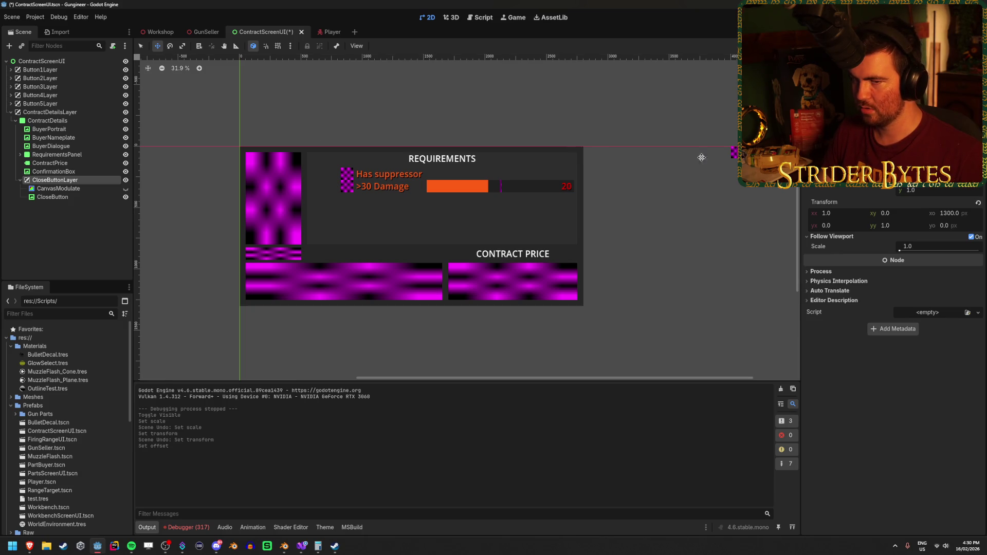
pyautogui.click(53, 122)
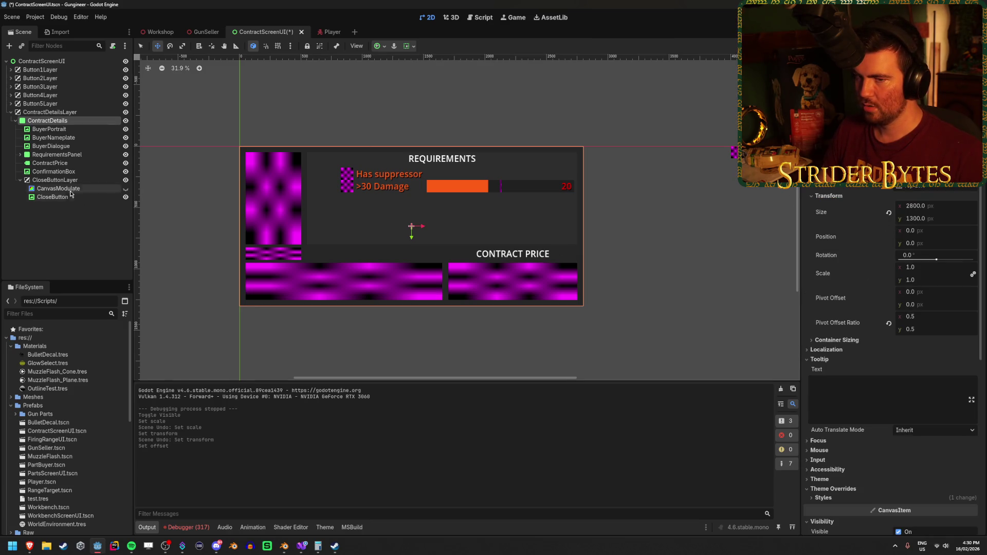
pyautogui.click(936, 218)
pyautogui.click(37, 181)
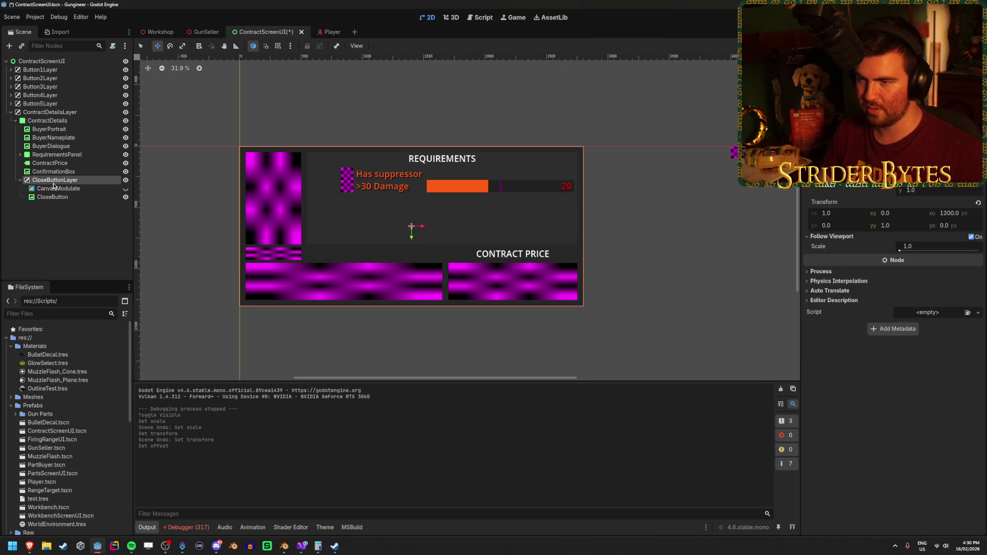
pyautogui.moveTo(948, 213); pyautogui.dragTo(962, 213)
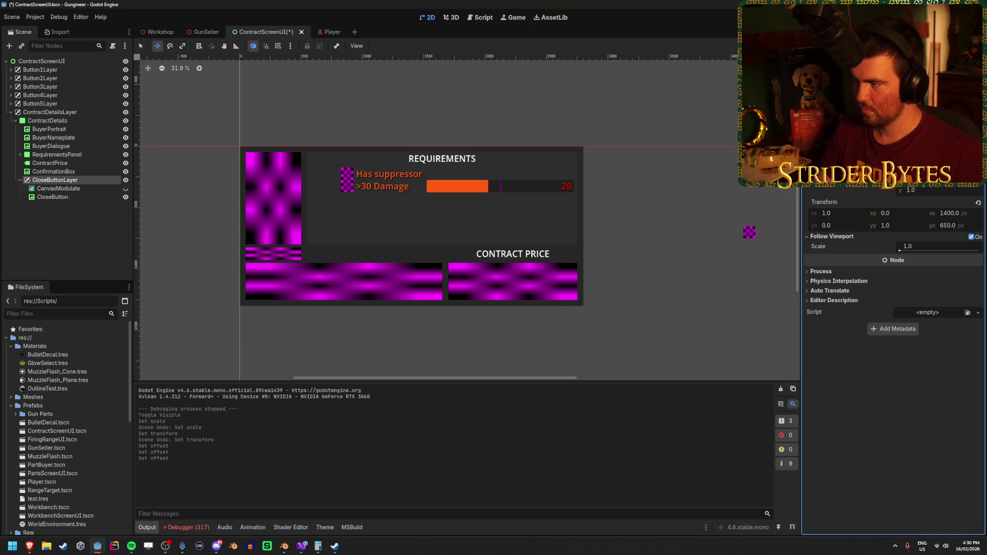
pyautogui.hotkey('ctrl', 's')
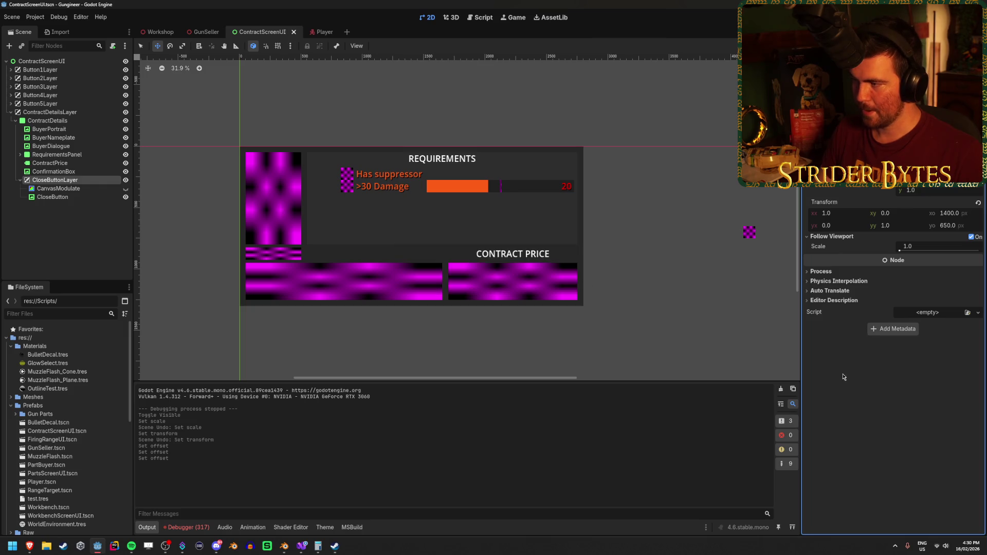
pyautogui.click(53, 197)
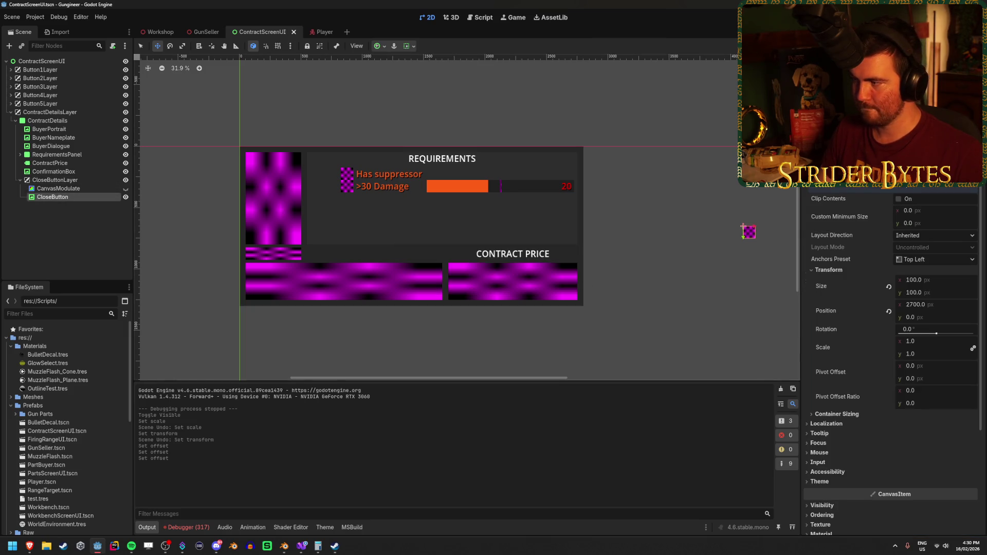
# Set CloseButton's x position to 0, try and undo a top-right anchor preset, then save.
pyautogui.click(940, 305)
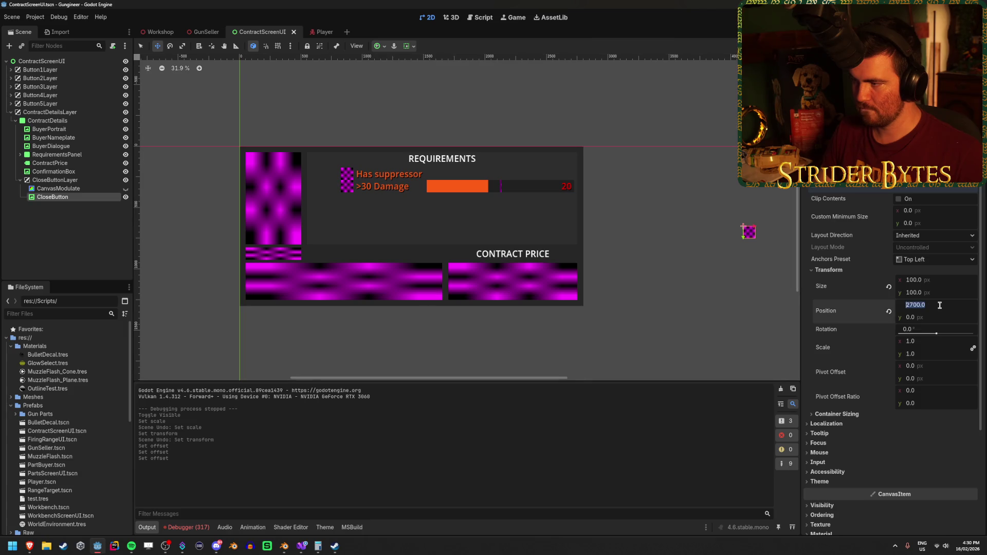
pyautogui.write('0')
pyautogui.press('Return')
pyautogui.click(55, 180)
pyautogui.click(72, 201)
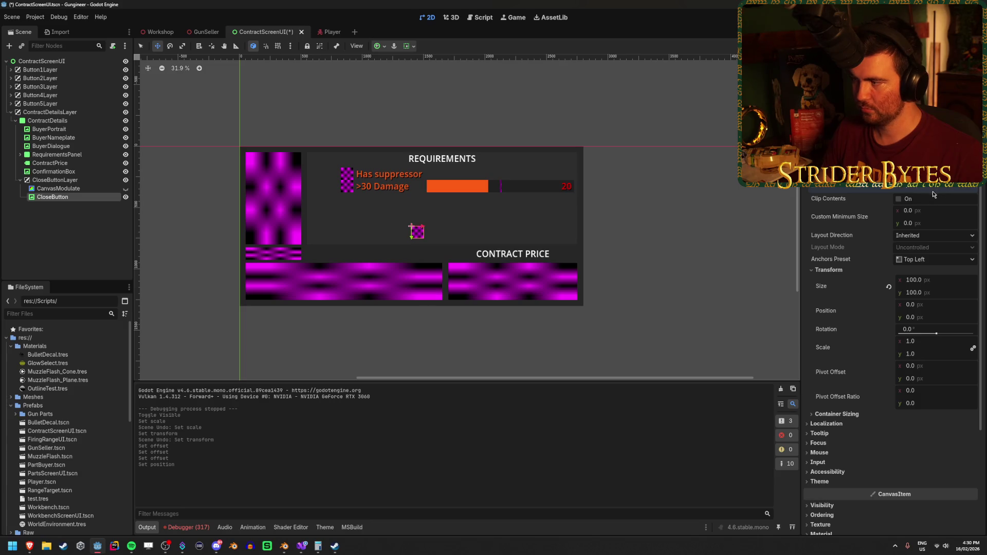
pyautogui.click(927, 260)
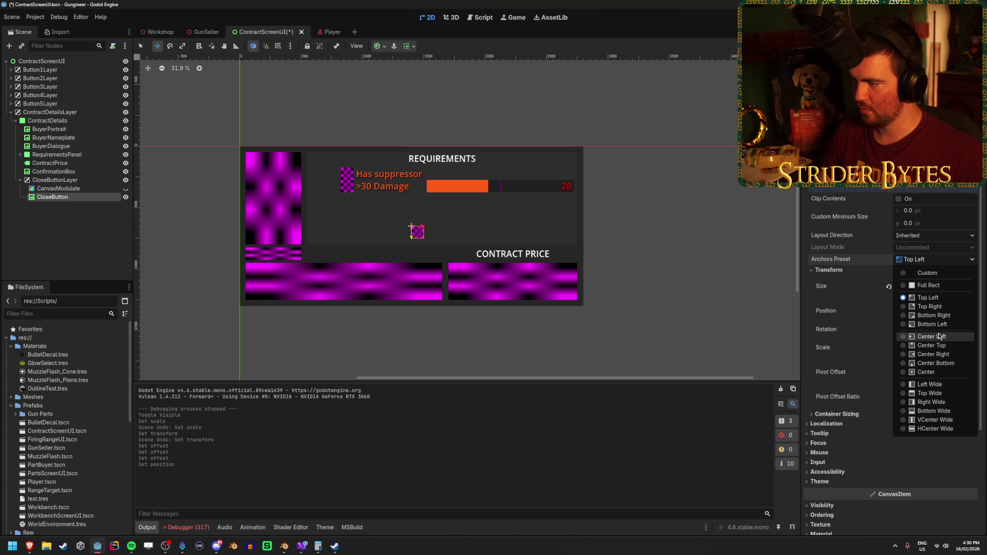
pyautogui.click(934, 307)
pyautogui.hotkey('ctrl', 'z')
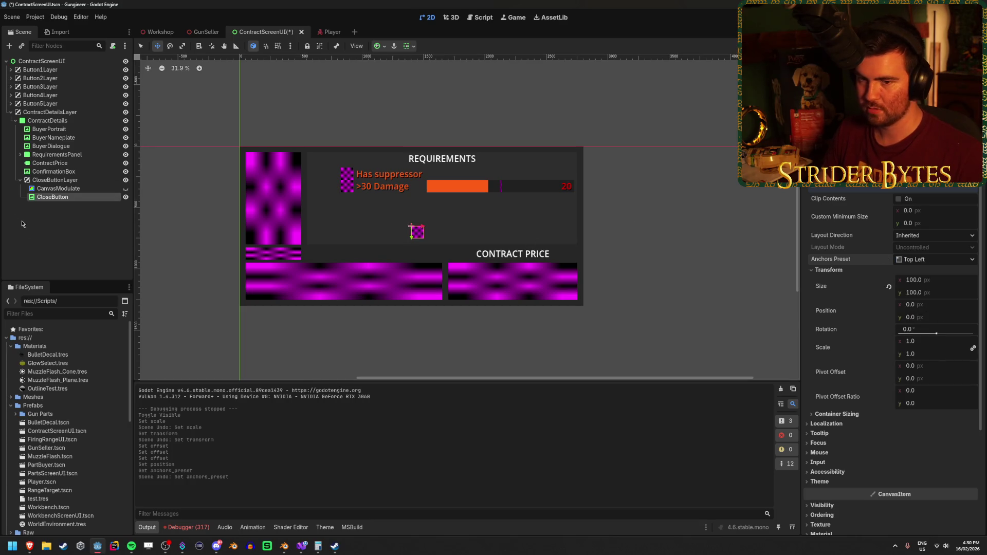
pyautogui.click(71, 225)
pyautogui.hotkey('ctrl', 's')
# Move CloseButton's x position to 1300.
pyautogui.click(75, 199)
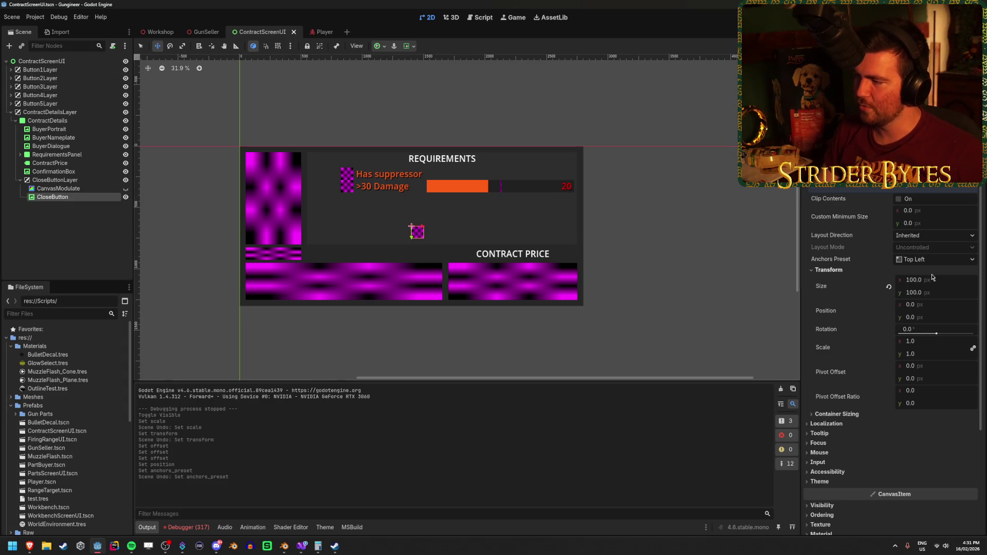
pyautogui.moveTo(919, 307); pyautogui.dragTo(921, 308)
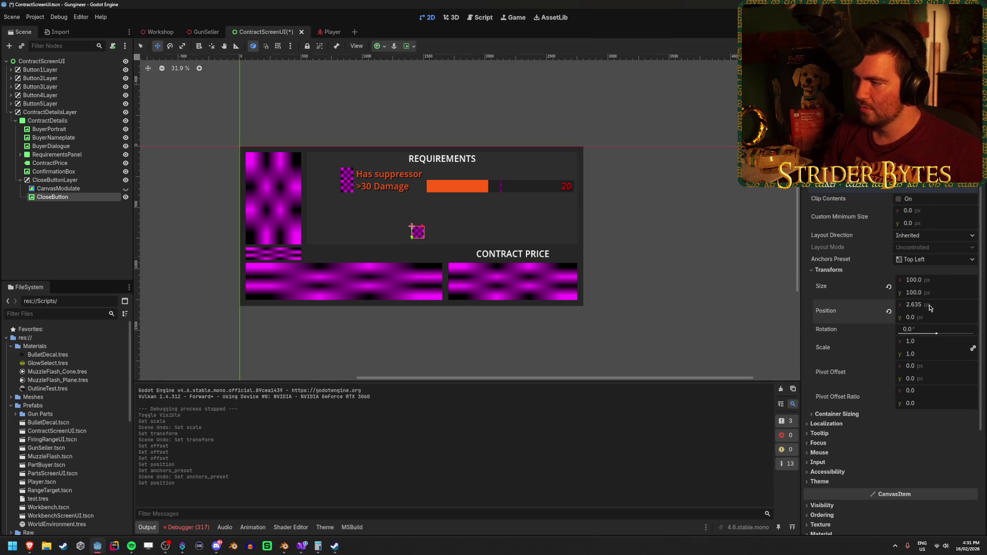
pyautogui.write('00')
pyautogui.press('Return')
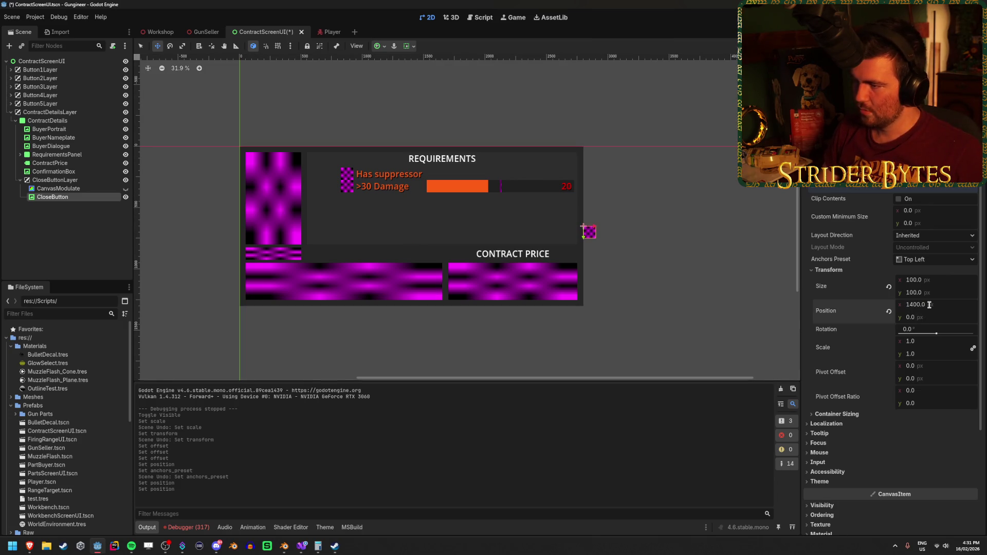
pyautogui.write('1300')
pyautogui.press('Return')
pyautogui.moveTo(927, 316); pyautogui.dragTo(929, 315)
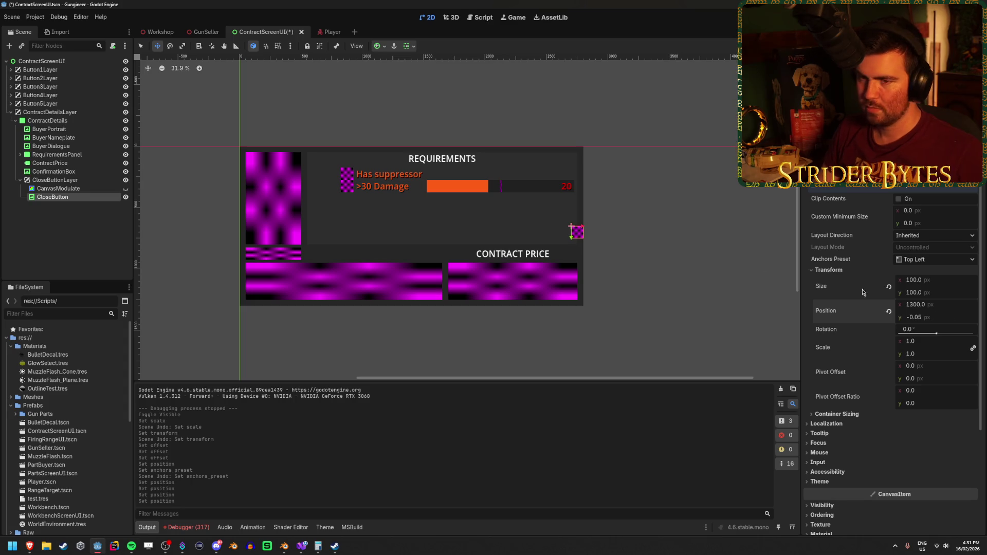
# Move CloseButton's y position up to -650 and save the scene.
pyautogui.click(62, 180)
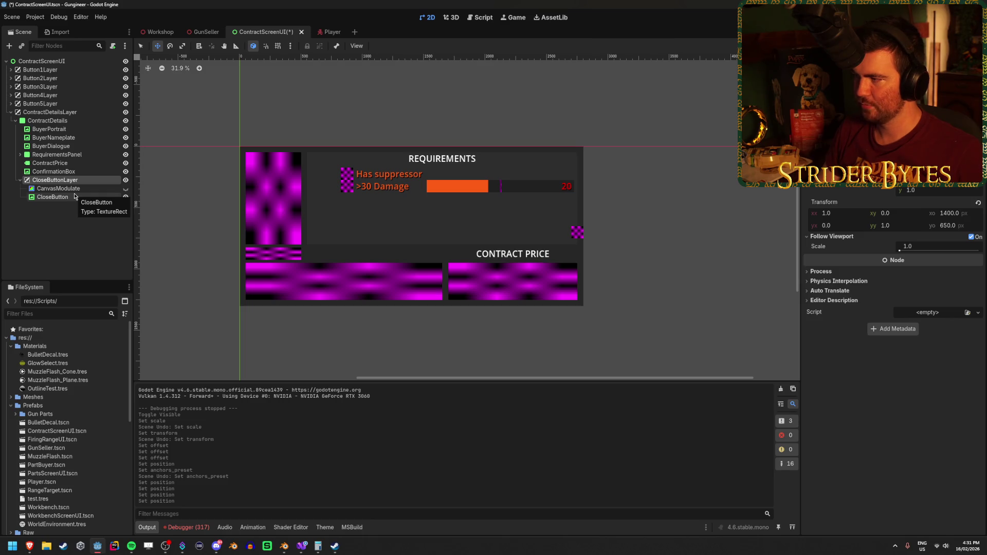
pyautogui.click(75, 196)
pyautogui.click(952, 317)
pyautogui.write('50')
pyautogui.press('Return')
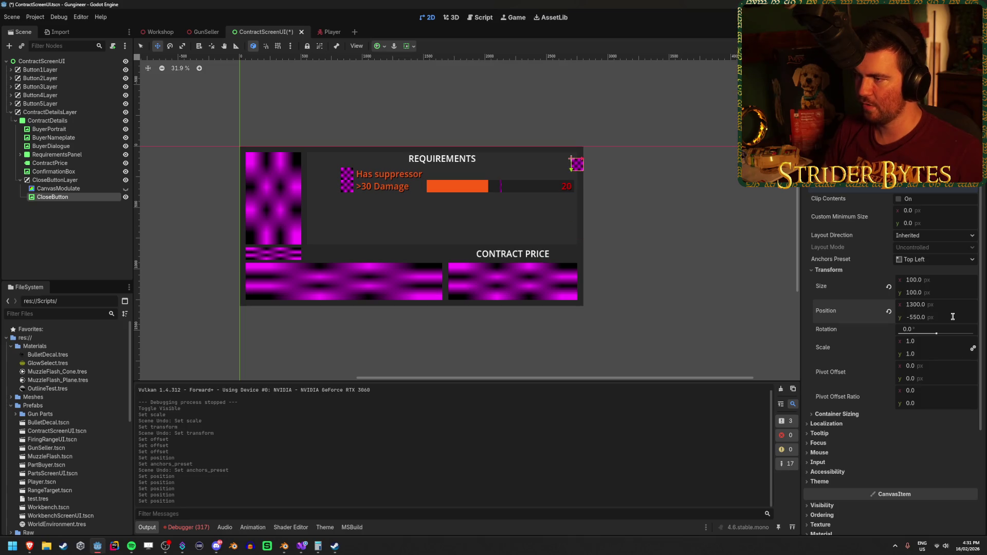
pyautogui.press('Return')
pyautogui.hotkey('ctrl', 's')
# Hide CloseButtonLayer and ContractDetails, save, and return to the GunSeller scene.
pyautogui.click(97, 240)
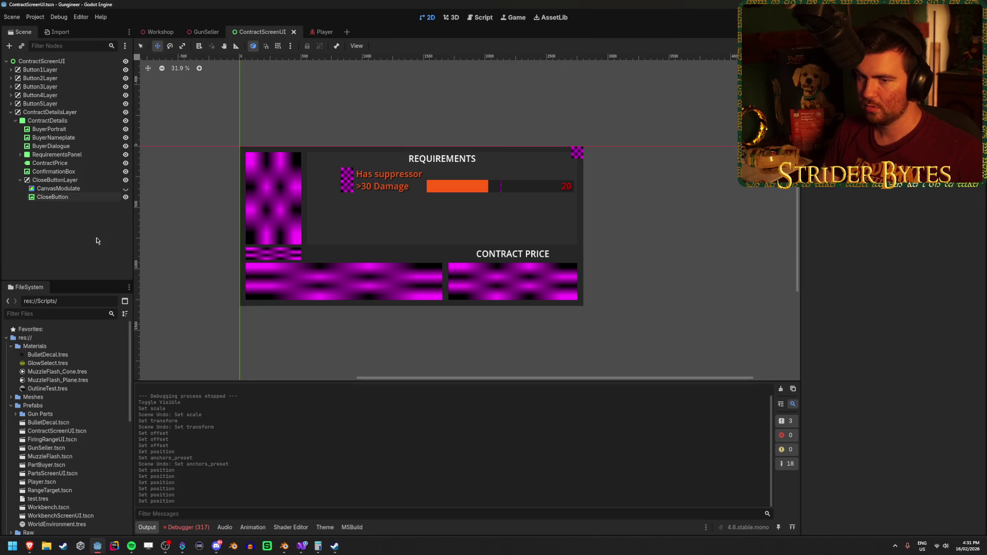
pyautogui.click(125, 180)
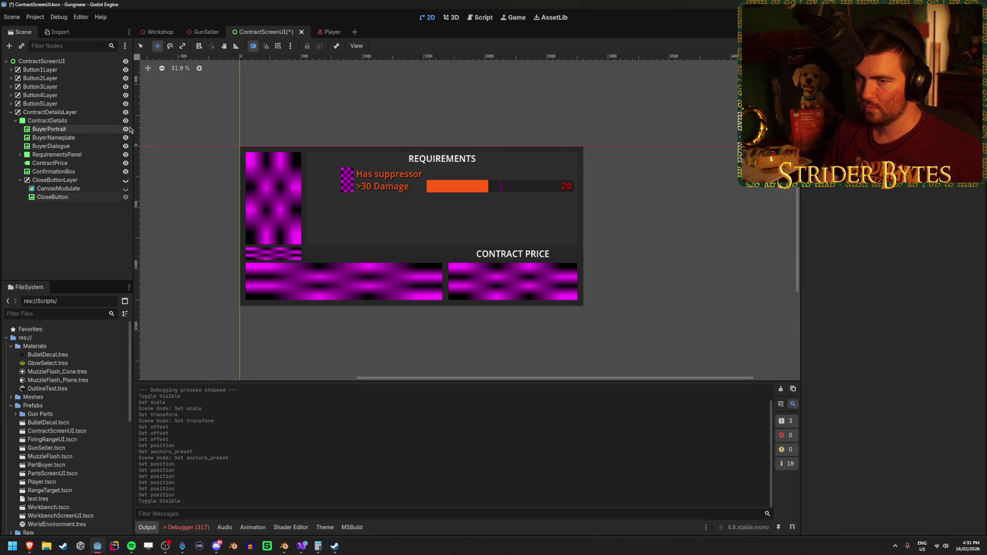
pyautogui.click(125, 120)
pyautogui.hotkey('ctrl', 's')
pyautogui.click(205, 32)
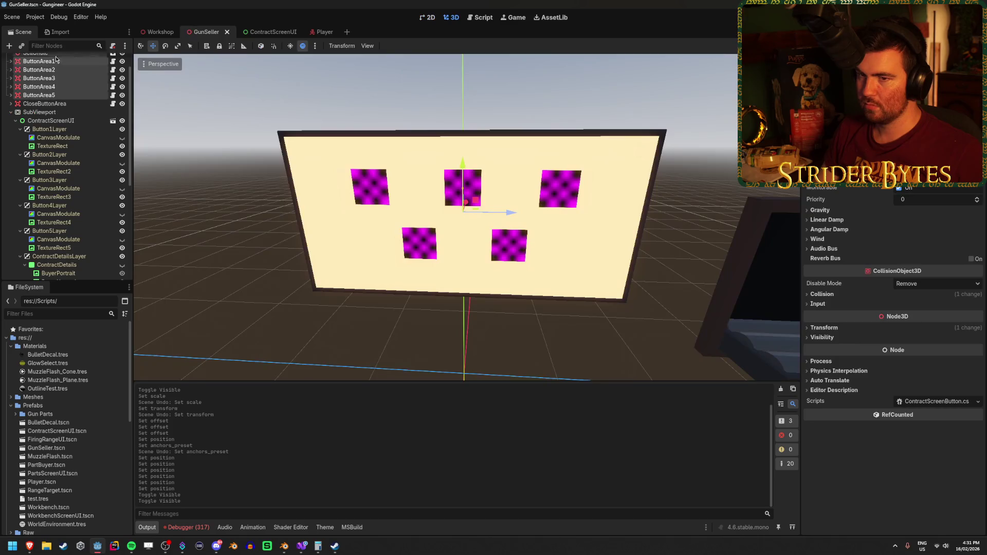
# Select the GunSeller root node and build and run the game with F5.
pyautogui.click(55, 62)
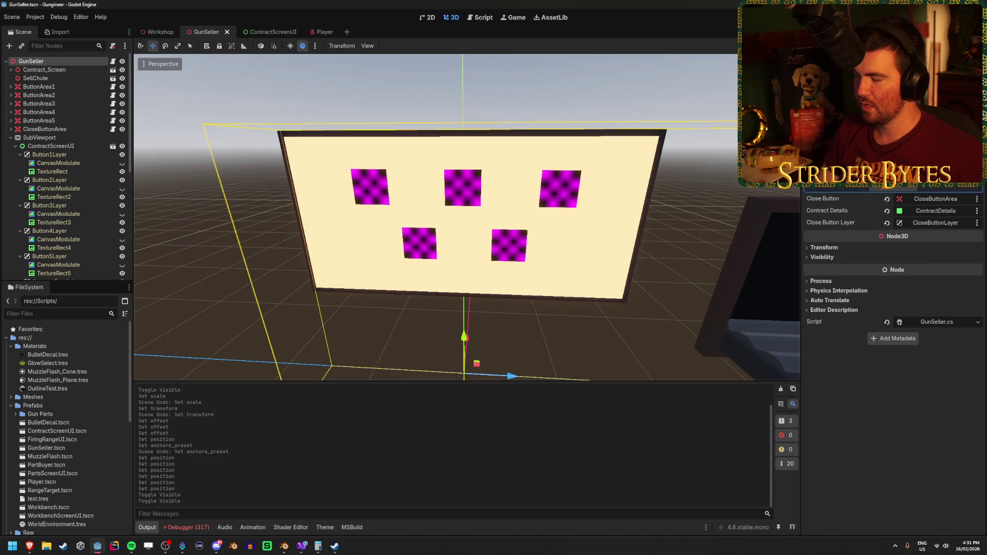
pyautogui.press('F5')
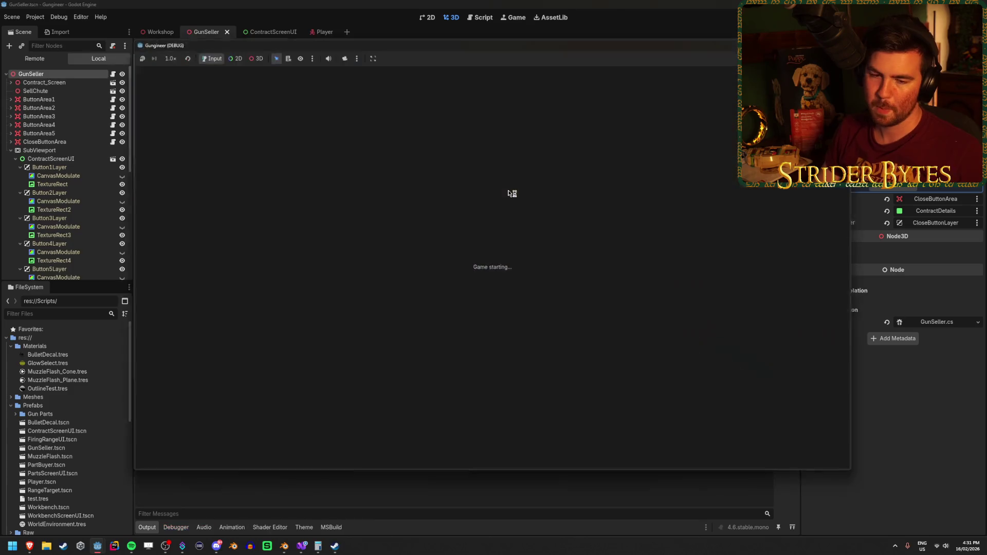
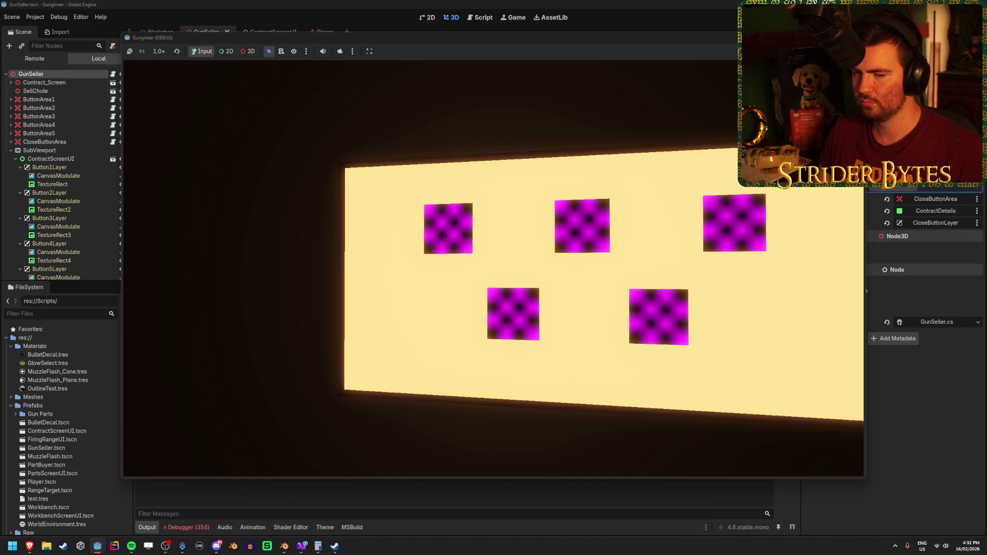
# Stop the running game with F8 and return to the ContractScreenUI scene.
pyautogui.press('F8')
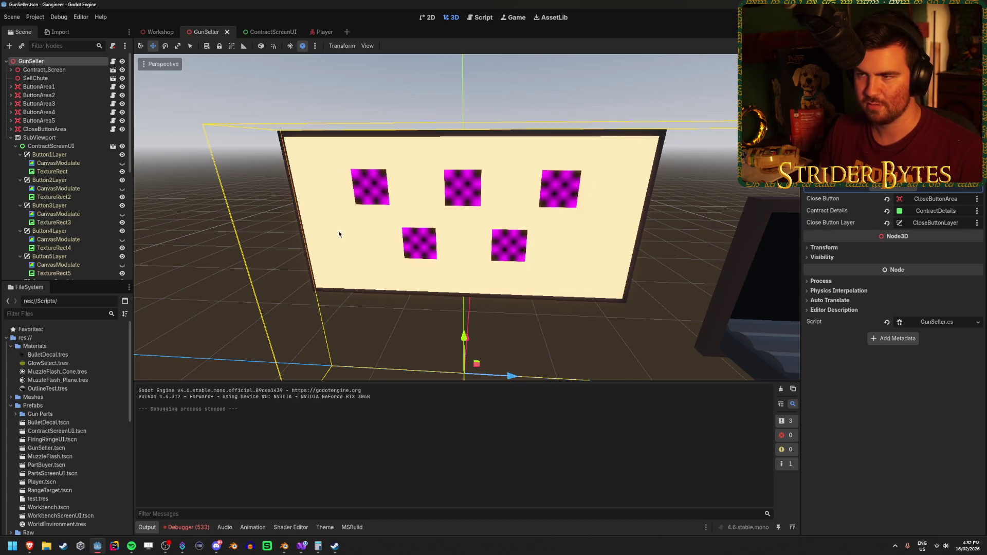
pyautogui.moveTo(360, 205); pyautogui.dragTo(278, 154)
pyautogui.click(257, 32)
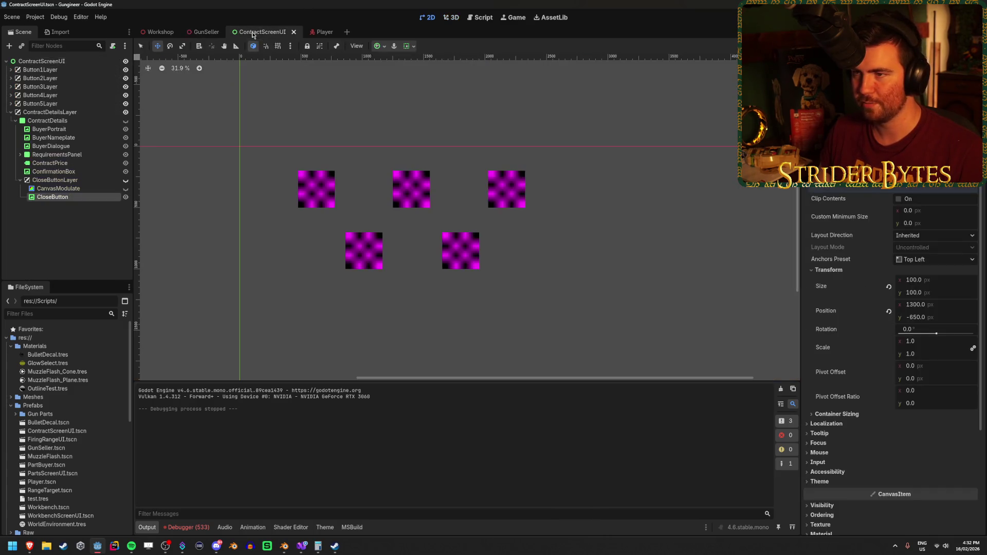
# Unhide ContractDetails and expand RequirementsPanel to inspect its Label, VBoxContainer and Checkmark.
pyautogui.click(125, 121)
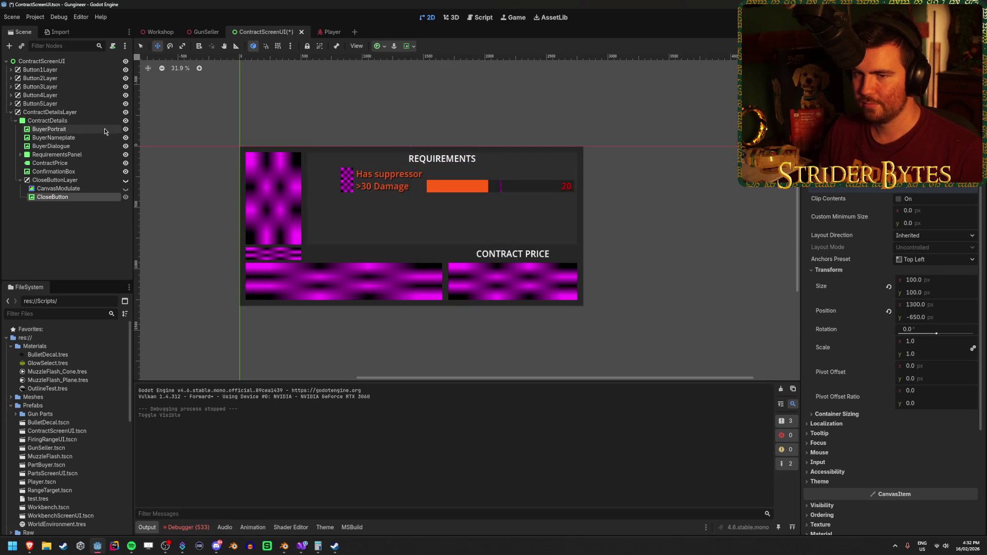
pyautogui.click(21, 155)
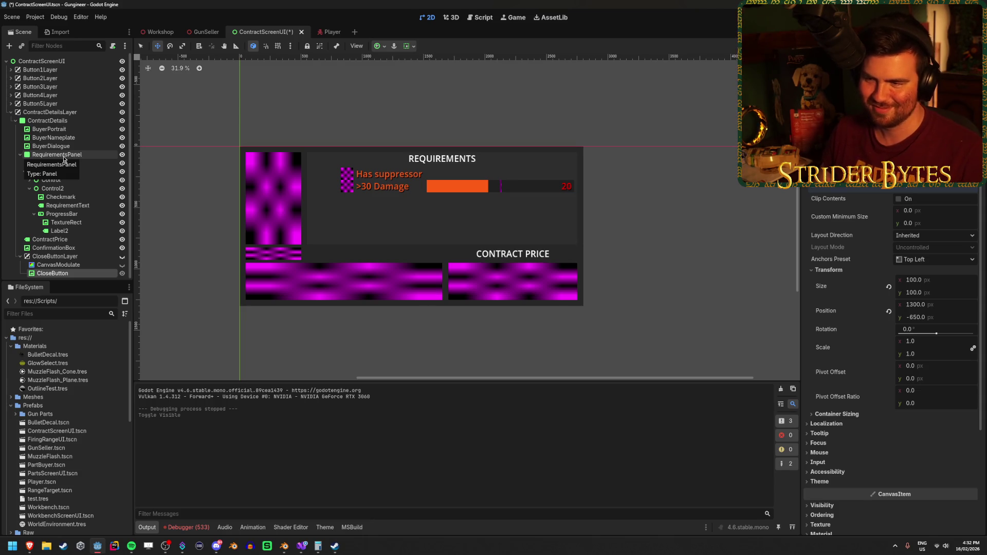
pyautogui.click(64, 157)
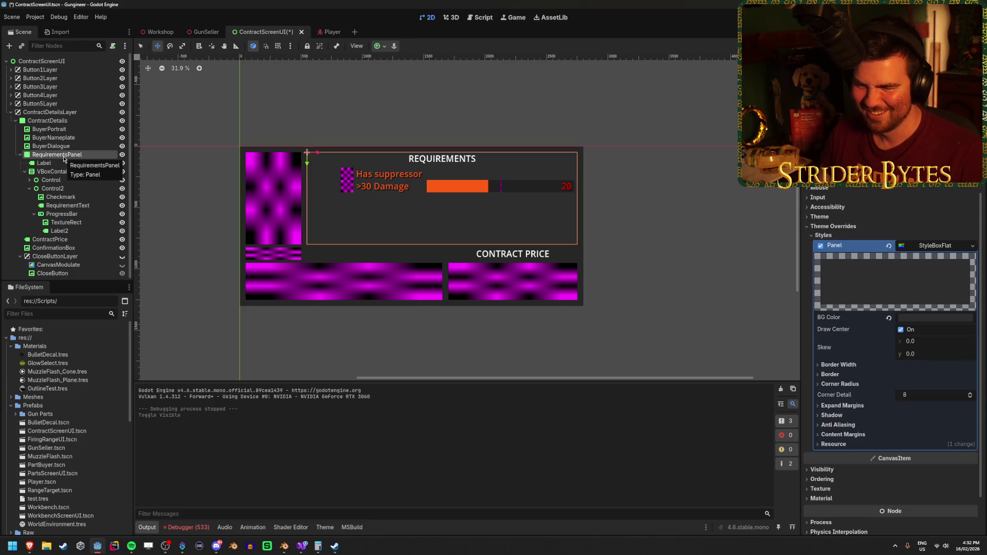
pyautogui.click(65, 163)
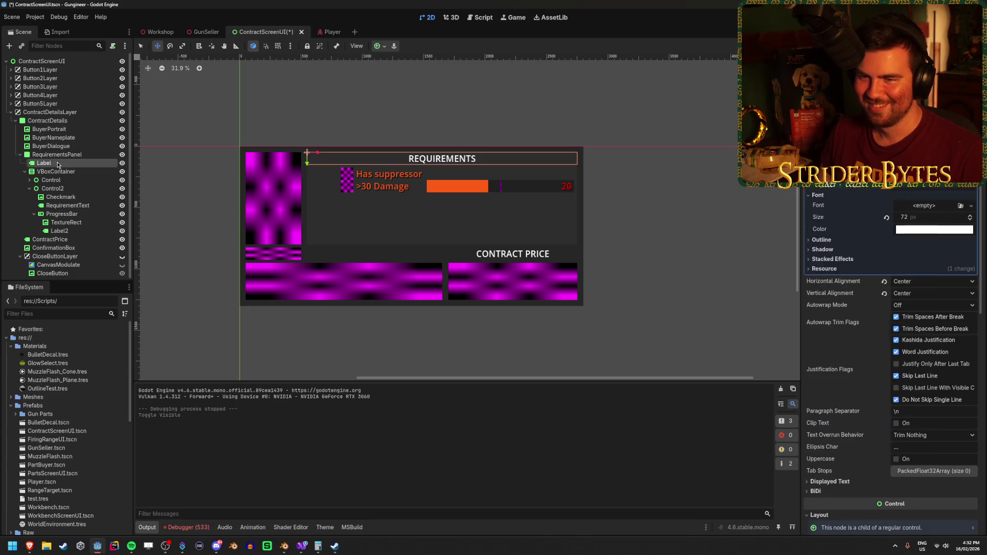
pyautogui.click(65, 171)
pyautogui.click(65, 195)
# Inspect the Control2 row's Checkmark, ProgressBar and RequirementText nodes.
pyautogui.click(53, 188)
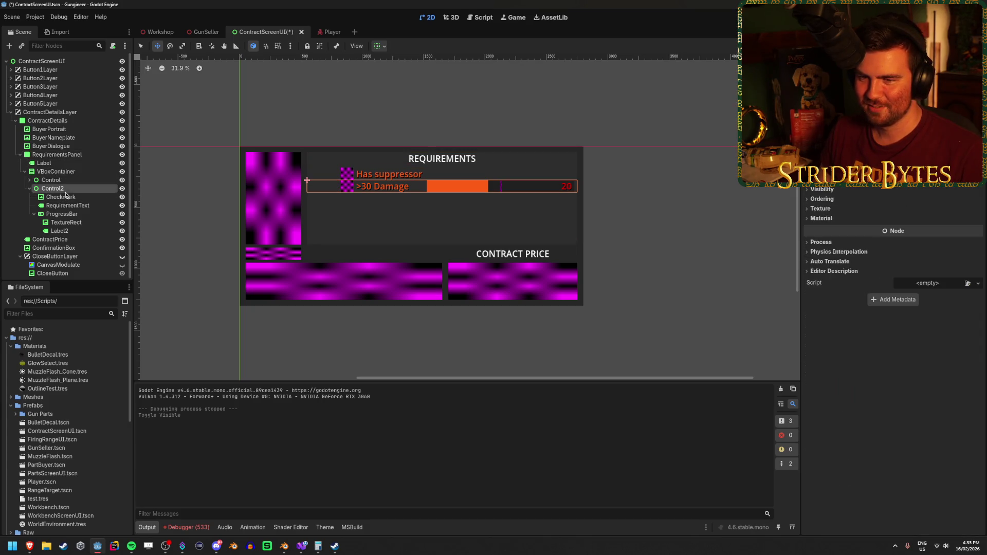
pyautogui.click(61, 197)
pyautogui.click(62, 213)
pyautogui.click(61, 206)
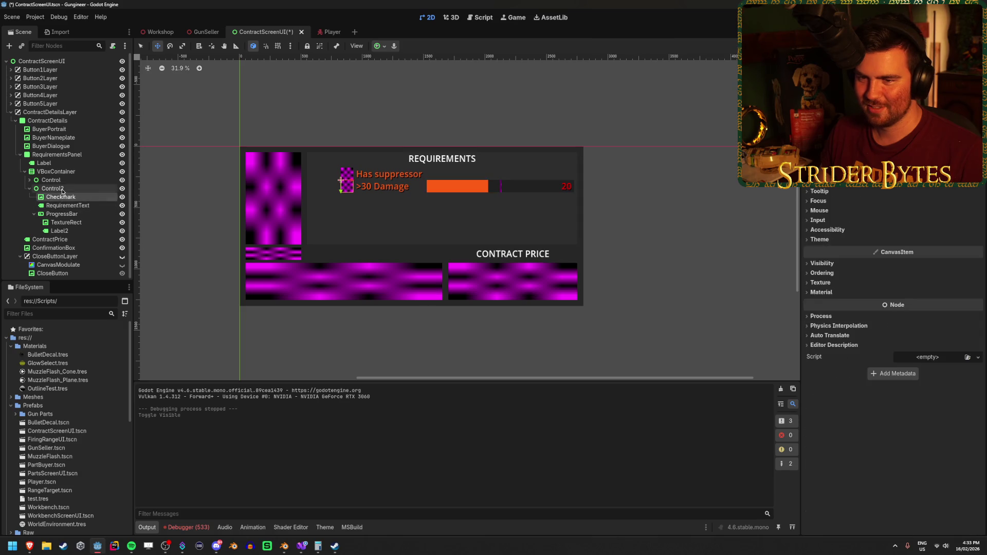
pyautogui.click(63, 189)
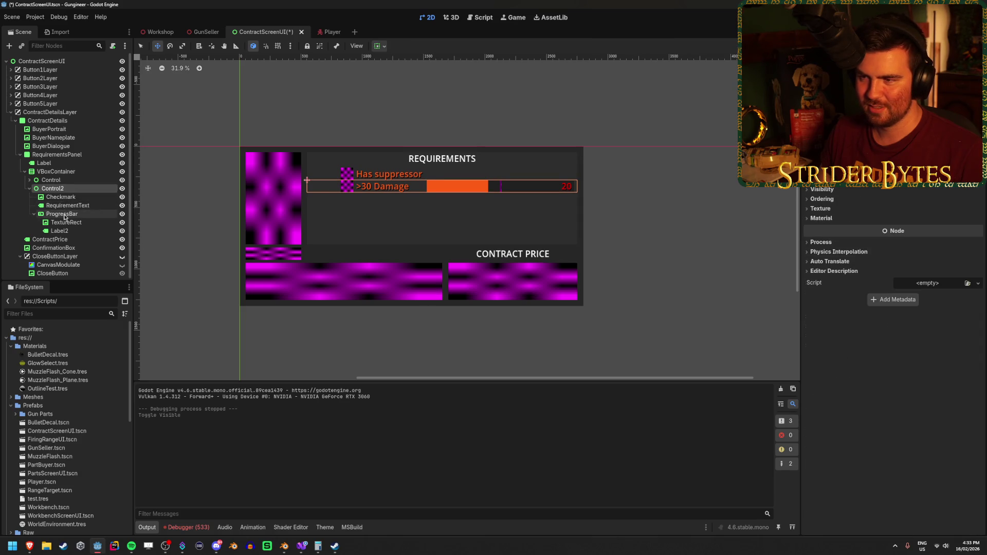
pyautogui.click(61, 205)
pyautogui.click(60, 196)
# Select the Has suppressor row's checkmark and text together.
pyautogui.click(30, 188)
pyautogui.click(29, 180)
pyautogui.click(61, 188)
pyautogui.keyDown('ctrl'); pyautogui.click(63, 196); pyautogui.keyUp('ctrl')
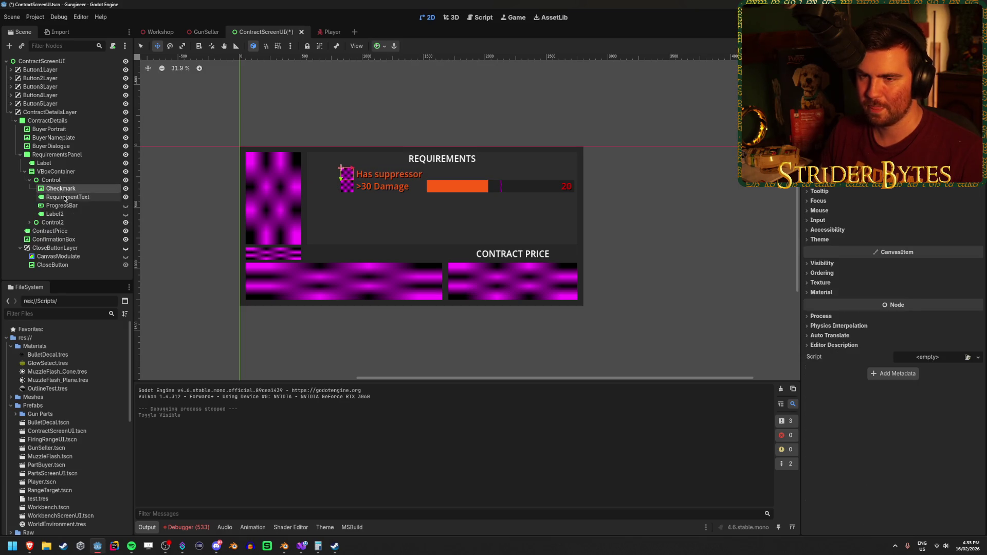
pyautogui.scroll(3, 371, 181)
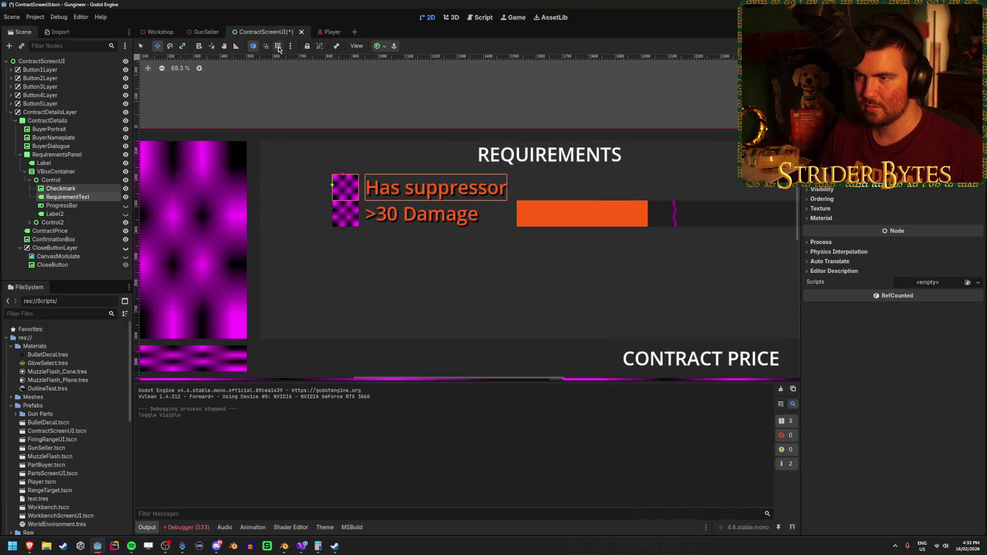
# Browse the canvas view and snapping options, cancelling the snap configuration dialog.
pyautogui.click(361, 48)
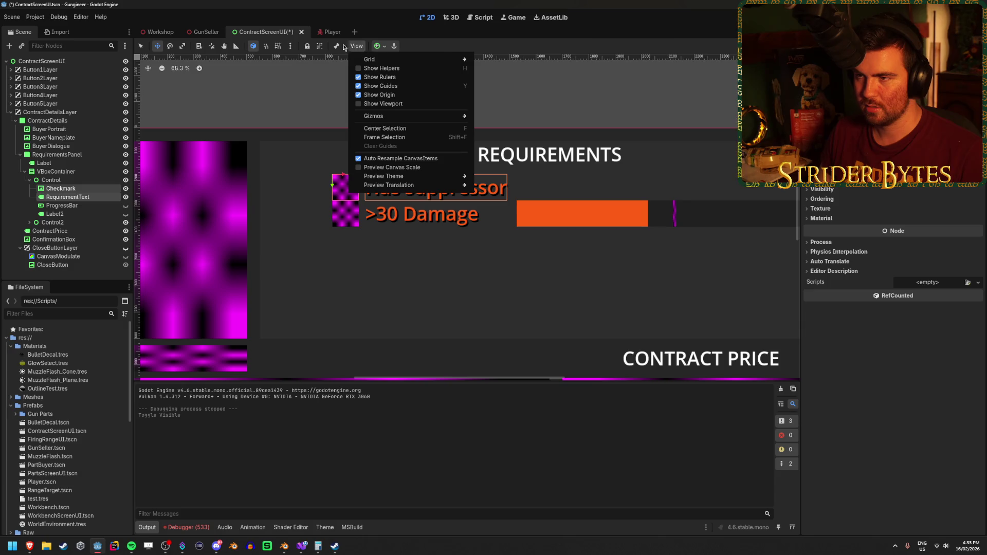
pyautogui.click(170, 45)
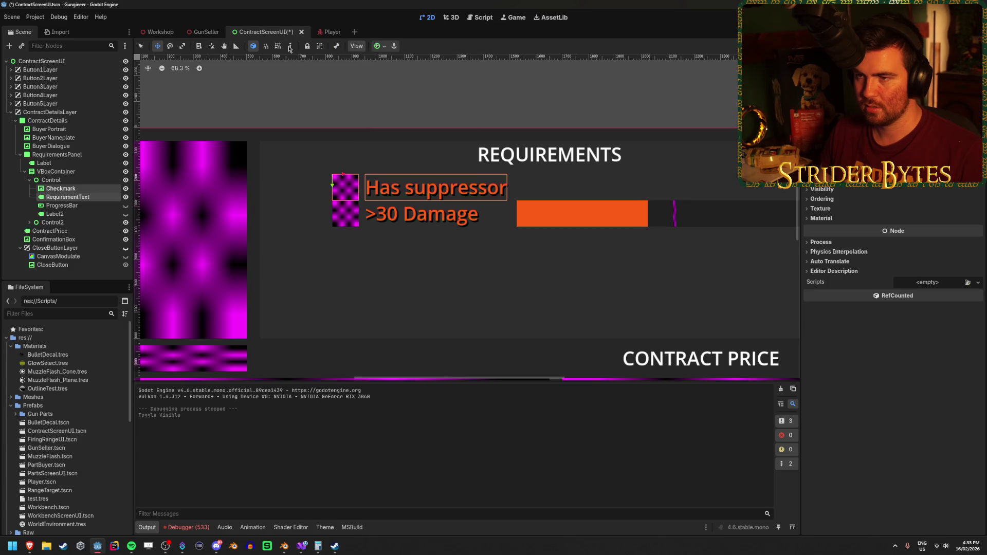
pyautogui.click(290, 46)
pyautogui.click(319, 106)
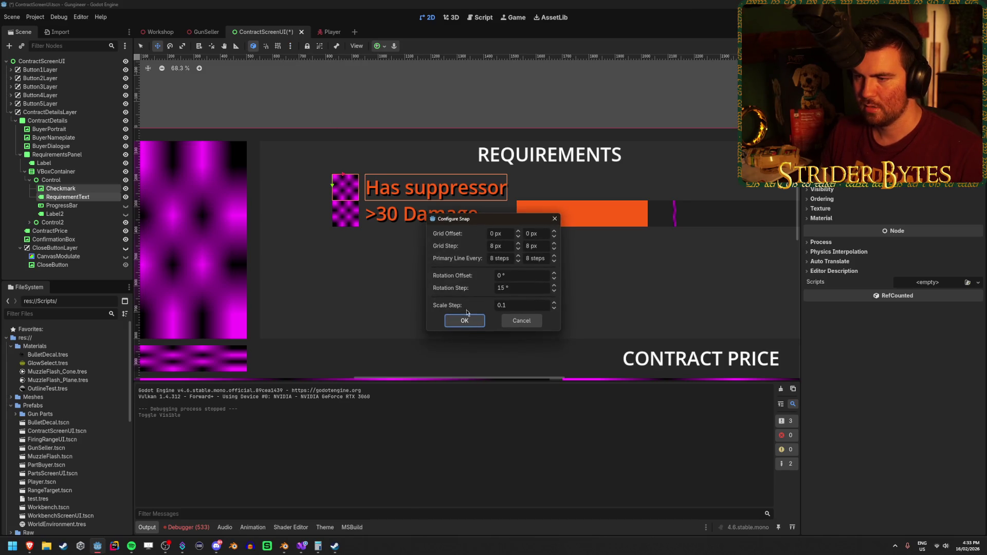
pyautogui.click(522, 321)
# Test-move the Has suppressor row with and without grid snap, undo both moves, and save.
pyautogui.moveTo(335, 174)
pyautogui.mouseDown()
pyautogui.moveTo(302, 178)
pyautogui.moveTo(378, 184)
pyautogui.moveTo(330, 184)
pyautogui.mouseUp()
pyautogui.hotkey('ctrl', 'z')
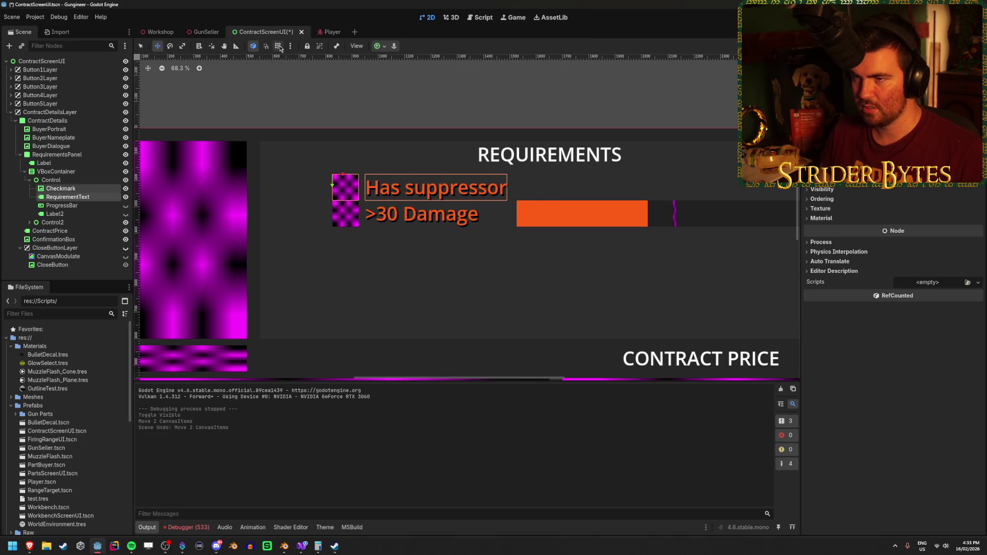
pyautogui.click(280, 48)
pyautogui.moveTo(344, 175)
pyautogui.mouseDown()
pyautogui.moveTo(270, 184)
pyautogui.moveTo(294, 185)
pyautogui.moveTo(330, 222)
pyautogui.moveTo(386, 242)
pyautogui.moveTo(359, 240)
pyautogui.moveTo(406, 243)
pyautogui.moveTo(298, 224)
pyautogui.mouseUp()
pyautogui.hotkey('ctrl', 'z')
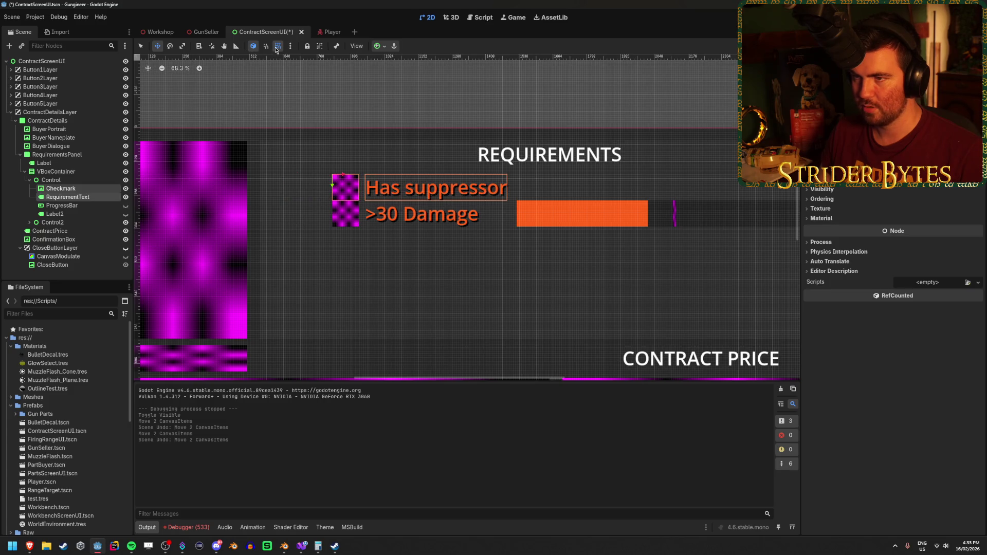
pyautogui.click(278, 46)
pyautogui.hotkey('ctrl', 's')
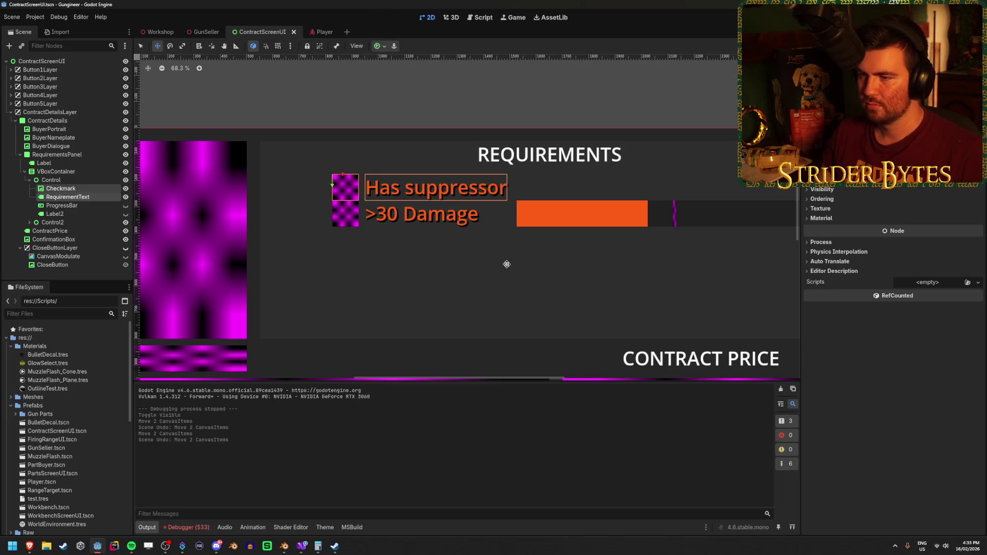
pyautogui.hscroll(3, 478, 268)
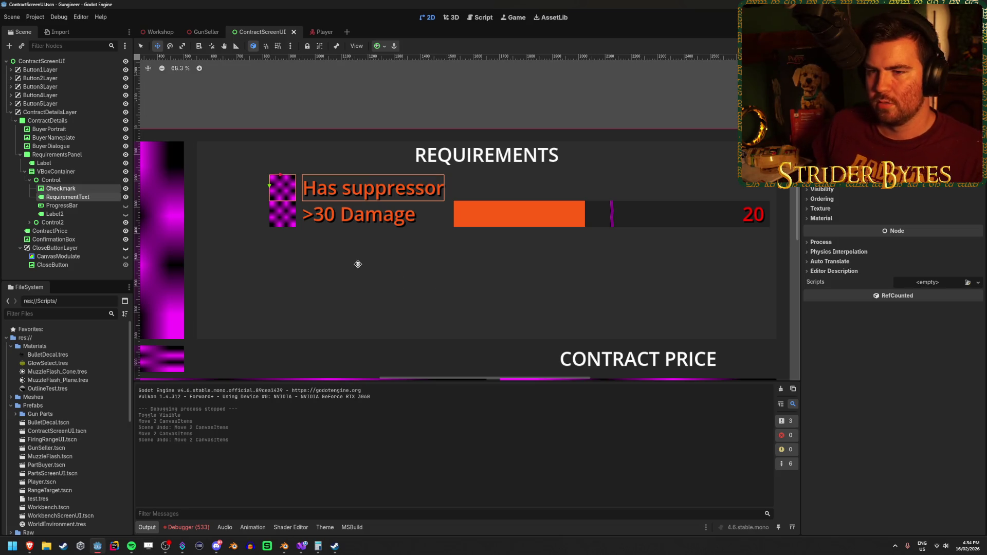
pyautogui.click(98, 191)
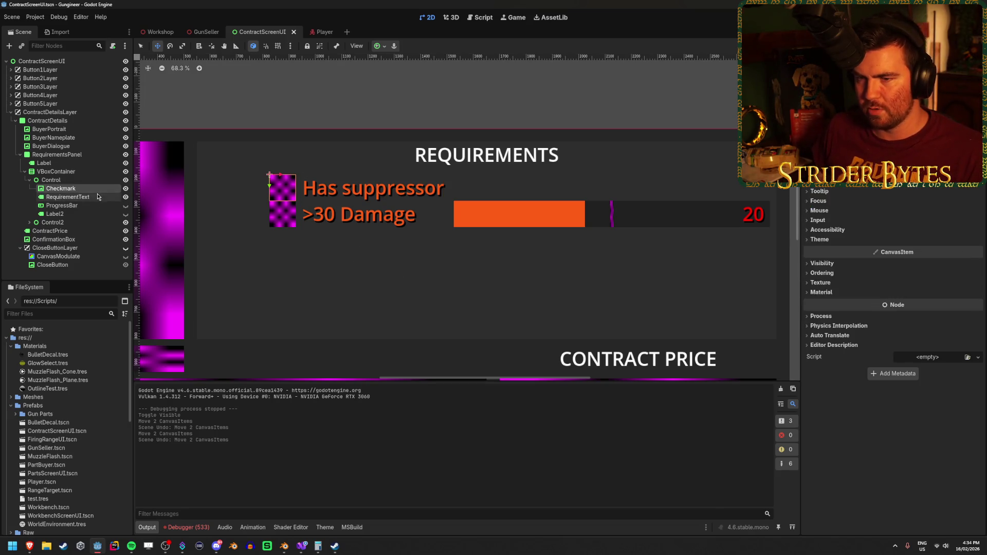
pyautogui.click(98, 197)
pyautogui.click(98, 191)
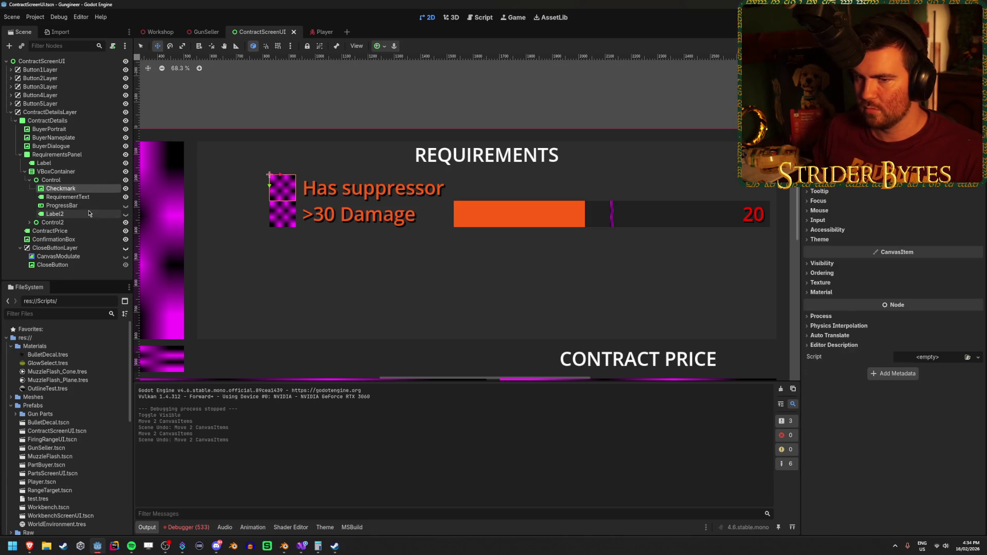
pyautogui.click(95, 206)
pyautogui.click(94, 213)
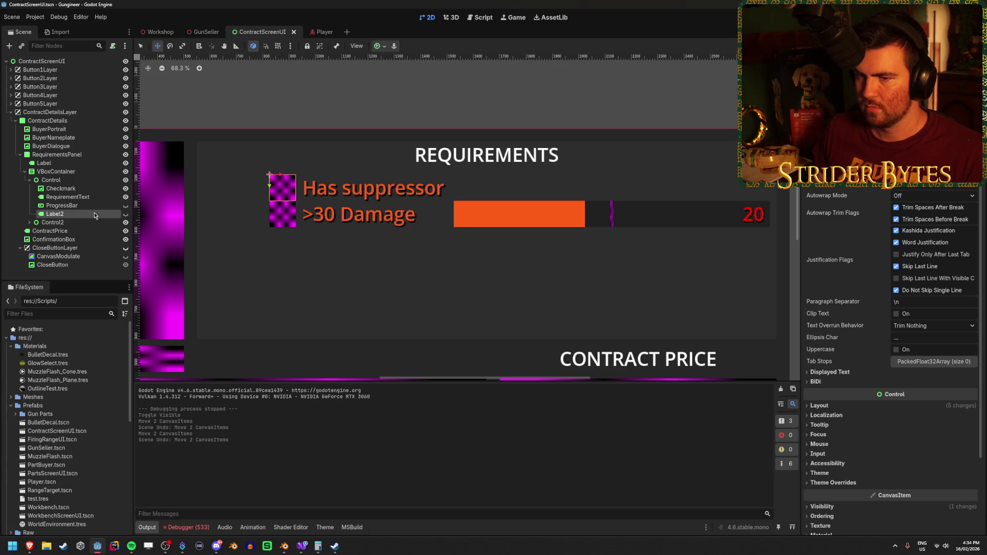
pyautogui.click(57, 206)
pyautogui.click(29, 180)
pyautogui.click(29, 188)
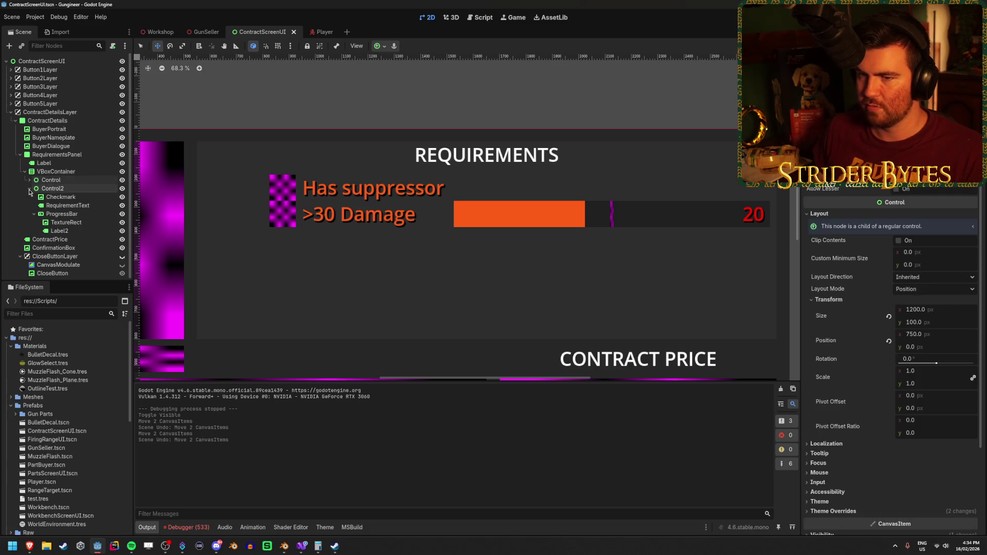
pyautogui.click(99, 215)
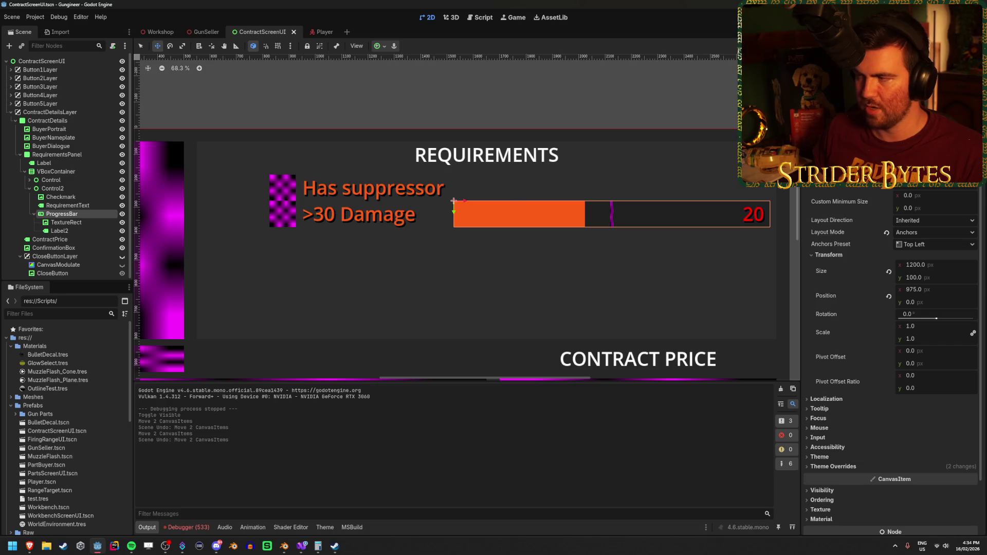
pyautogui.scroll(2, 894, 259)
pyautogui.click(937, 324)
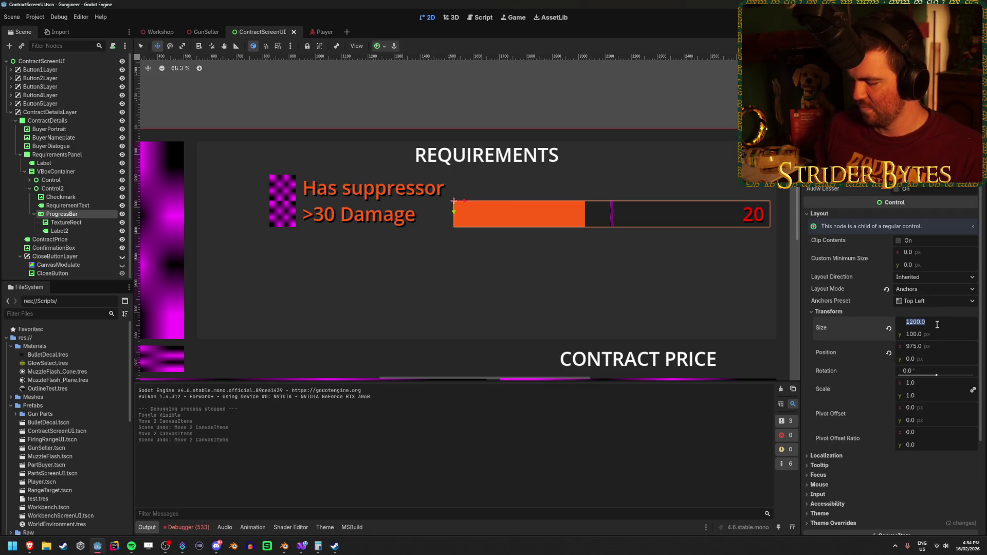
pyautogui.click(938, 347)
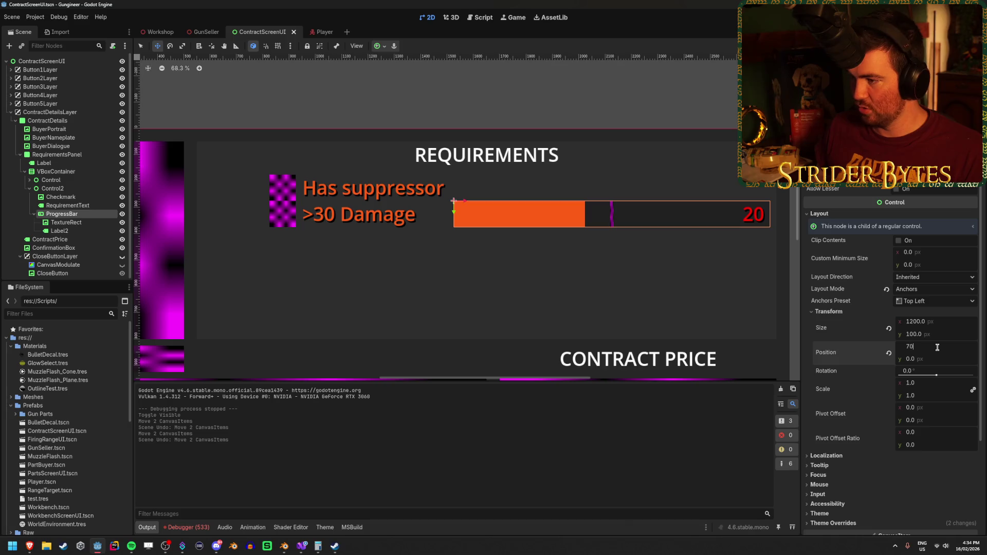
pyautogui.write('00')
pyautogui.press('Return')
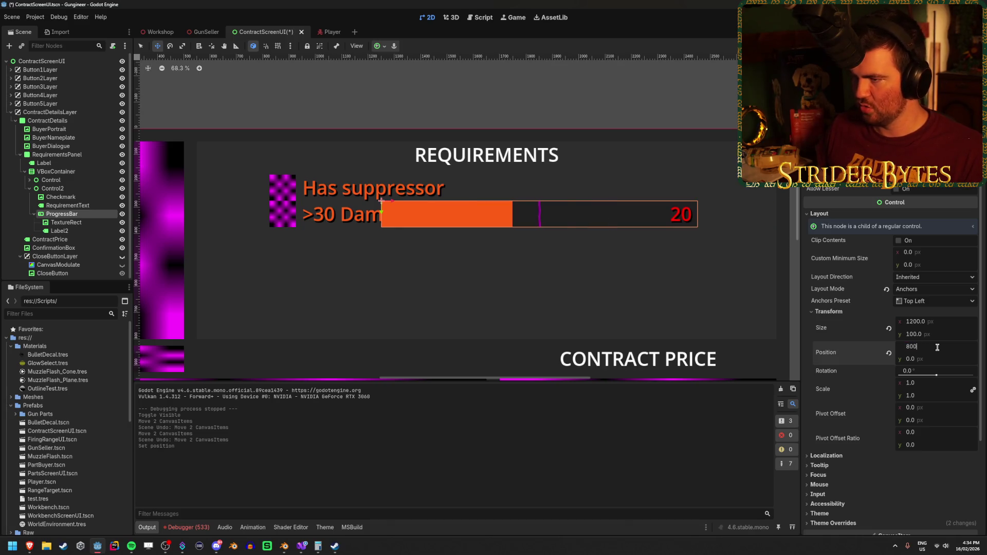
pyautogui.press('Return')
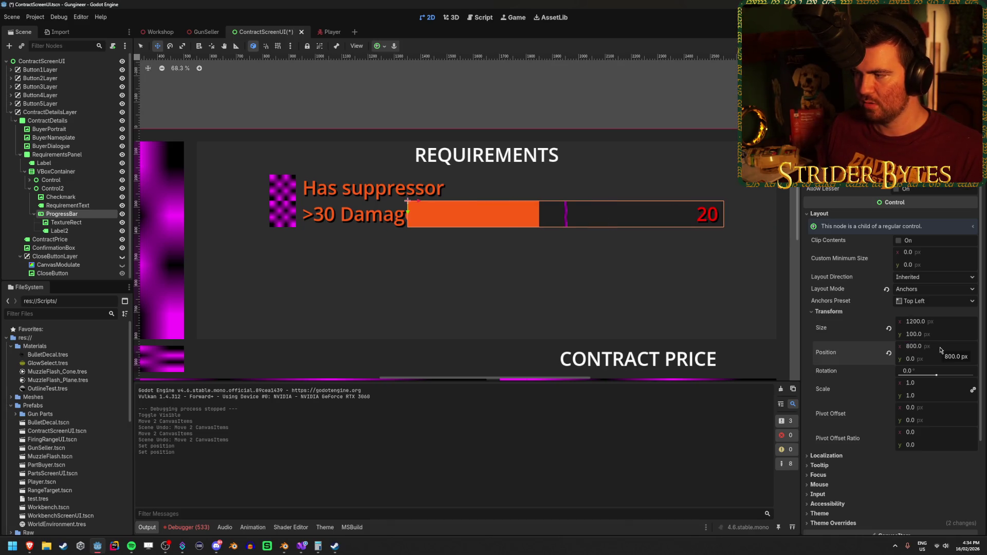
pyautogui.write('05')
pyautogui.press('Return')
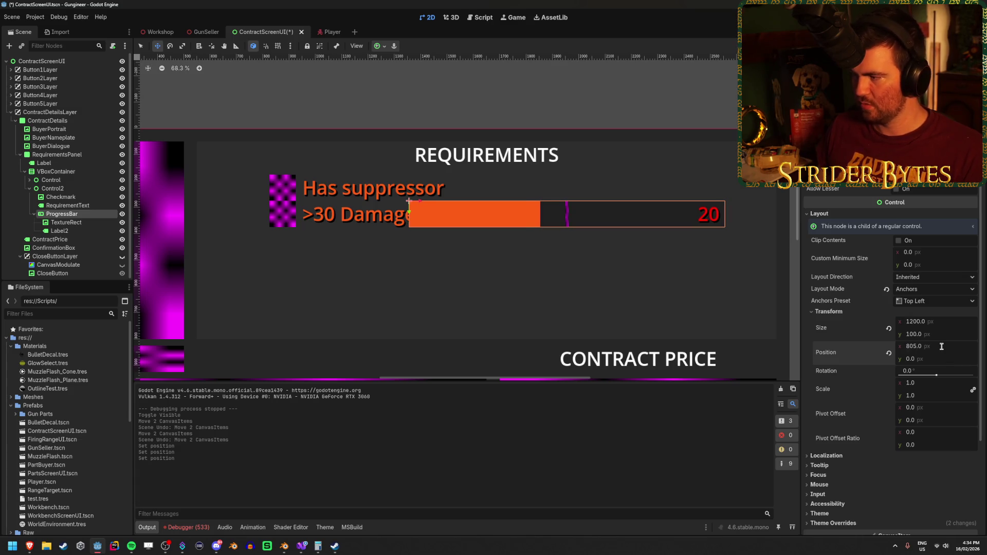
pyautogui.write('850')
pyautogui.press('Return')
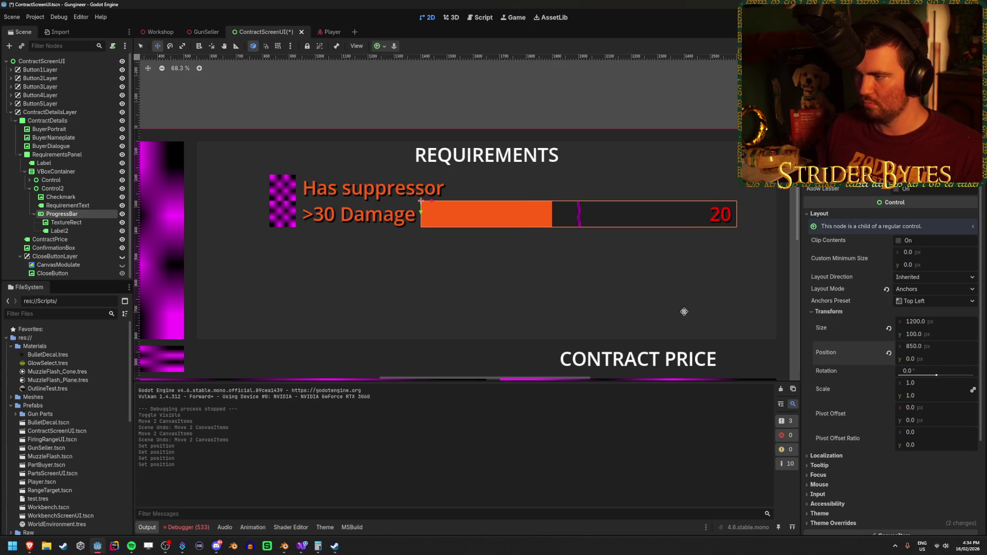
pyautogui.click(52, 188)
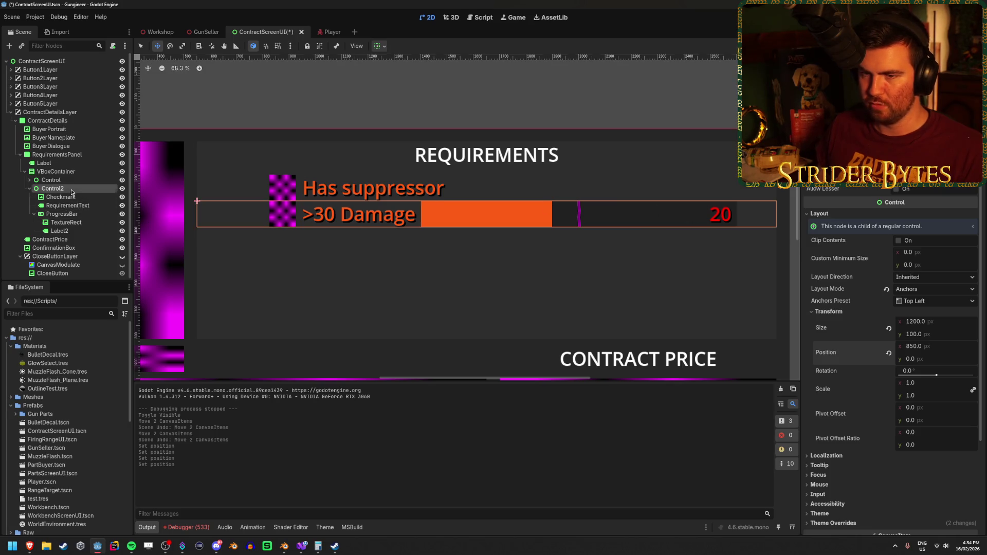
pyautogui.click(46, 198)
pyautogui.click(64, 206)
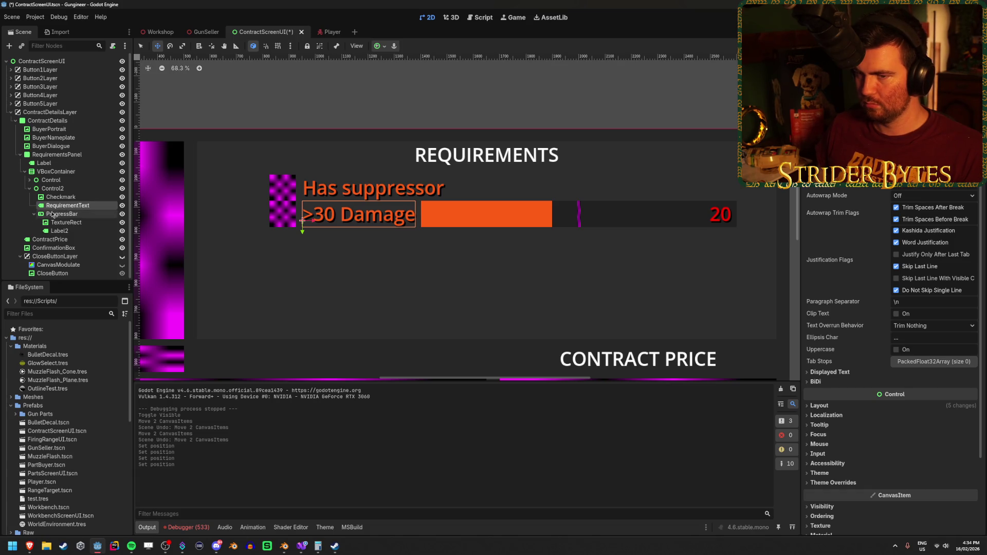
# Select both checkmarks and set their Position x to 200.
pyautogui.click(51, 197)
pyautogui.click(29, 180)
pyautogui.keyDown('ctrl'); pyautogui.click(56, 188); pyautogui.keyUp('ctrl')
pyautogui.scroll(2, 874, 257)
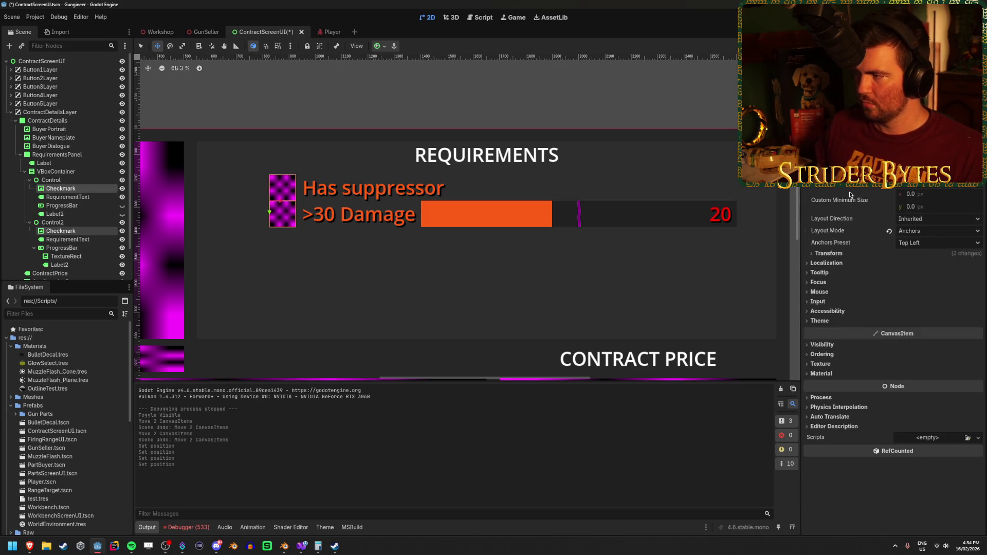
pyautogui.click(829, 253)
pyautogui.click(944, 290)
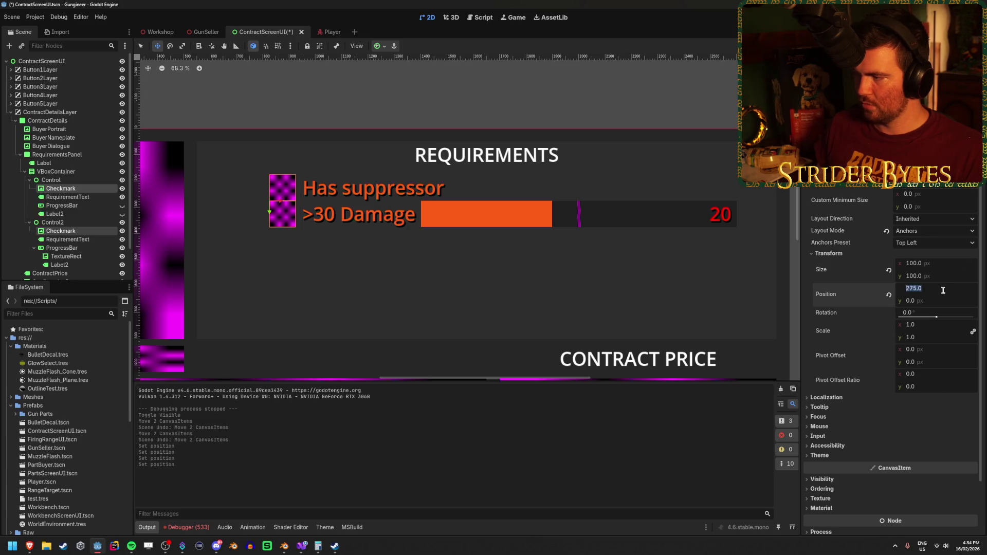
pyautogui.write('200')
pyautogui.press('Return')
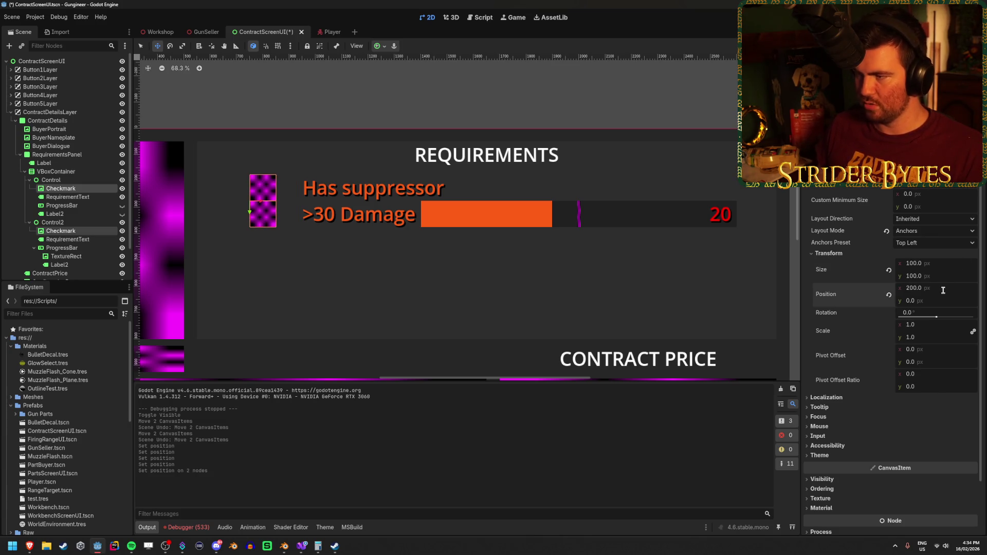
# Undo a trial progress bar shift, then move both checkmarks to x 150.
pyautogui.click(62, 248)
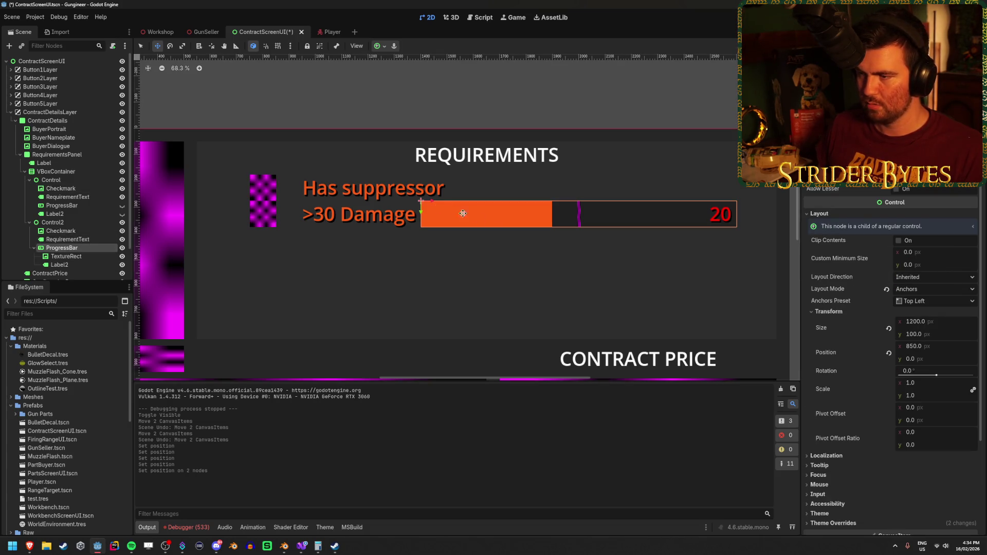
pyautogui.moveTo(432, 202); pyautogui.dragTo(471, 204)
pyautogui.hotkey('ctrl', 'z')
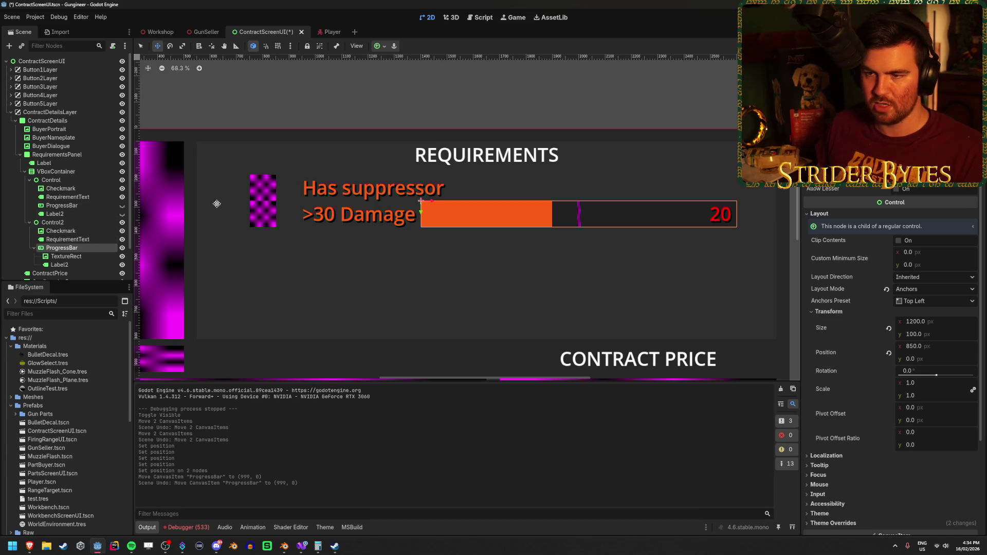
pyautogui.click(64, 189)
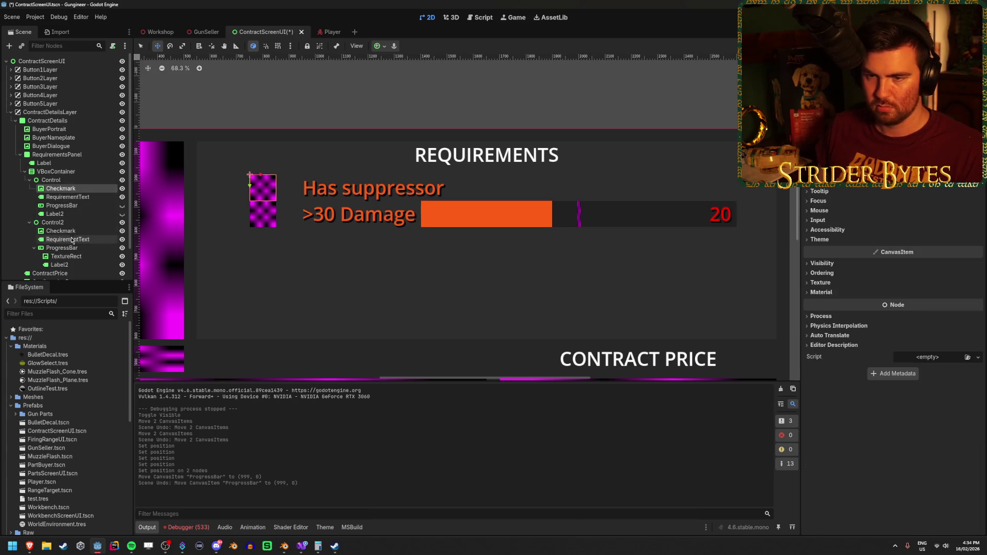
pyautogui.keyDown('ctrl'); pyautogui.click(77, 232); pyautogui.keyUp('ctrl')
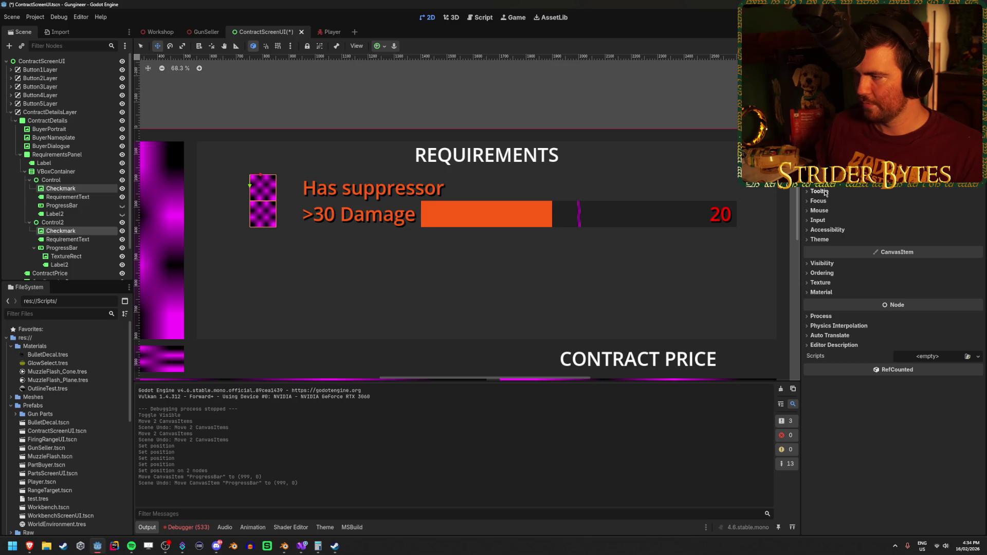
pyautogui.scroll(2, 894, 309)
pyautogui.click(829, 253)
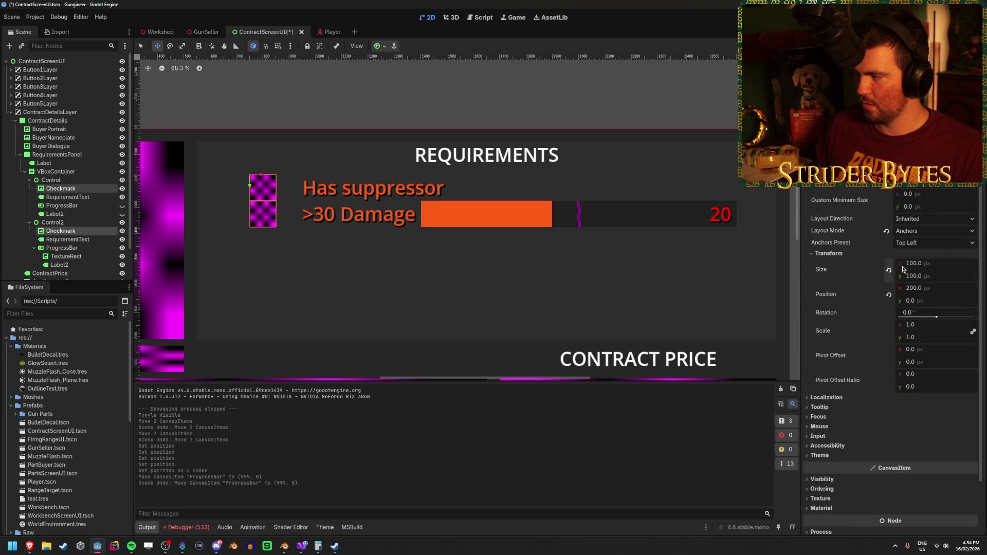
pyautogui.click(935, 289)
pyautogui.write('0')
pyautogui.press('Return')
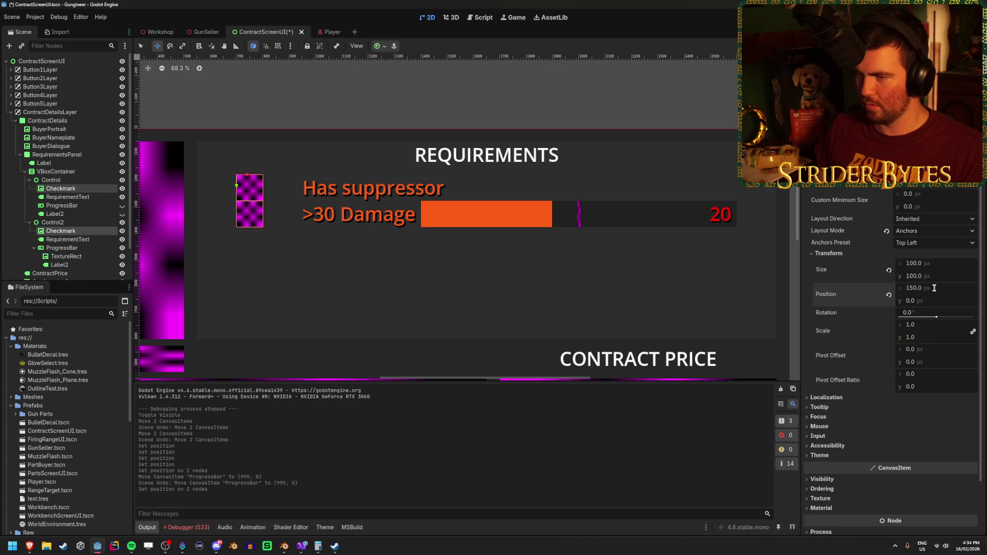
# Set both RequirementText labels to x 275, save the scene, and run it.
pyautogui.click(68, 196)
pyautogui.keyDown('ctrl'); pyautogui.click(68, 240); pyautogui.keyUp('ctrl')
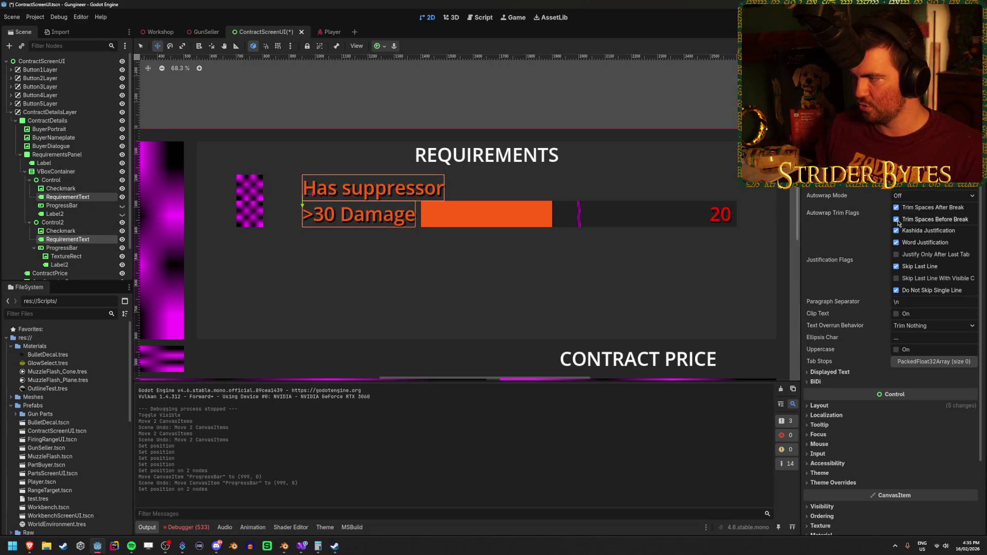
pyautogui.click(857, 405)
pyautogui.scroll(-3, 856, 409)
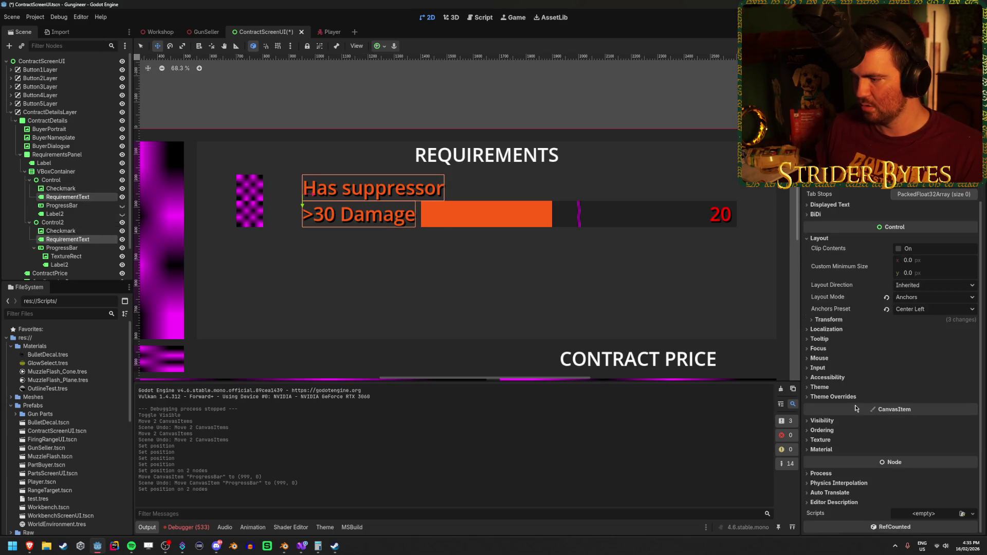
pyautogui.click(829, 320)
pyautogui.click(936, 354)
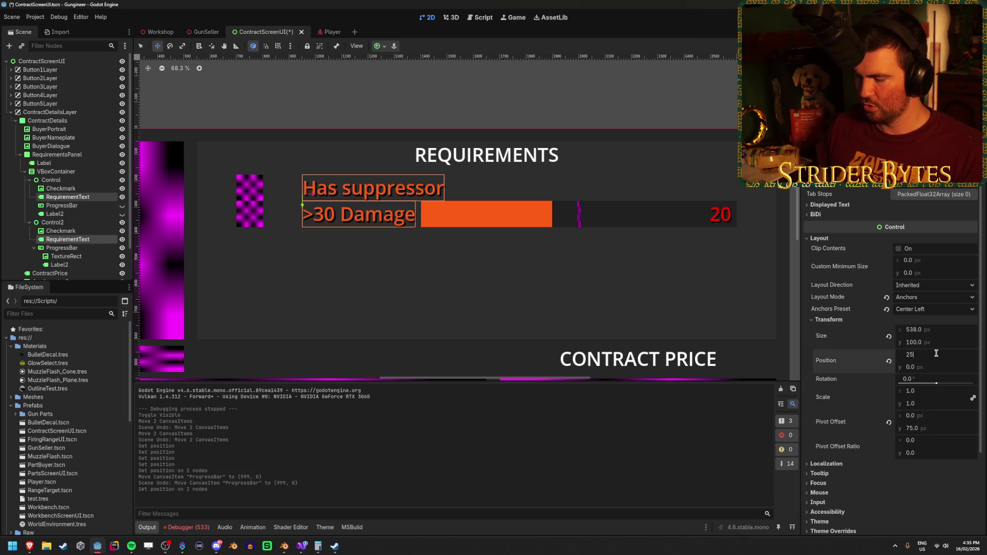
pyautogui.write('50')
pyautogui.press('Return')
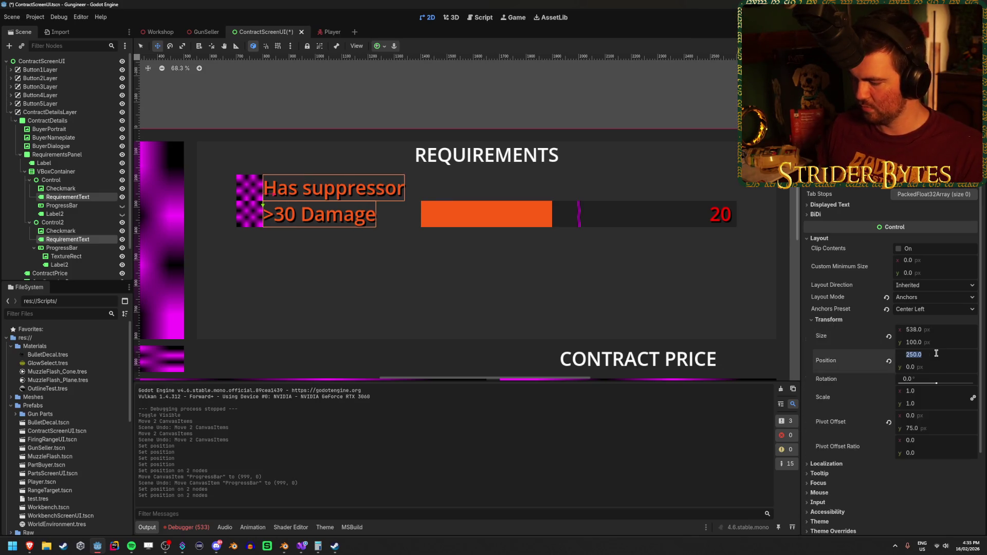
pyautogui.press('Return')
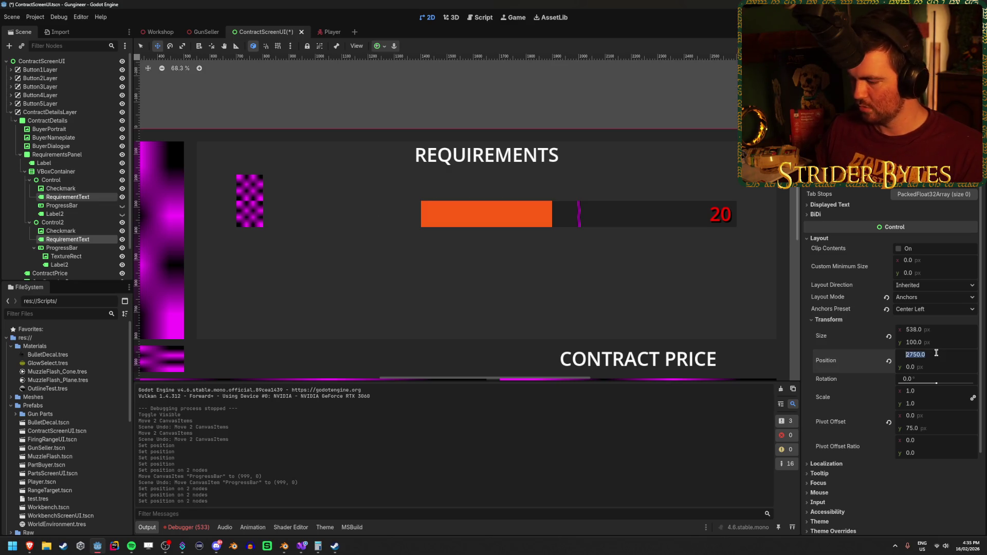
pyautogui.press('Return')
pyautogui.hotkey('ctrl', 's')
pyautogui.click(86, 198)
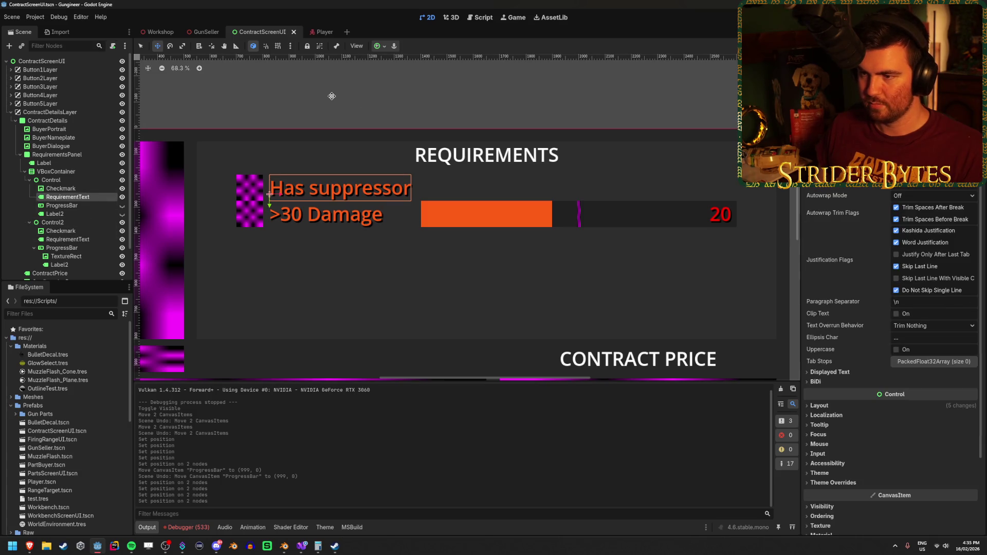
pyautogui.press('F6')
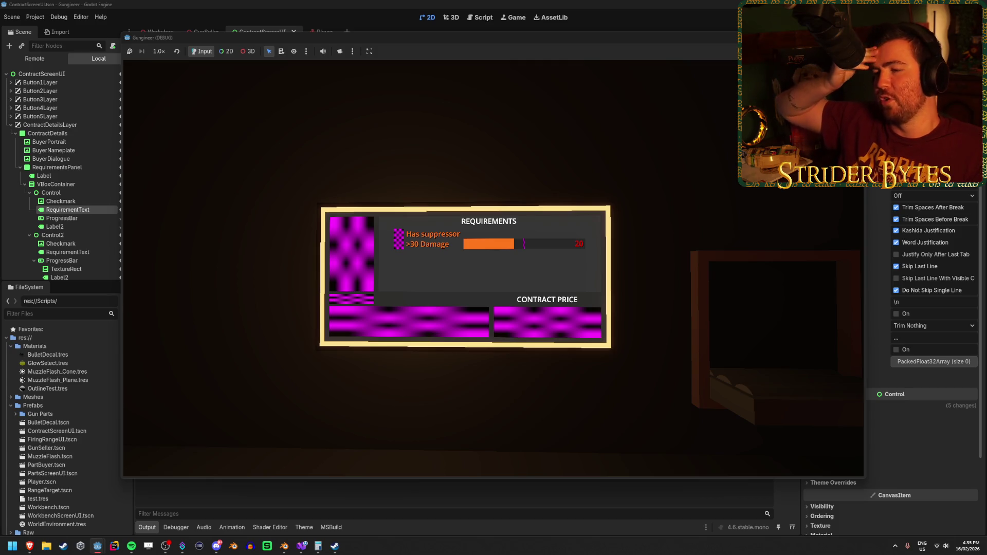
# Walk up to the wall monitor in the running game to check the rows, then stop it.
pyautogui.press('e')
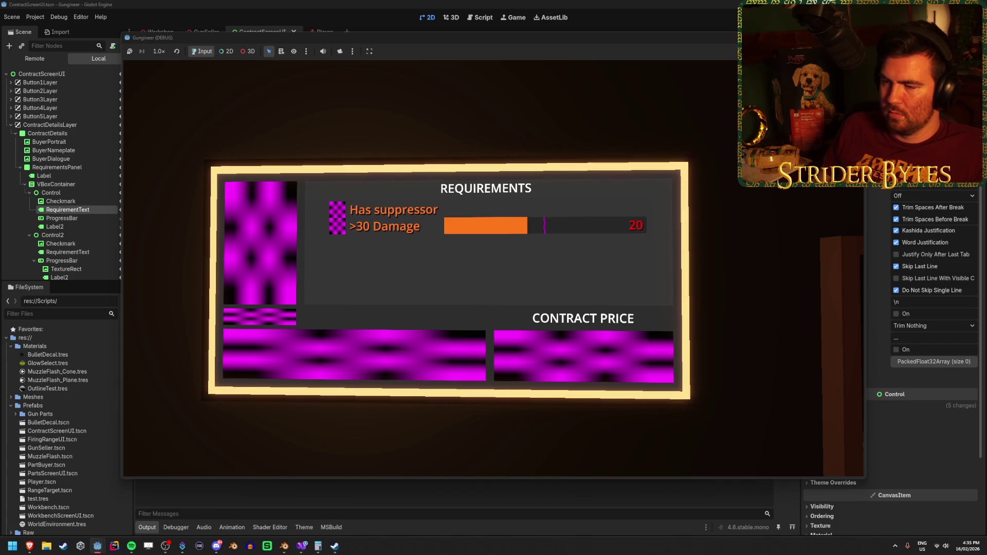
pyautogui.press('e')
pyautogui.press('F8')
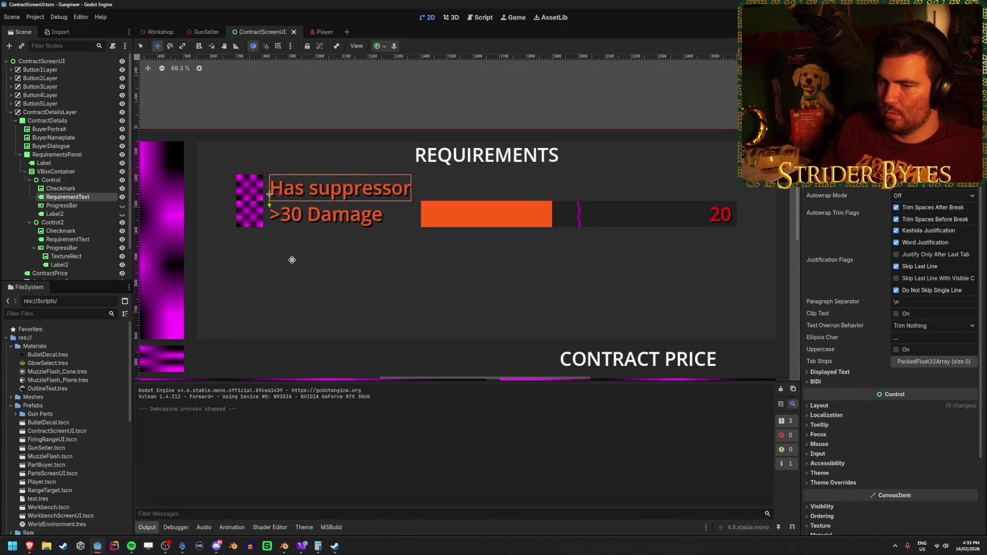
# Move both RequirementText labels to x 300, save, and relaunch the game with F5.
pyautogui.click(68, 240)
pyautogui.keyDown('ctrl'); pyautogui.click(77, 198); pyautogui.keyUp('ctrl')
pyautogui.click(844, 406)
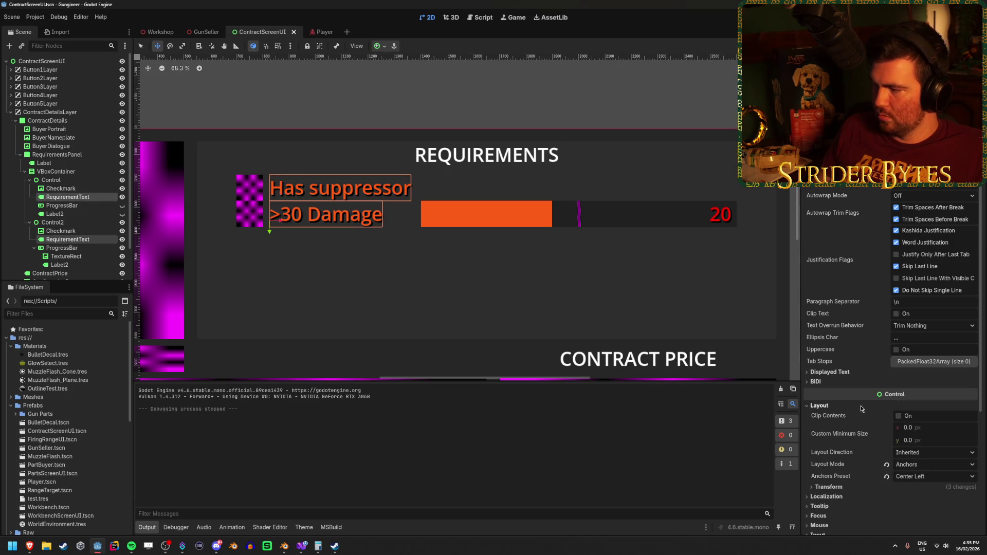
pyautogui.scroll(-3, 846, 415)
pyautogui.click(829, 375)
pyautogui.scroll(-2, 843, 375)
pyautogui.click(940, 351)
pyautogui.write('00')
pyautogui.press('Return')
pyautogui.hotkey('ctrl', 's')
pyautogui.press('F5')
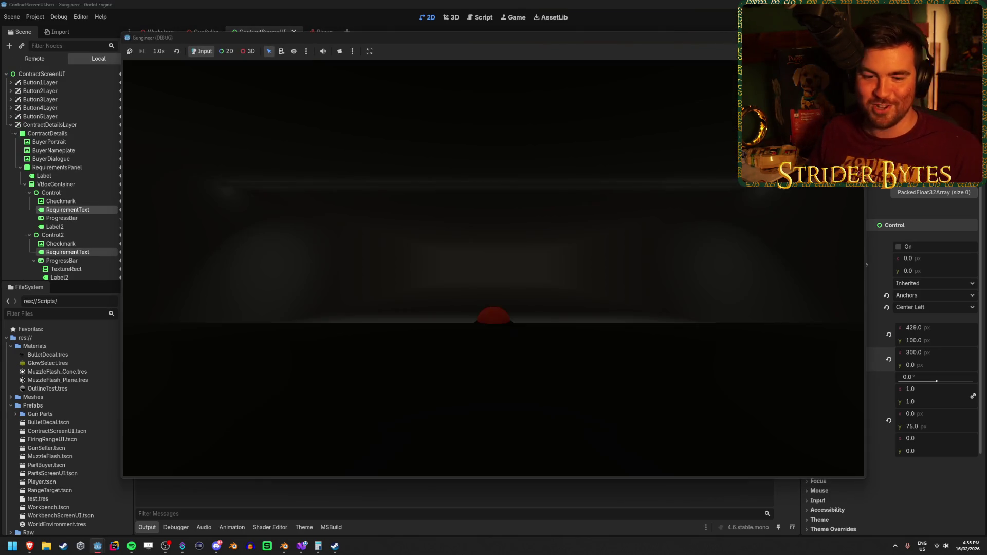
# Walk the player back and forth in front of the contract screen to view the requirements panel.
pyautogui.press('w')
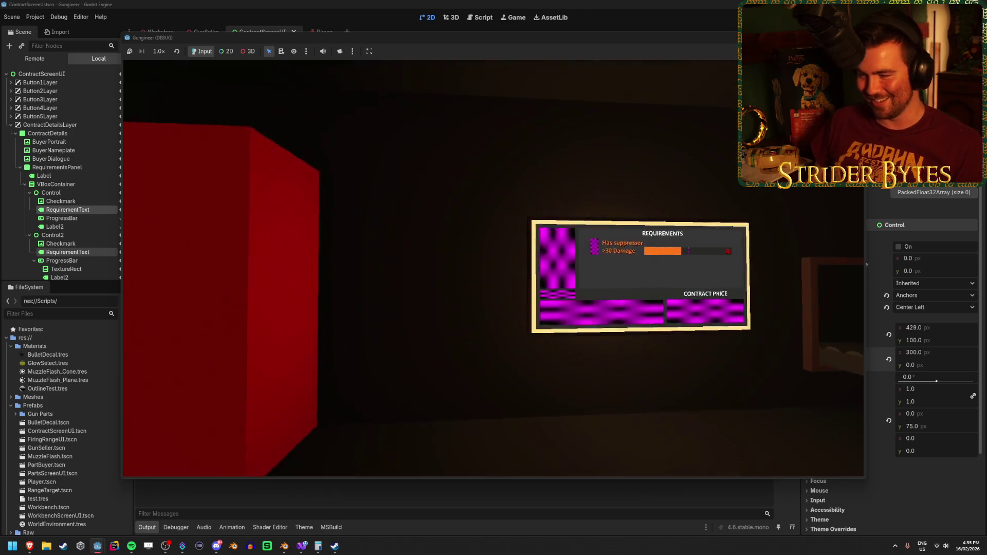
pyautogui.press('s')
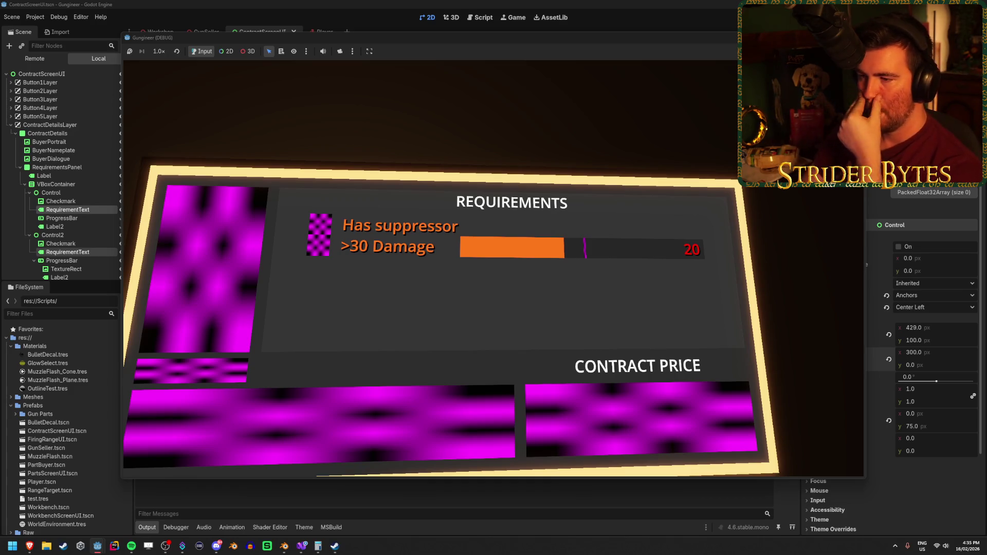
pyautogui.moveTo(494, 278)
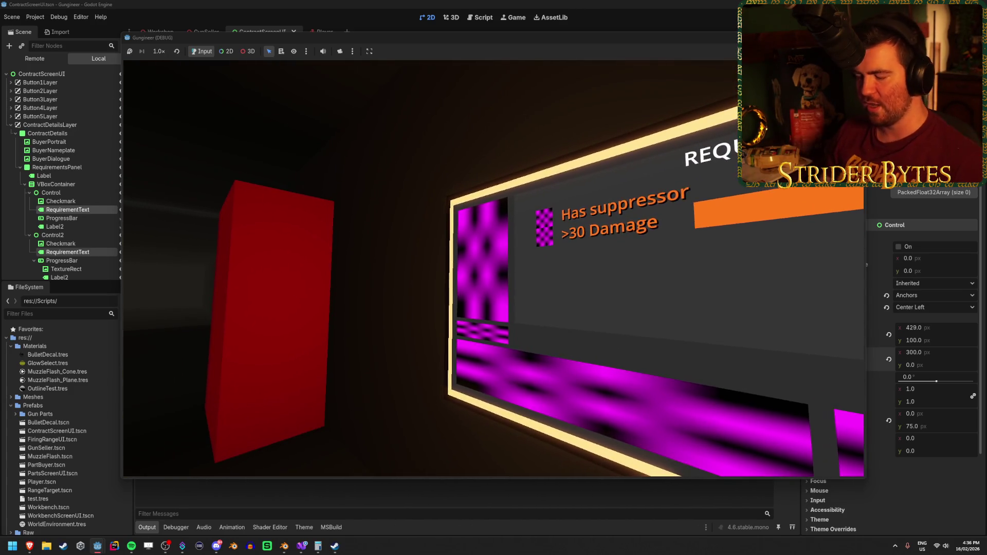
pyautogui.press('w')
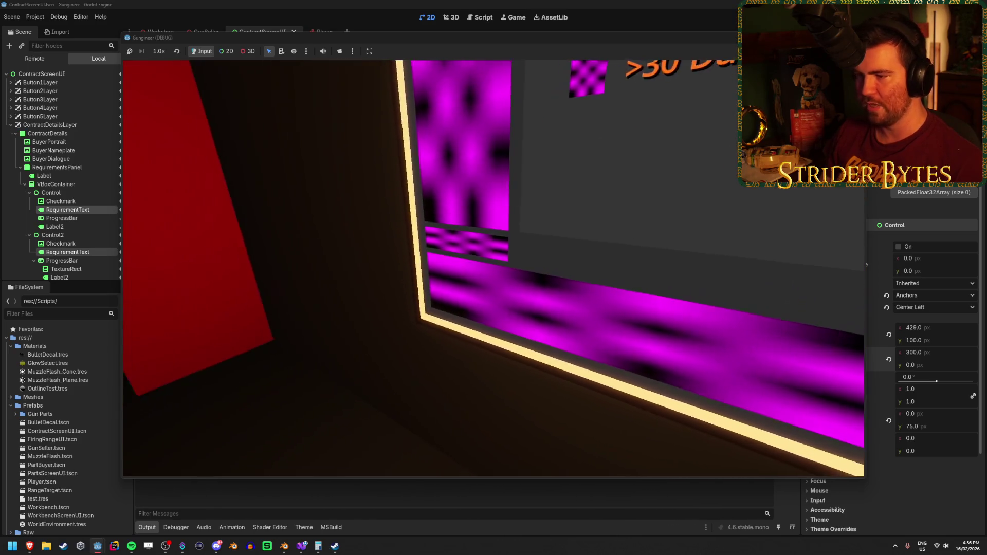
pyautogui.press('s')
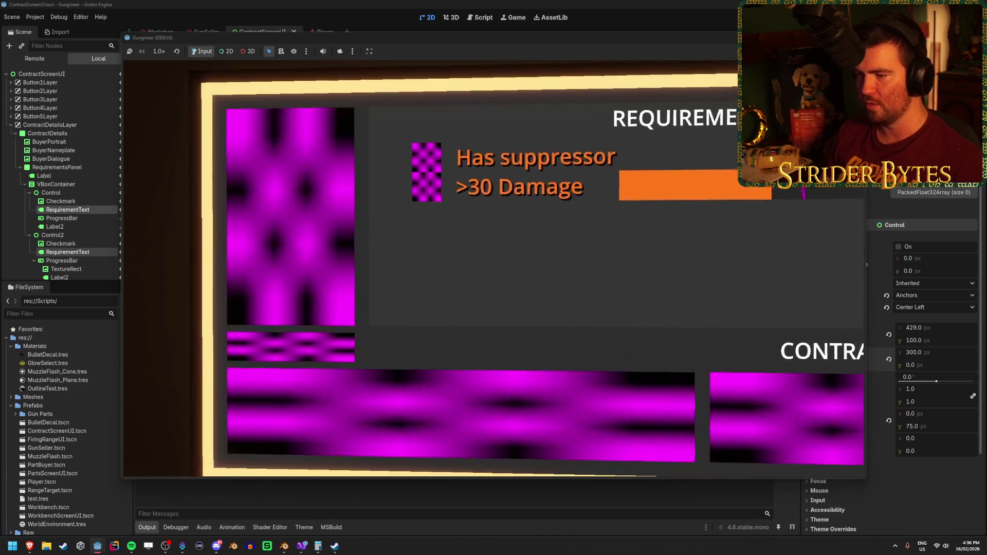
pyautogui.press('d')
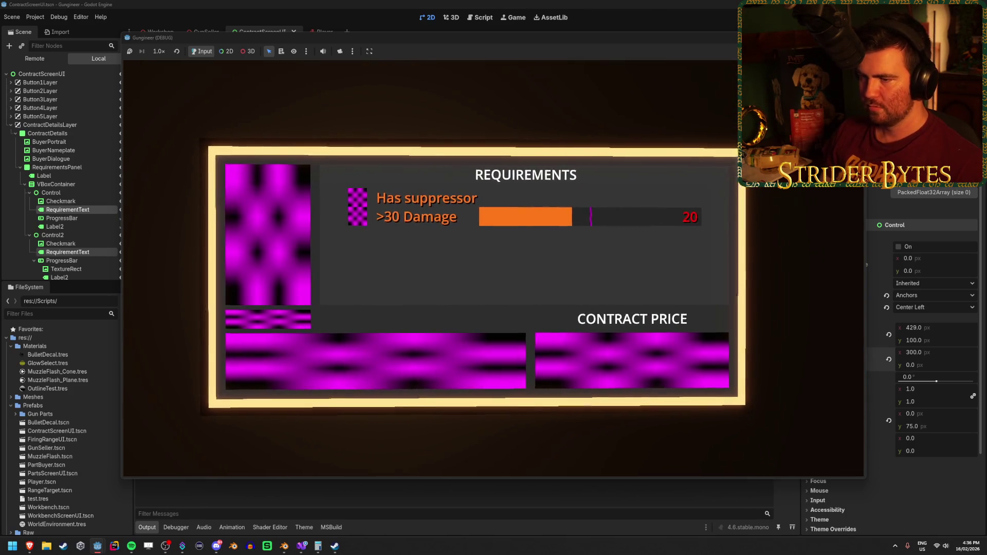
pyautogui.press('w')
pyautogui.press('s')
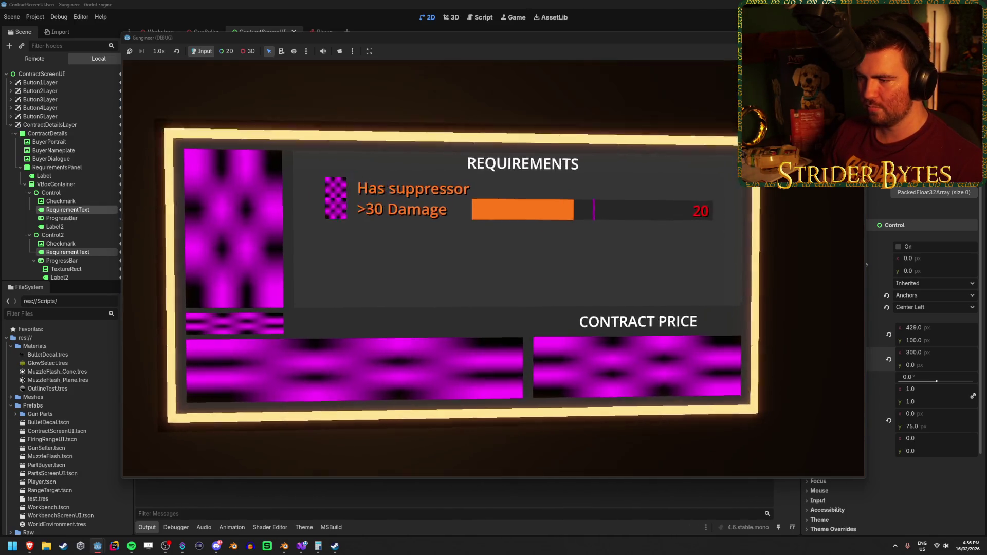
pyautogui.press('w')
pyautogui.press('s')
pyautogui.press('w')
# Sidestep and look up to face the REQUIREMENTS header squarely, then stop the game.
pyautogui.press('d')
pyautogui.press('space')
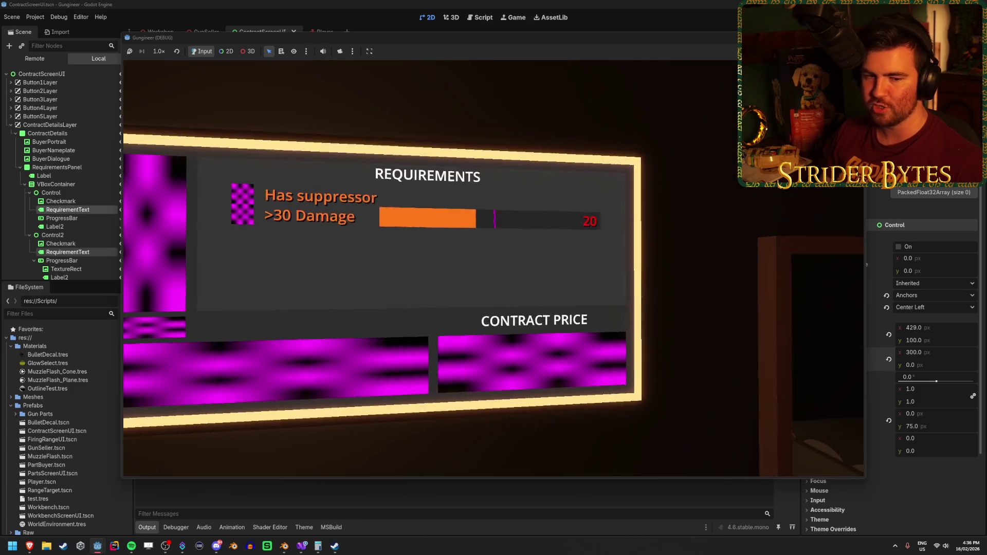
pyautogui.press('a')
pyautogui.press('s')
pyautogui.press('d')
pyautogui.press('w')
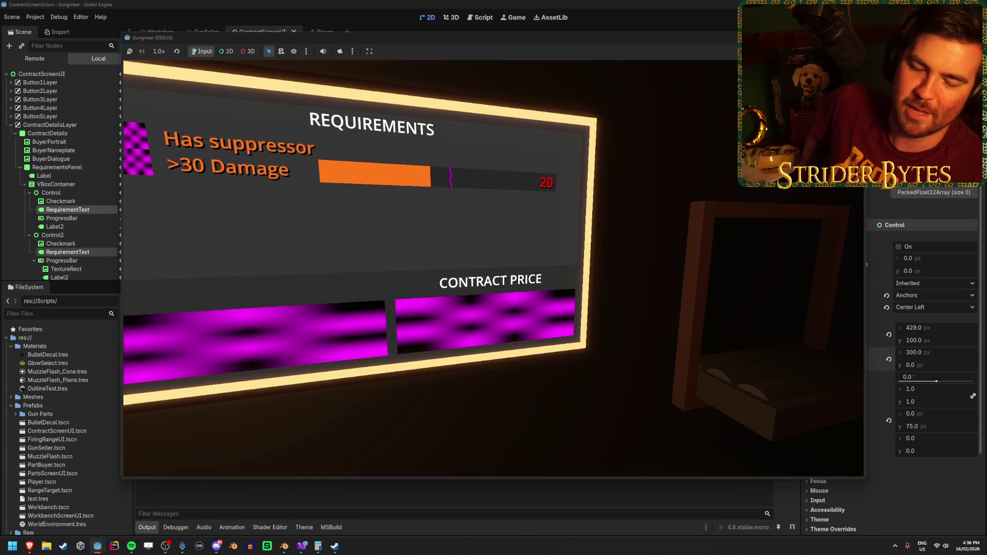
pyautogui.press('a')
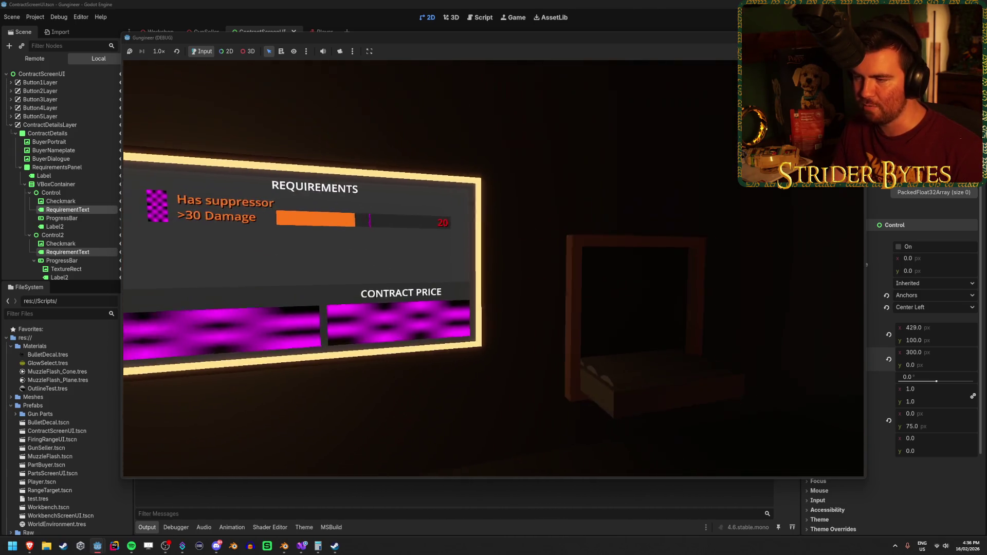
pyautogui.press('Escape')
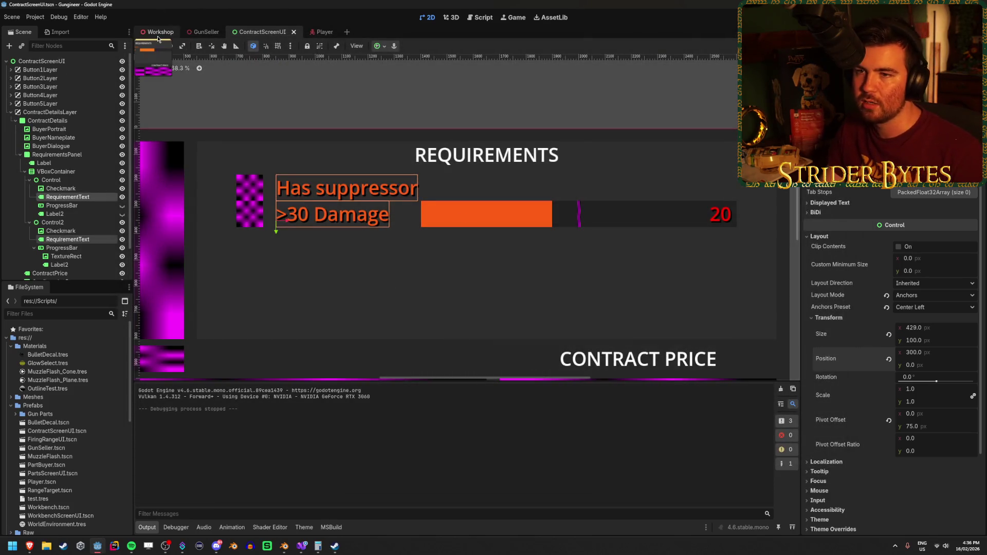
# Switch to the GunSeller scene and orbit to bring the kiosk into view.
pyautogui.click(158, 35)
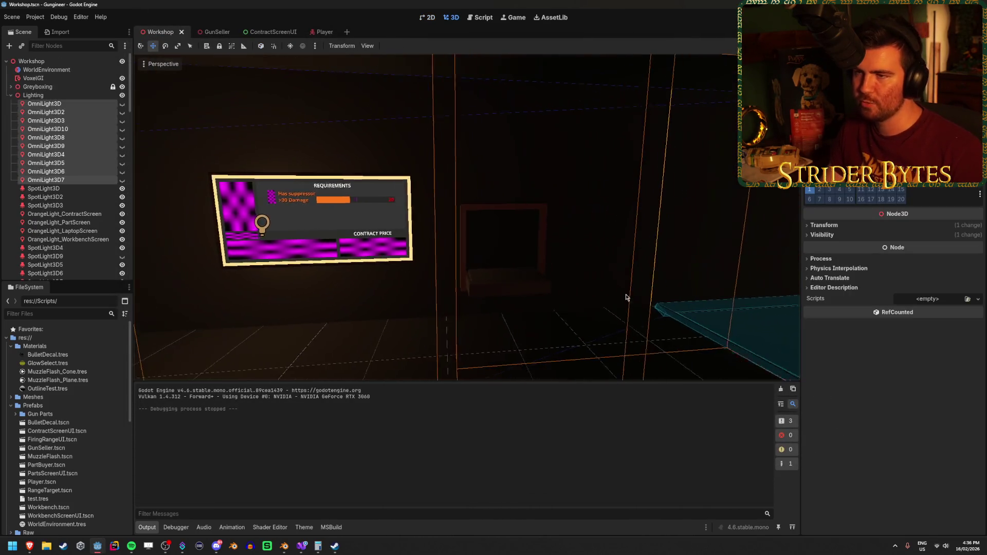
pyautogui.click(325, 33)
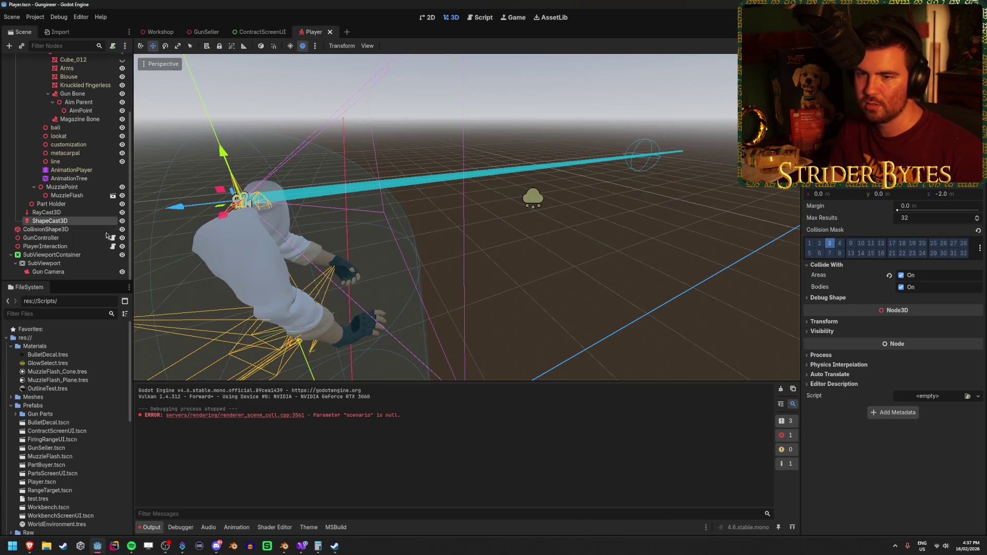
pyautogui.click(203, 33)
pyautogui.moveTo(316, 269); pyautogui.dragTo(396, 264)
pyautogui.click(10, 138)
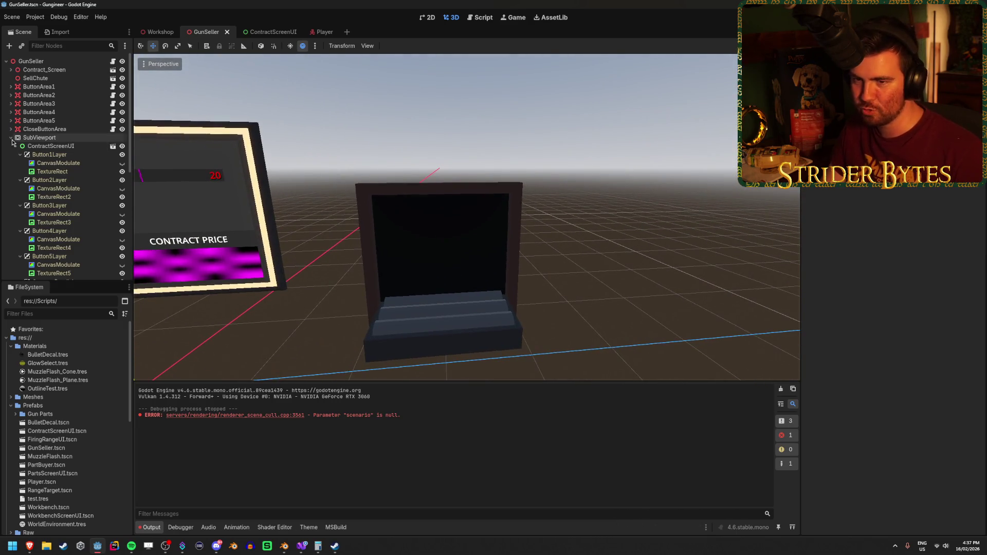
# Add an OmniLight3D child node to the GunSeller root.
pyautogui.click(45, 62)
pyautogui.rightClick(44, 63)
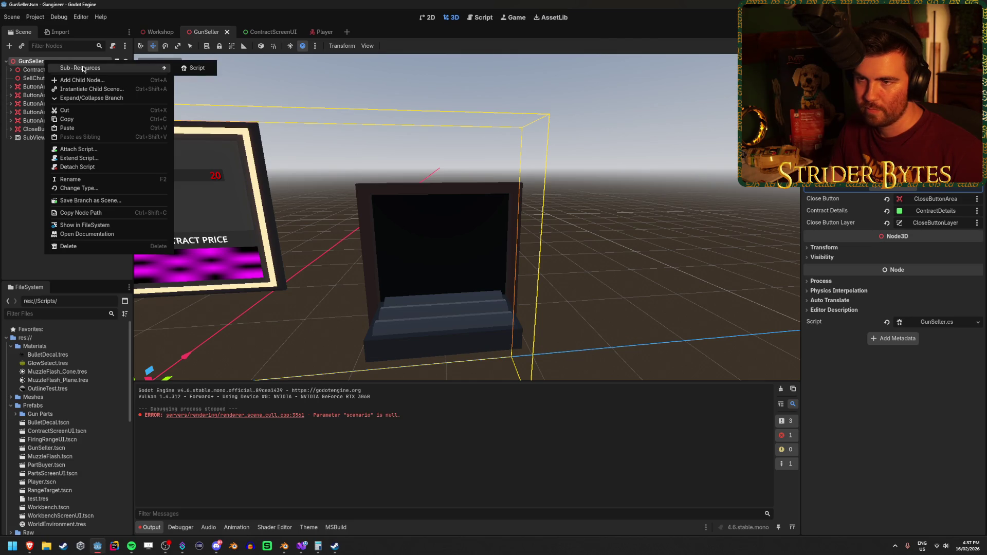
pyautogui.click(98, 81)
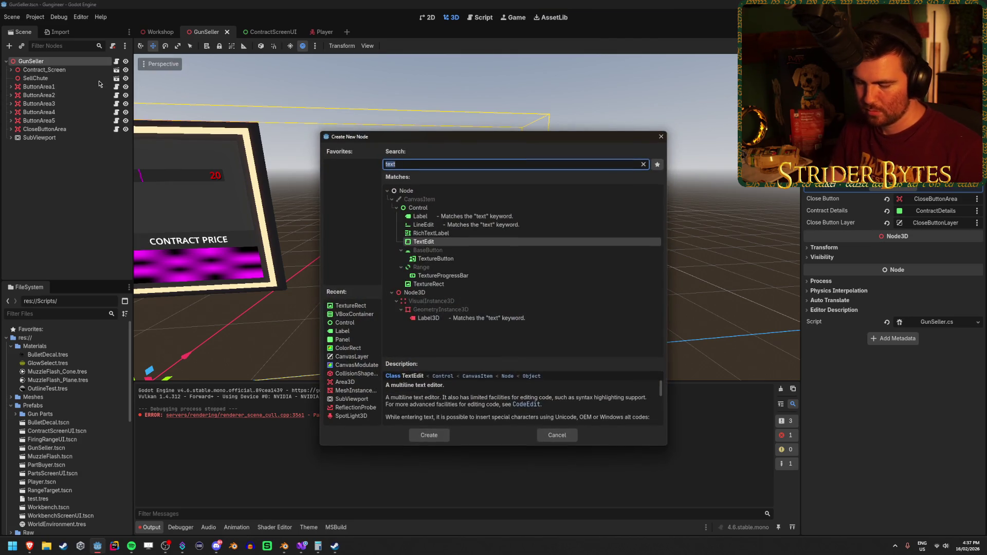
pyautogui.write('omni')
pyautogui.press('Return')
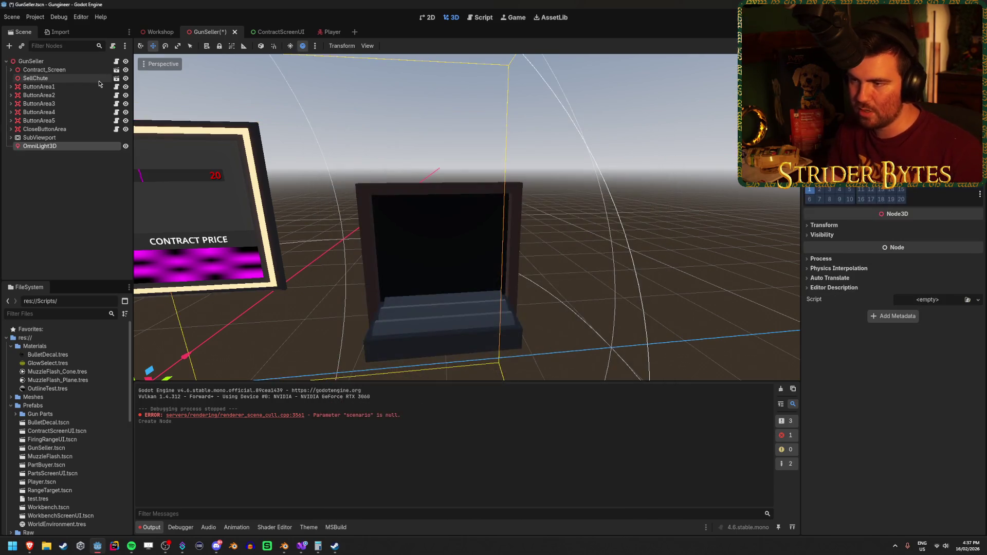
# Drag the new light along Z and raise it above the kiosk.
pyautogui.moveTo(384, 279)
pyautogui.mouseDown()
pyautogui.moveTo(532, 280)
pyautogui.moveTo(598, 247)
pyautogui.mouseUp()
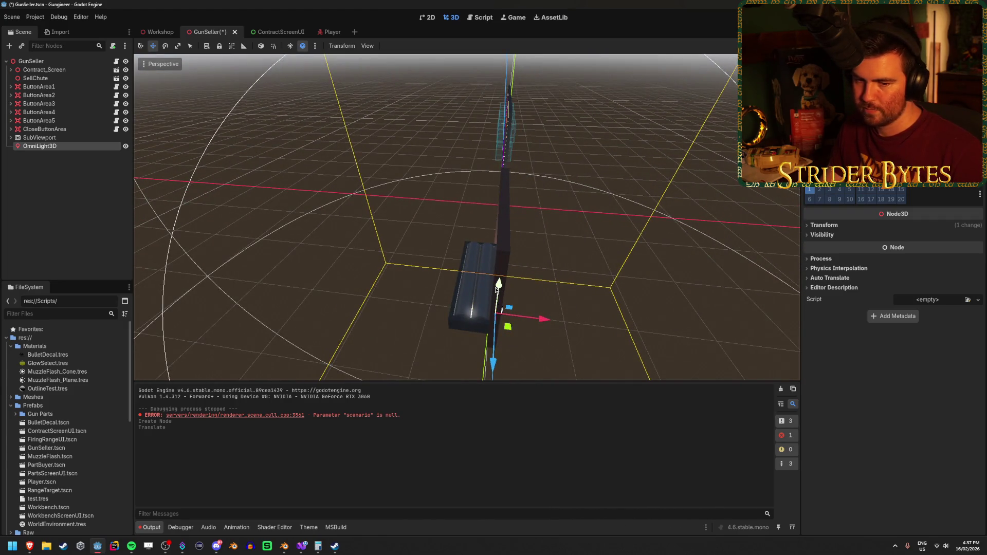
pyautogui.moveTo(495, 289); pyautogui.dragTo(510, 128)
pyautogui.press('f')
pyautogui.moveTo(412, 288); pyautogui.dragTo(508, 283)
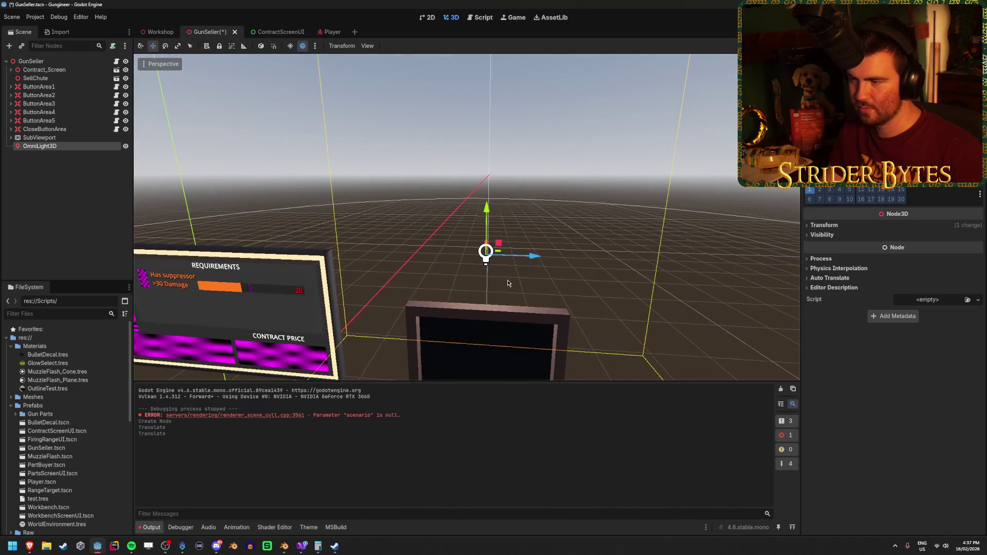
pyautogui.moveTo(488, 212)
pyautogui.mouseDown()
pyautogui.moveTo(488, 256)
pyautogui.moveTo(984, 237)
pyautogui.mouseUp()
# Set the light's position to Y 2.25 and X -0.25, and save the GunSeller scene.
pyautogui.click(825, 225)
pyautogui.click(898, 250)
pyautogui.write('.25')
pyautogui.press('Return')
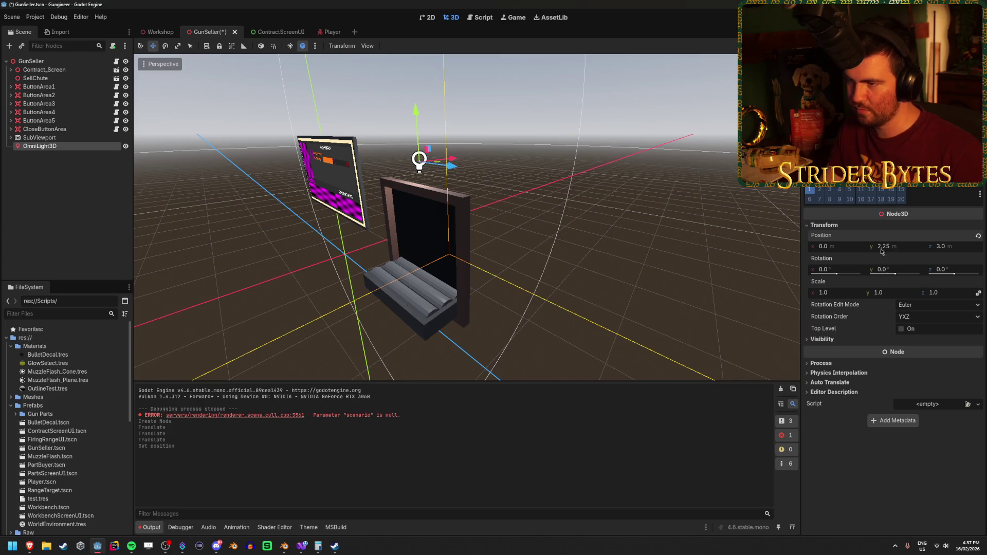
pyautogui.moveTo(590, 211)
pyautogui.mouseDown()
pyautogui.moveTo(669, 216)
pyautogui.moveTo(613, 211)
pyautogui.mouseUp()
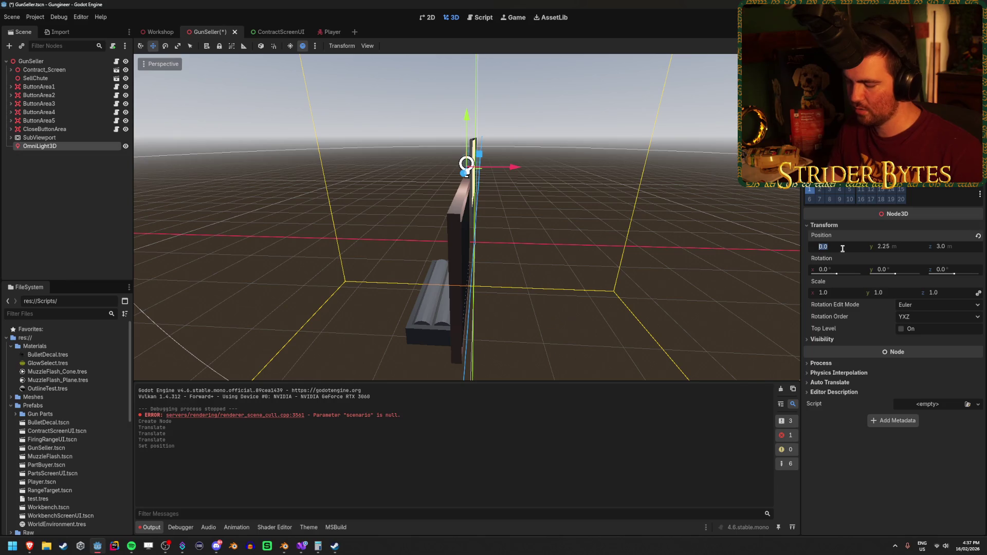
pyautogui.write('0.25')
pyautogui.press('Return')
pyautogui.write('-0.25')
pyautogui.press('Return')
pyautogui.hotkey('ctrl', 's')
# Make the light colour fully red (ff0000).
pyautogui.moveTo(568, 271); pyautogui.dragTo(636, 223)
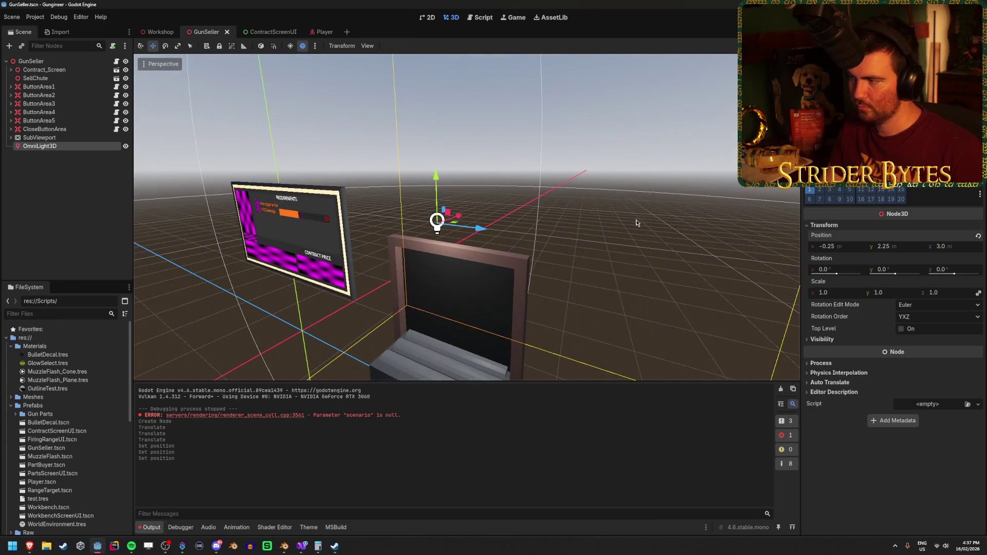
pyautogui.scroll(2, 893, 309)
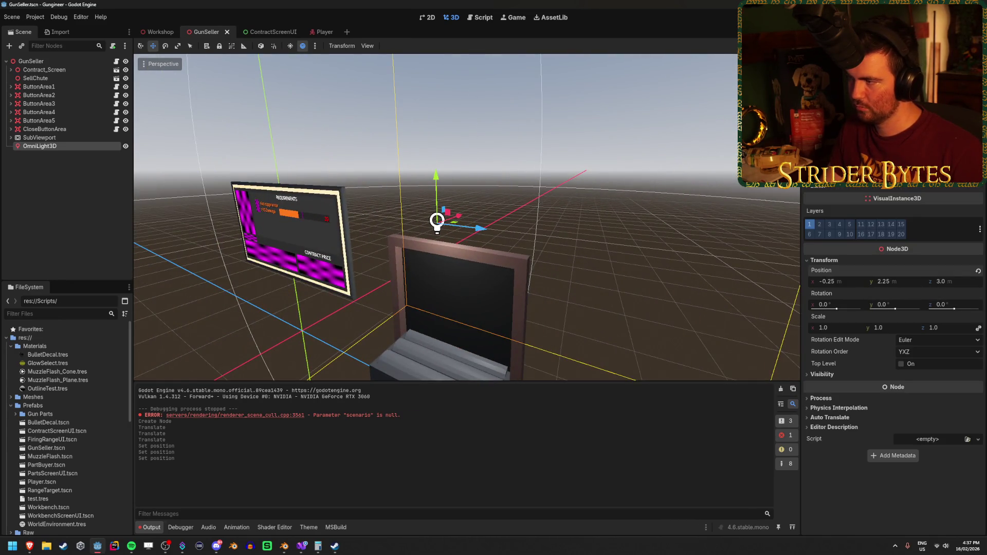
pyautogui.scroll(5, 893, 329)
pyautogui.click(936, 170)
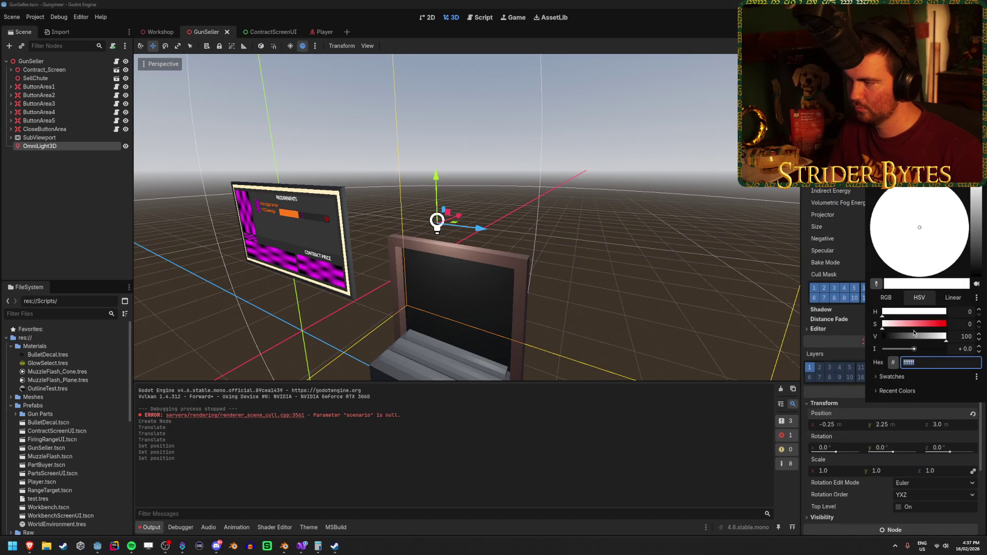
pyautogui.moveTo(897, 326); pyautogui.dragTo(984, 322)
pyautogui.click(693, 267)
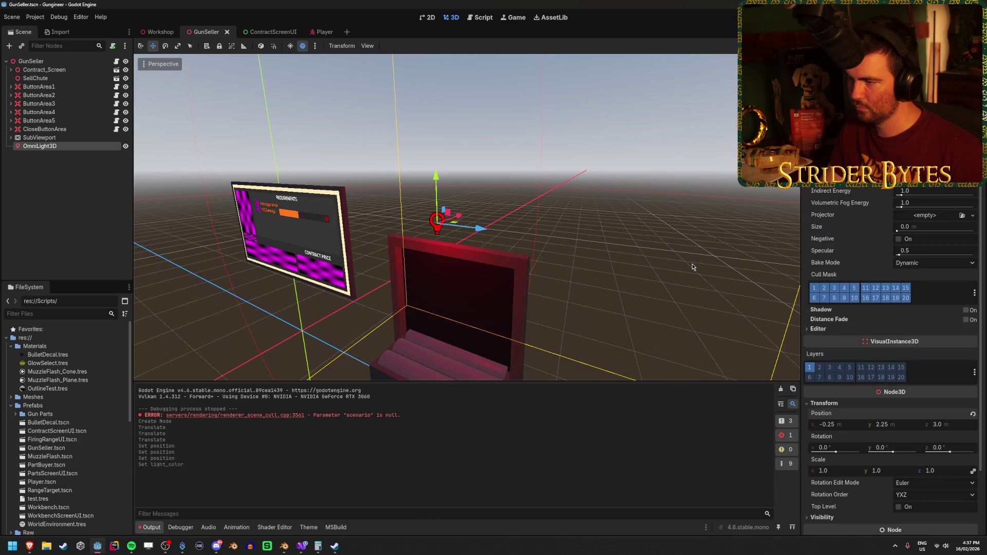
pyautogui.click(167, 33)
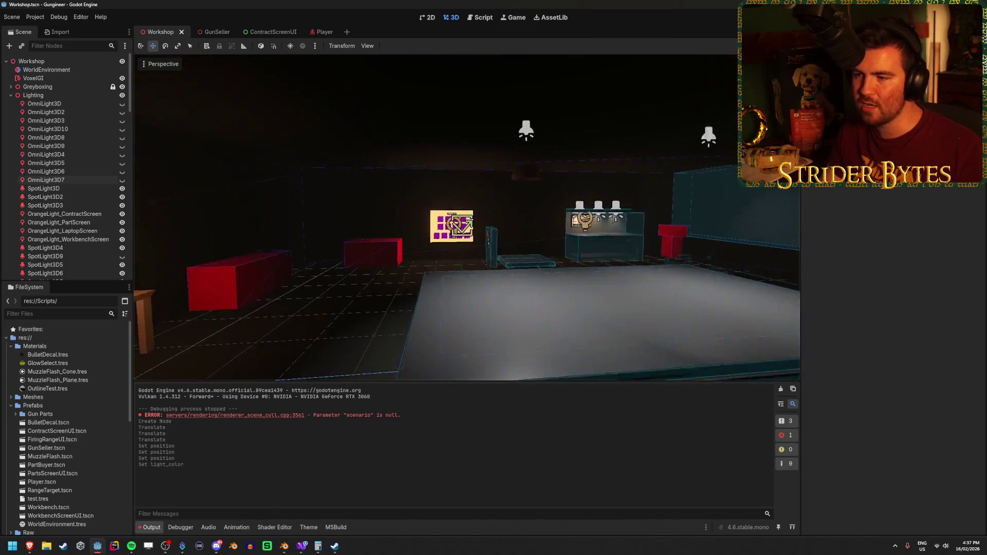
# Fly toward the kiosk in the Workshop to check the red light, then return to ContractScreenUI.
pyautogui.press('w')
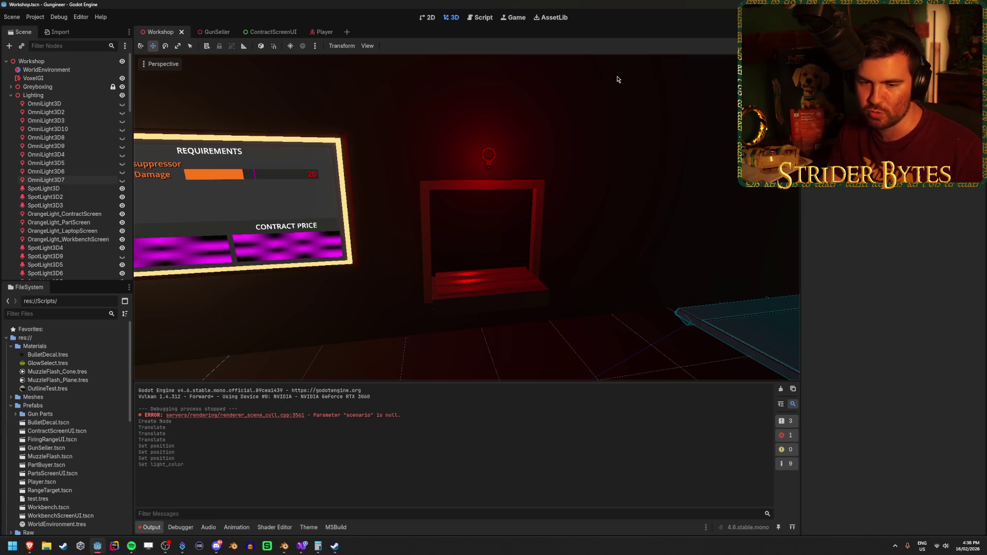
pyautogui.moveTo(651, 91); pyautogui.dragTo(464, 136)
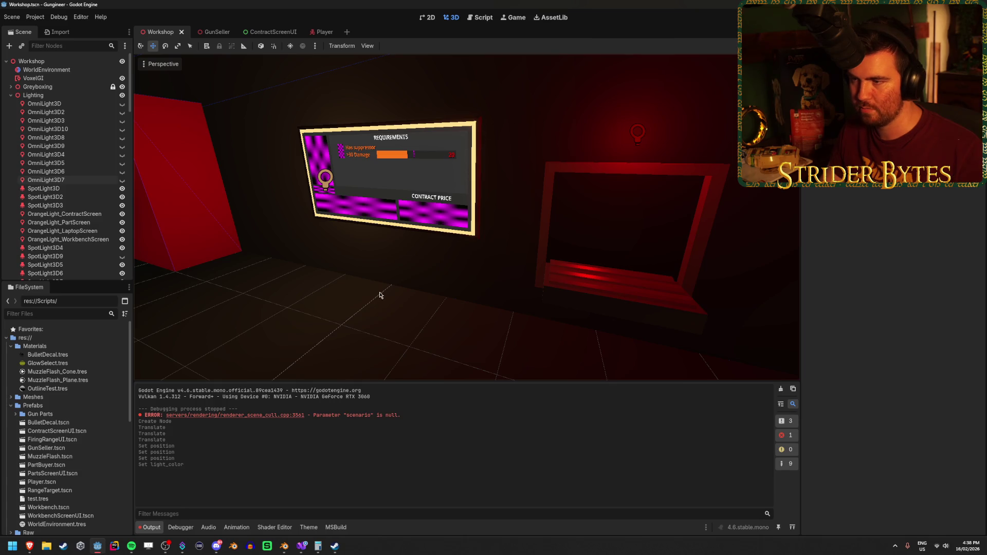
pyautogui.scroll(5, 419, 165)
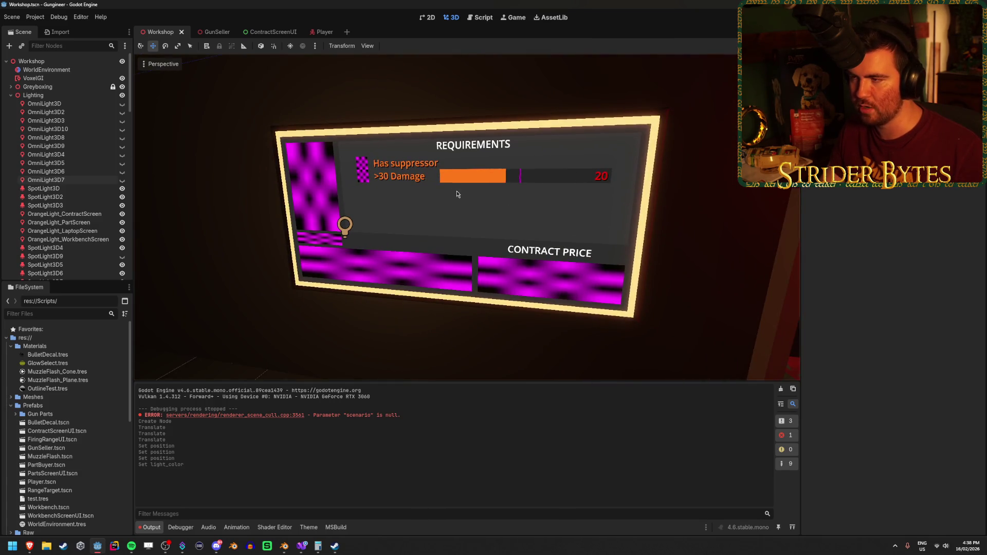
pyautogui.click(267, 32)
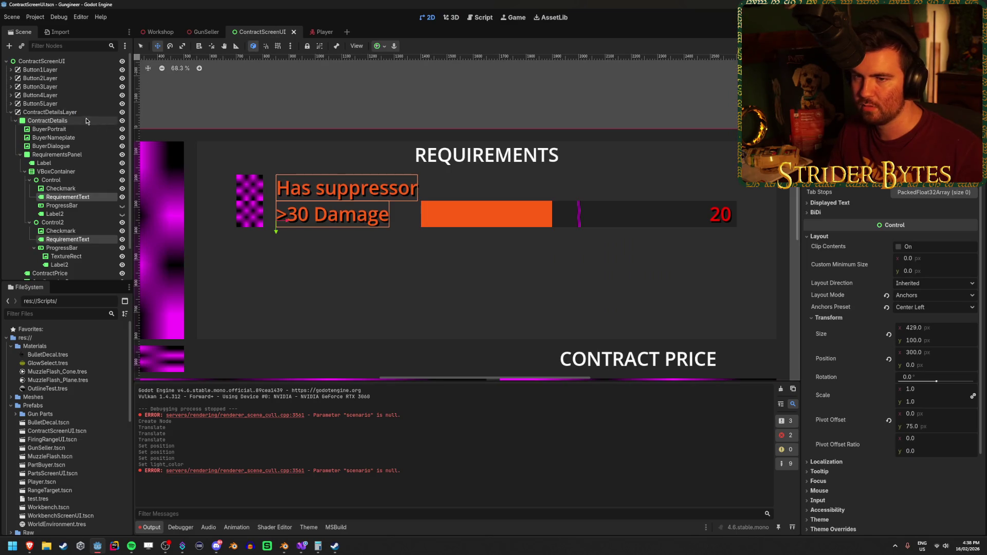
# Hide the ContractDetails panel and run the game to view the red-lit kiosk.
pyautogui.click(122, 120)
pyautogui.scroll(-3, 452, 219)
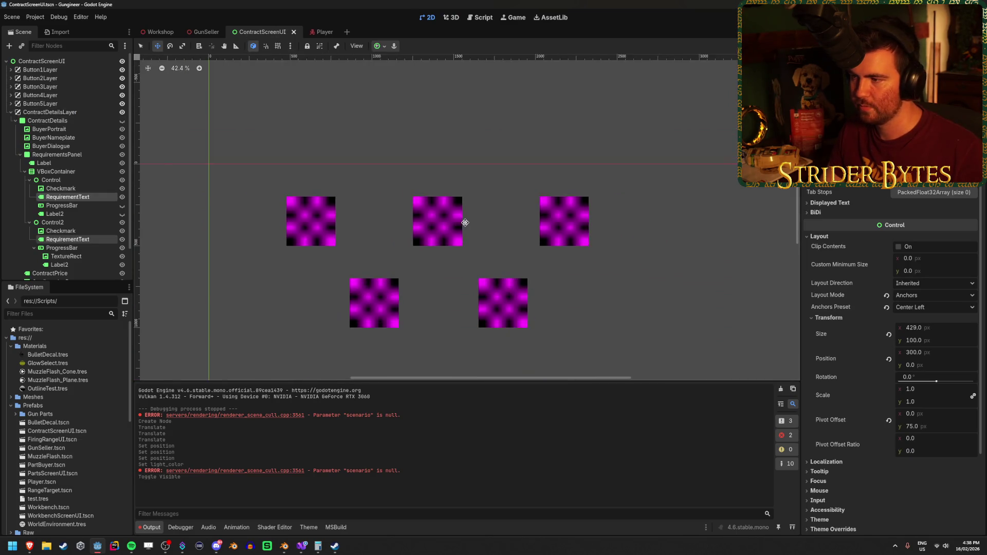
pyautogui.press('F6')
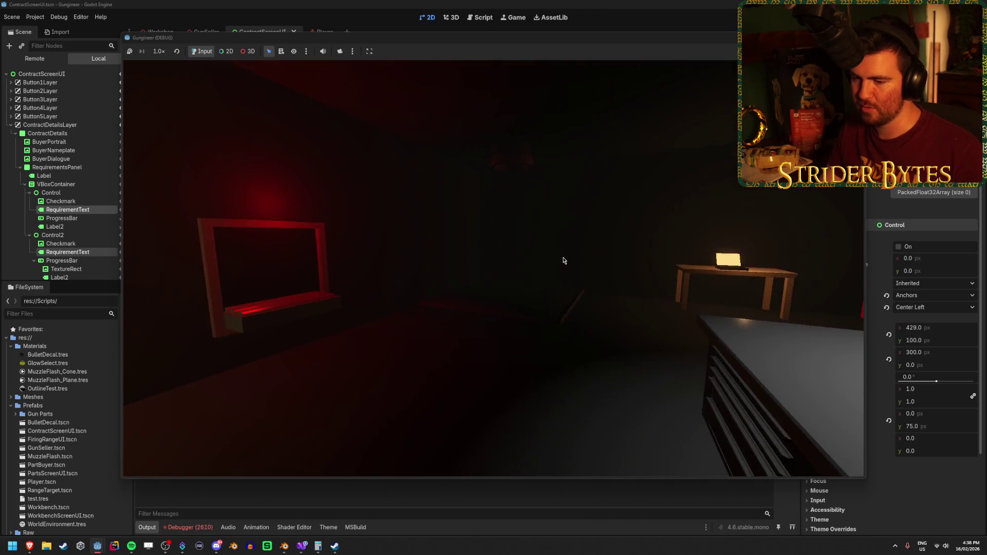
# Stop the game, inspect an affine_invert error in the Debugger, and clear the Errors list.
pyautogui.press('F8')
pyautogui.click(200, 526)
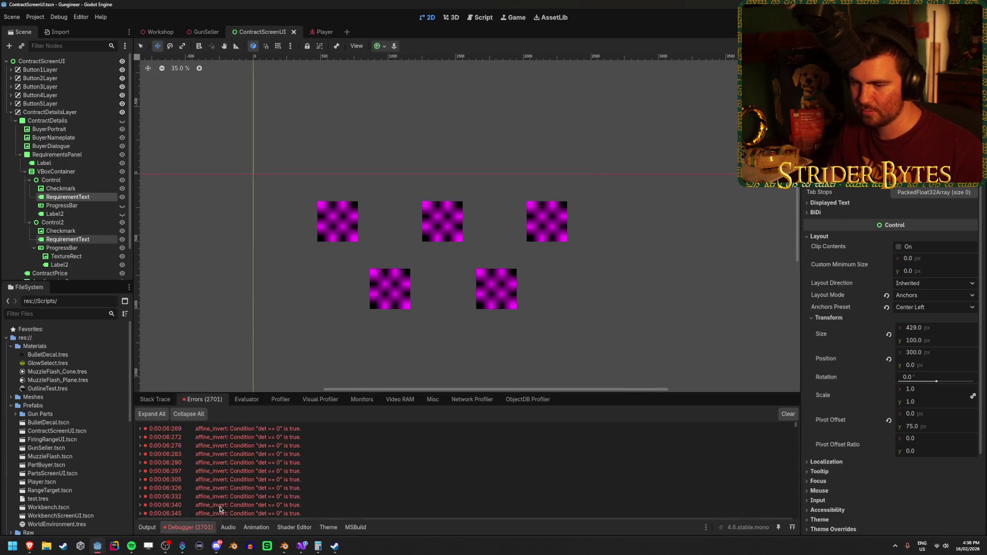
pyautogui.doubleClick(308, 445)
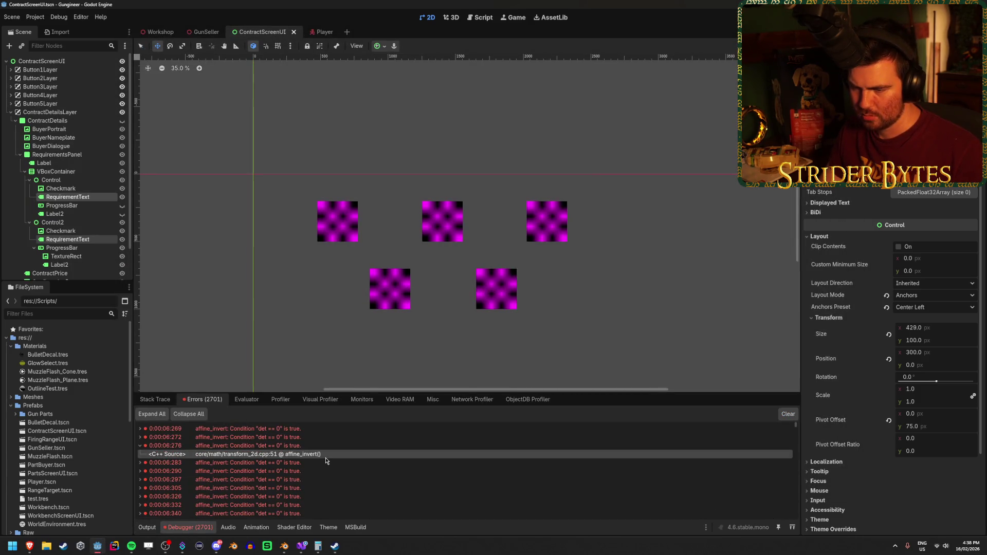
pyautogui.doubleClick(329, 445)
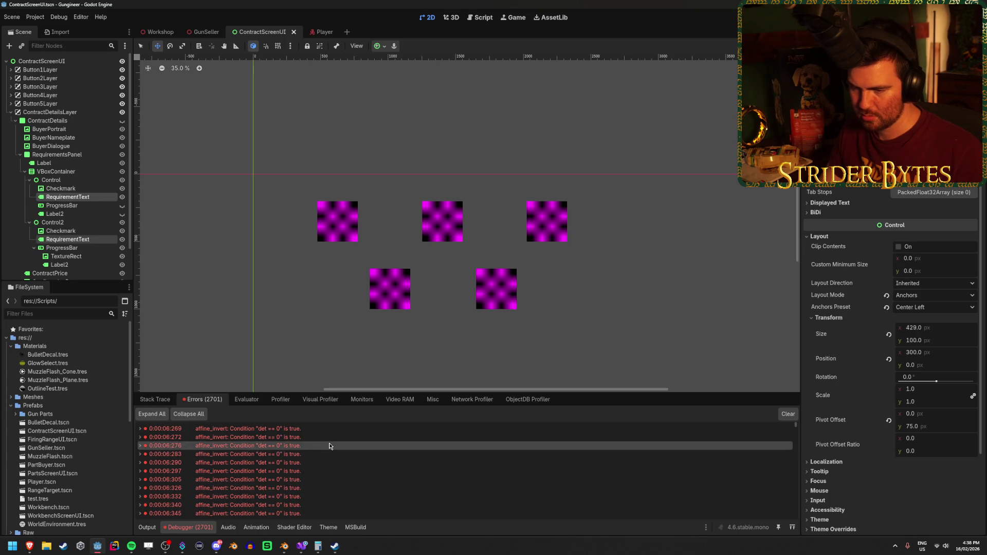
pyautogui.click(782, 415)
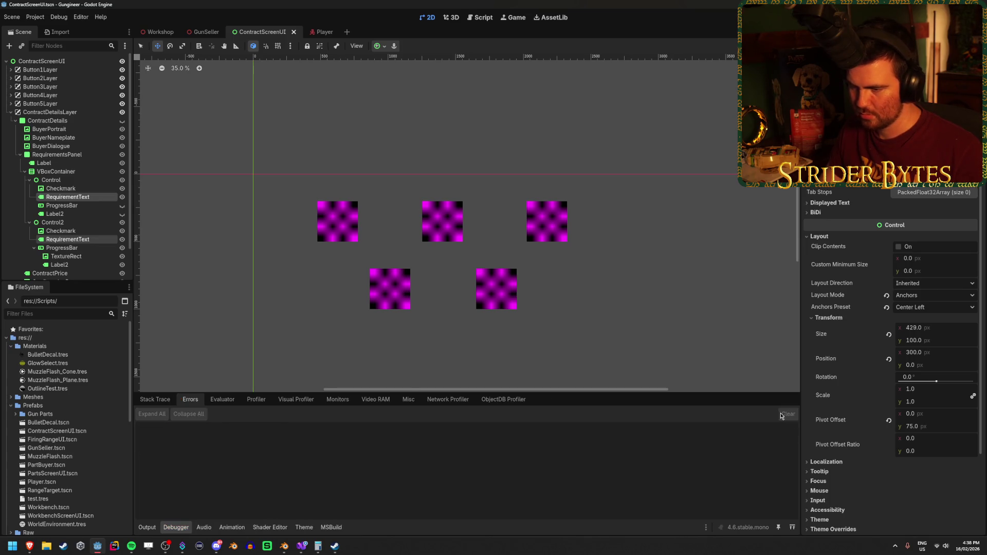
pyautogui.press('F5')
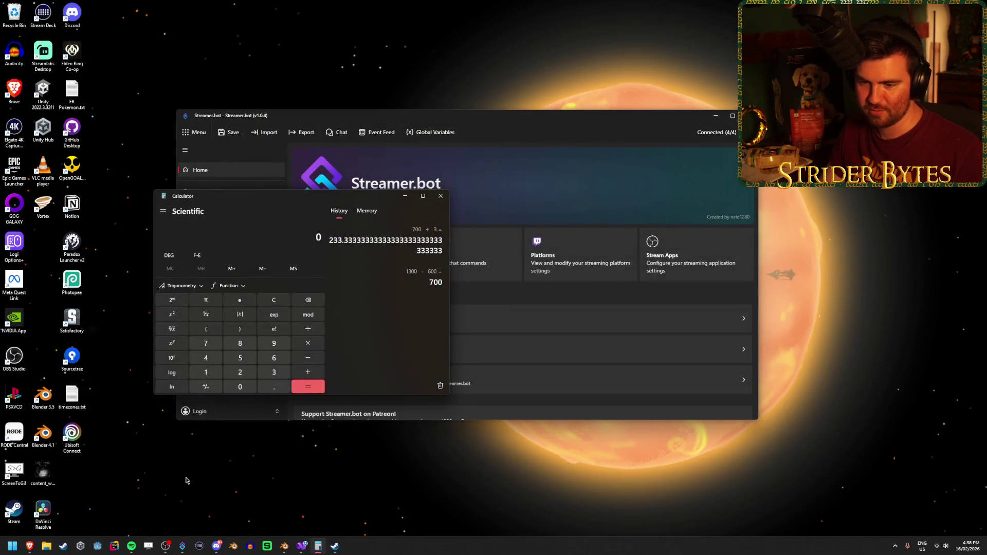
# Relaunch Godot, dismiss the version-upgrade warning, and reopen the Gungineer project in the editor.
pyautogui.click(96, 548)
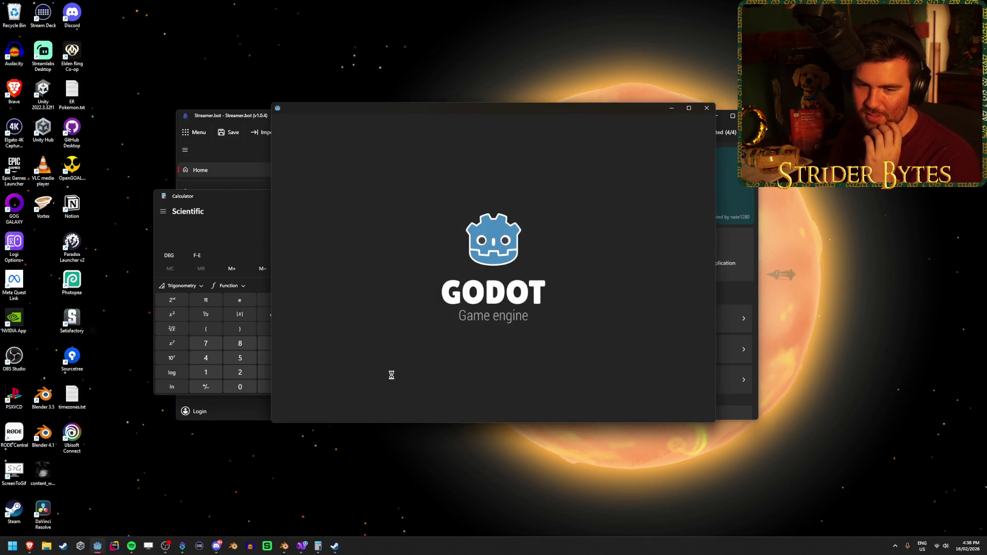
pyautogui.doubleClick(452, 198)
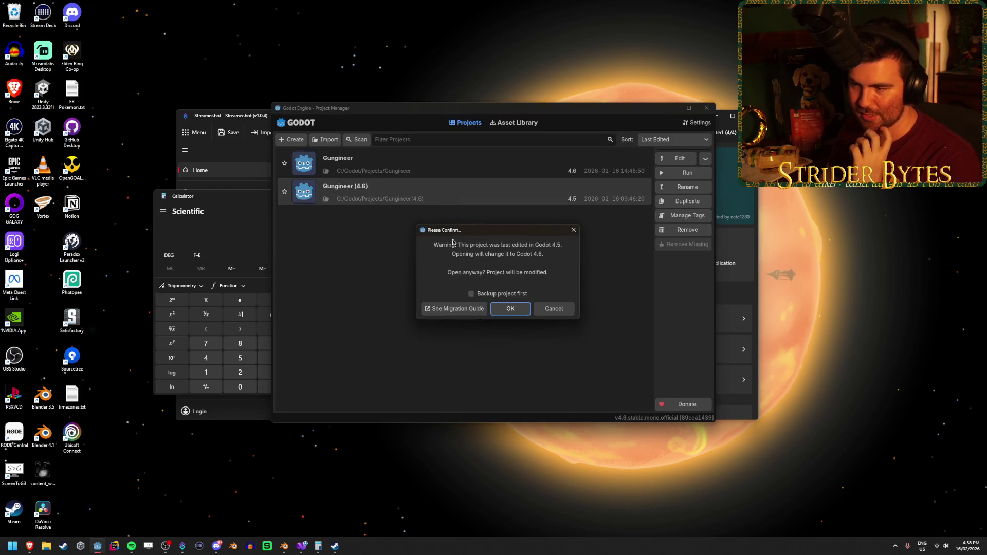
pyautogui.click(571, 236)
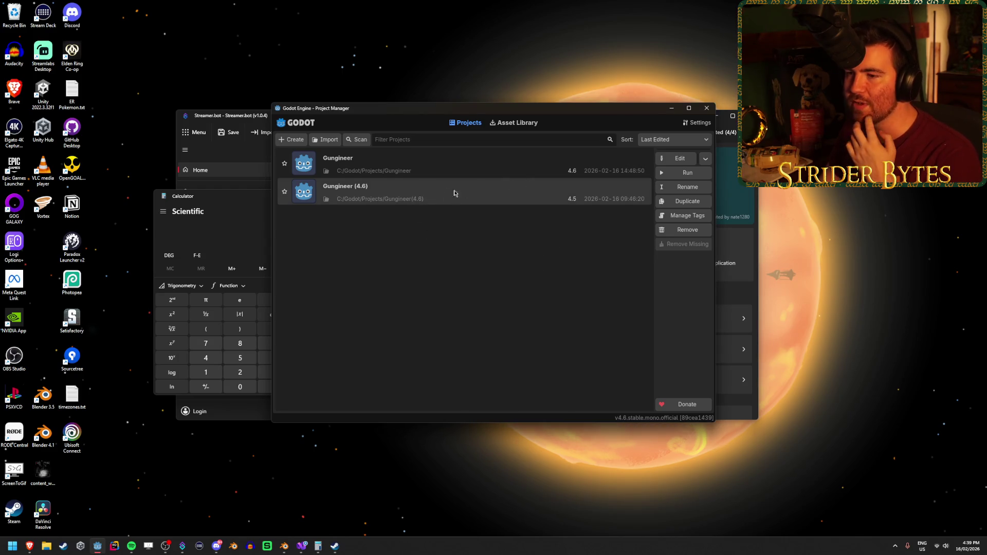
pyautogui.doubleClick(448, 169)
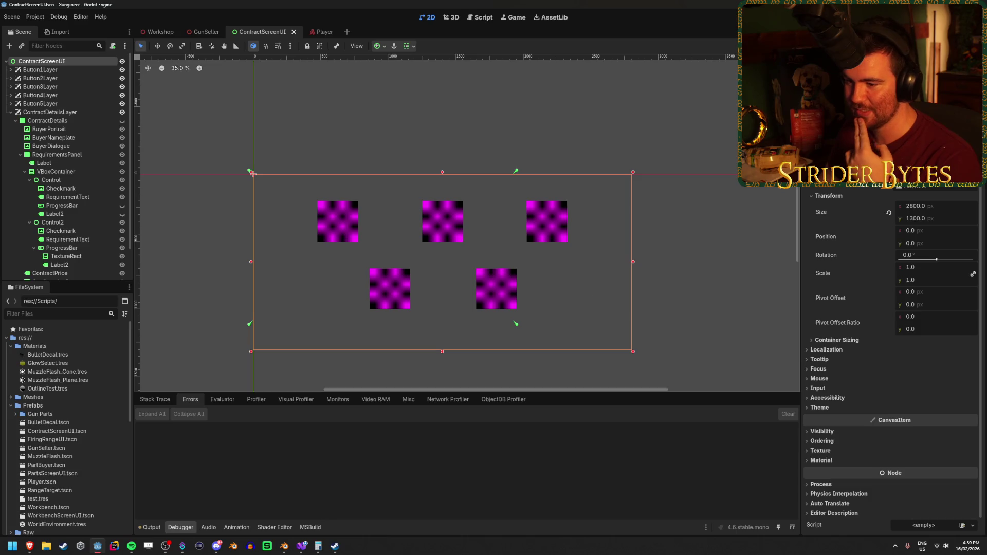
# Test-run the game walking toward the lit contract screen, then stop it and view the 544 debugger errors.
pyautogui.press('F5')
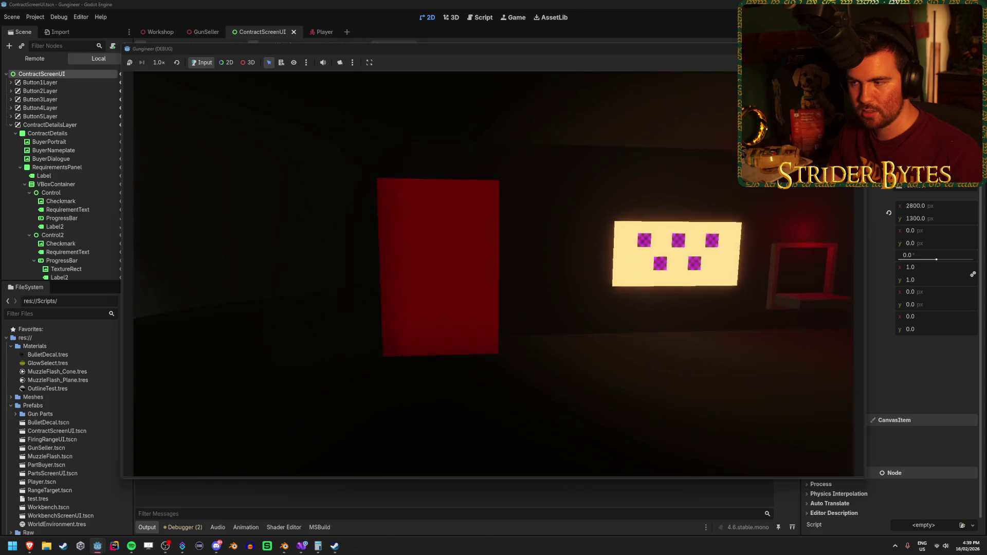
pyautogui.press('w')
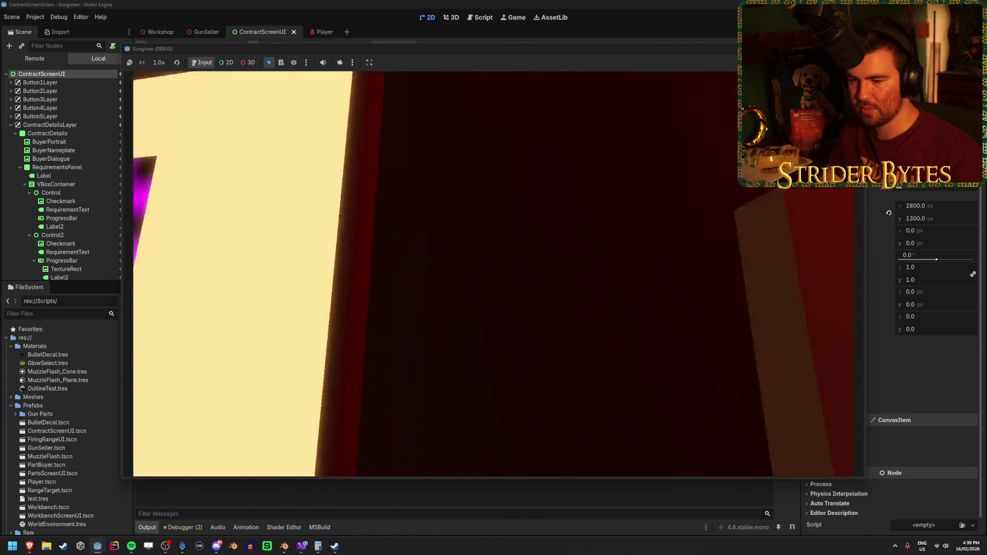
pyautogui.press('w')
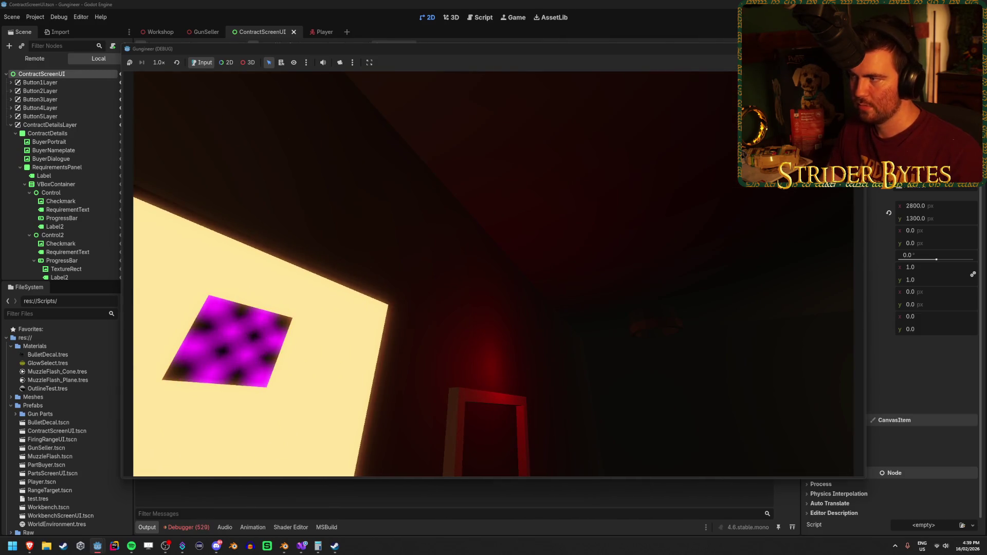
pyautogui.press('F8')
pyautogui.click(198, 526)
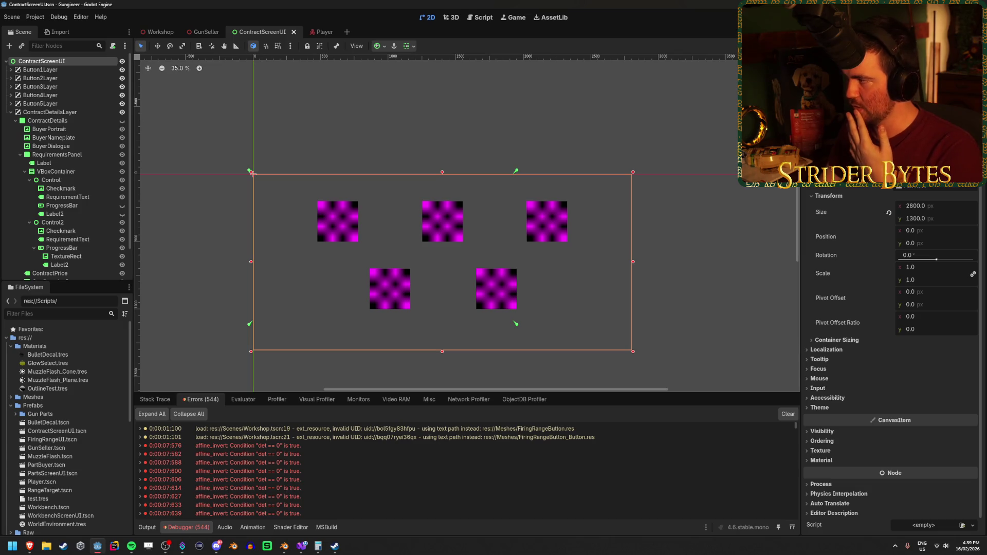
# Return to the Godot editor and bring up the Workshop scene.
pyautogui.hotkey('alt', 'Tab')
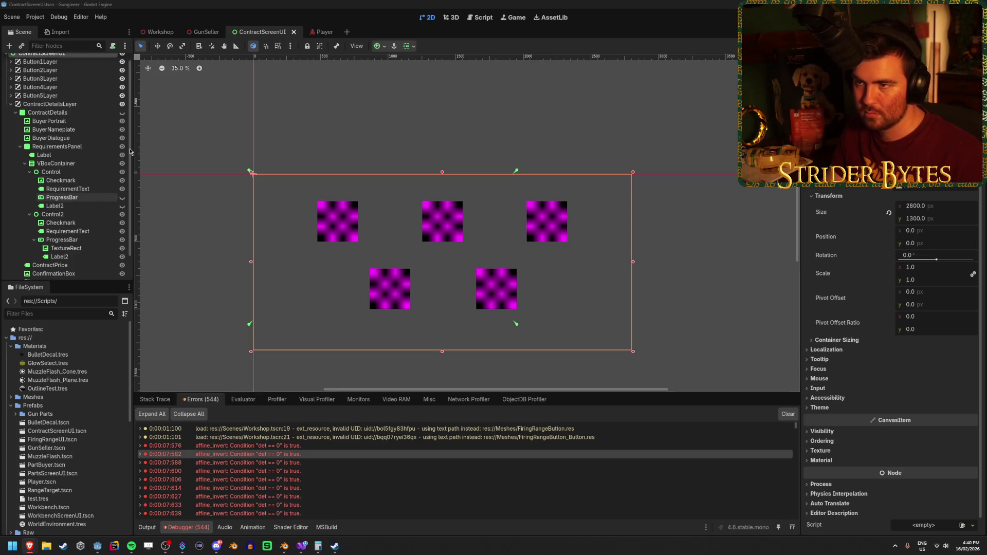
pyautogui.click(158, 32)
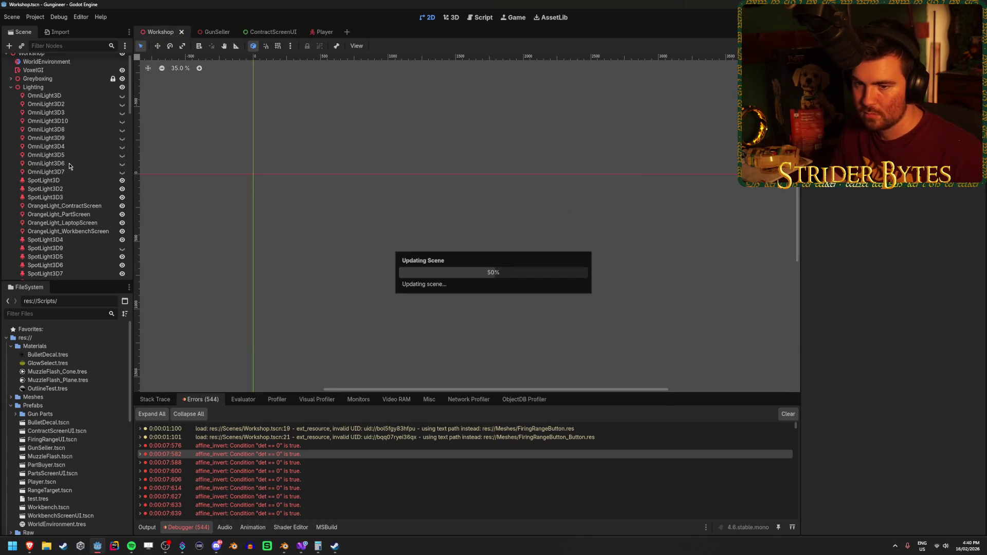
# In the GunSeller scene, hide the OmniLight3D node.
pyautogui.scroll(-10, 79, 159)
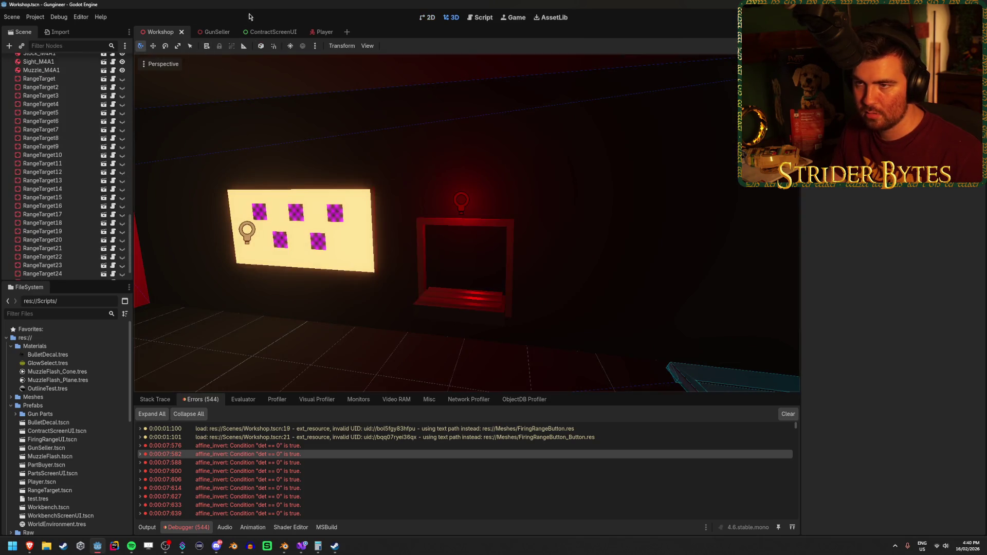
pyautogui.click(214, 32)
pyautogui.click(40, 146)
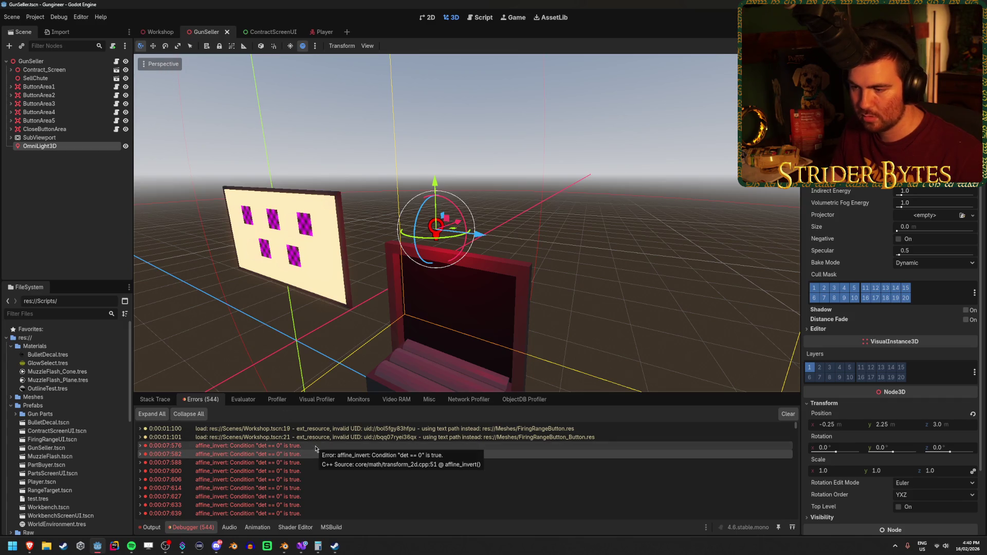
pyautogui.scroll(-10, 315, 448)
pyautogui.scroll(10, 315, 446)
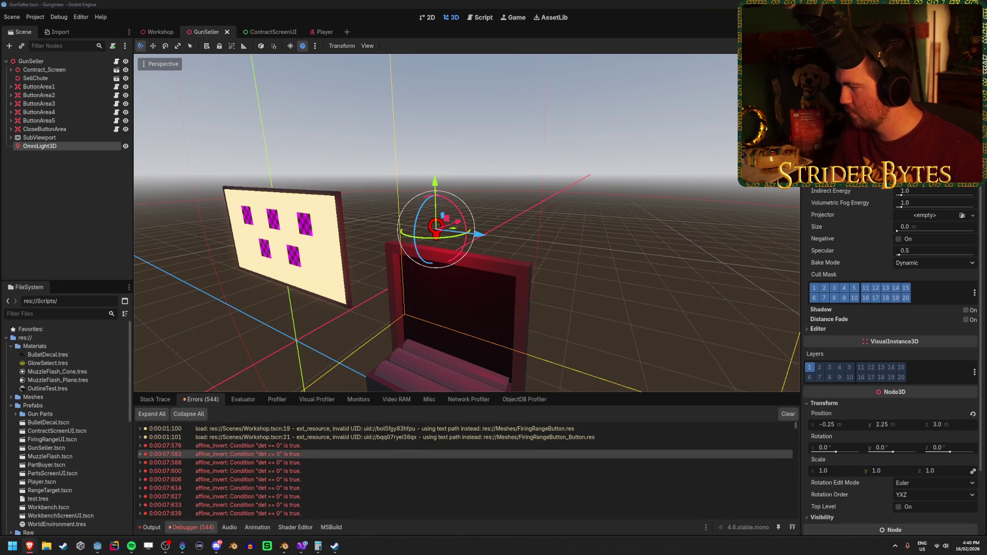
pyautogui.click(76, 186)
pyautogui.click(125, 146)
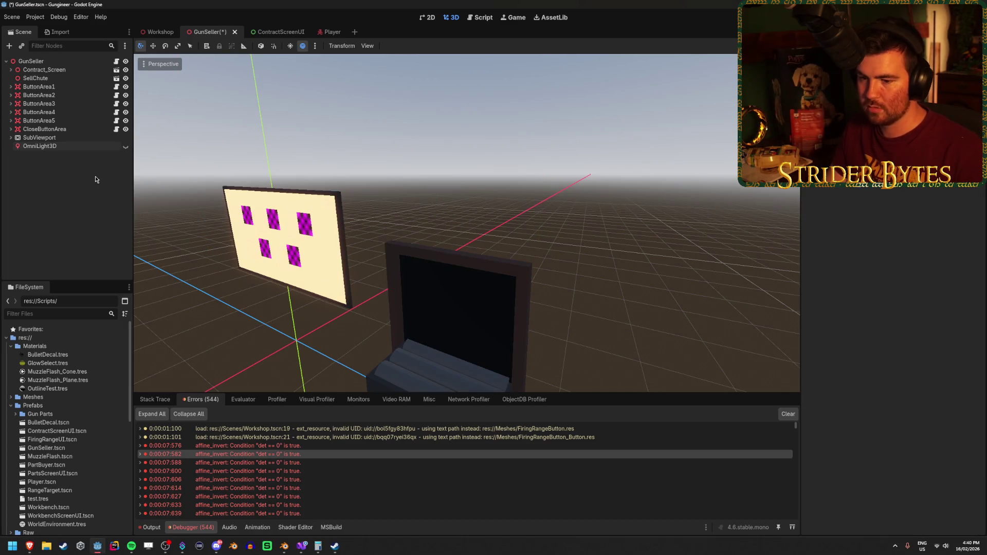
# Test-run the game to check the contract screen, then bring up GunSeller.cs in Visual Studio.
pyautogui.press('F5')
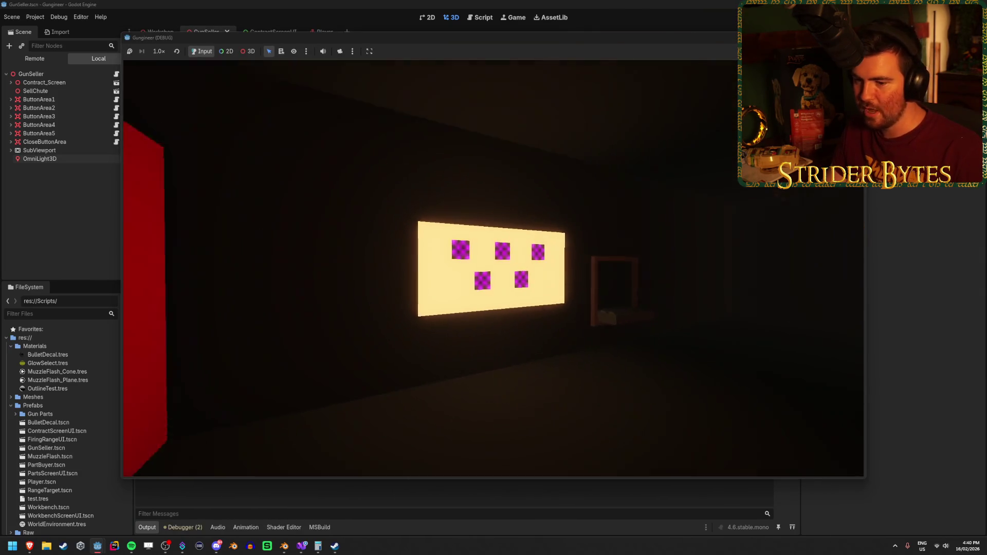
pyautogui.press('e')
pyautogui.press('e')
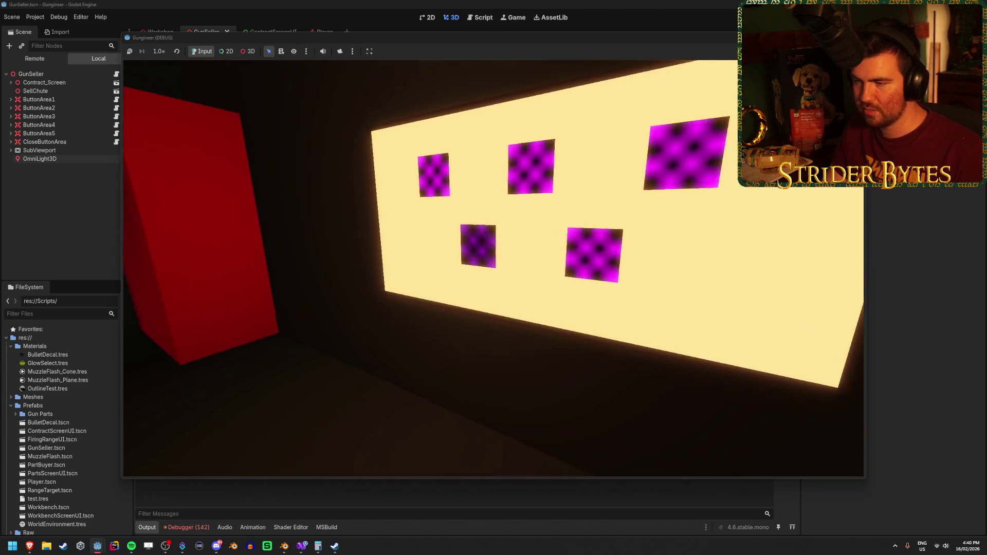
pyautogui.press('Escape')
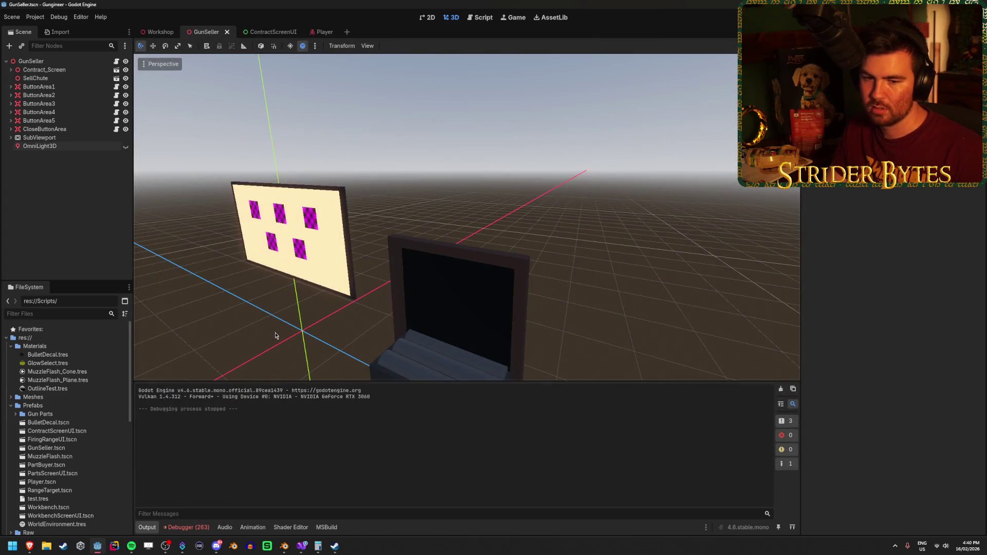
pyautogui.click(301, 547)
pyautogui.click(289, 308)
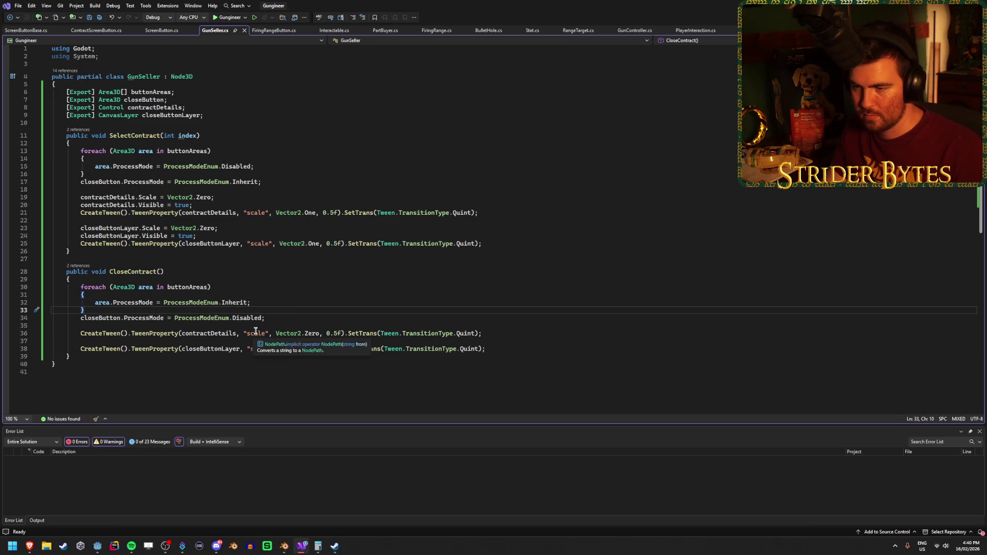
# On line 36 of CloseContract, try appending .Call after Quint) and delete it again.
pyautogui.click(303, 335)
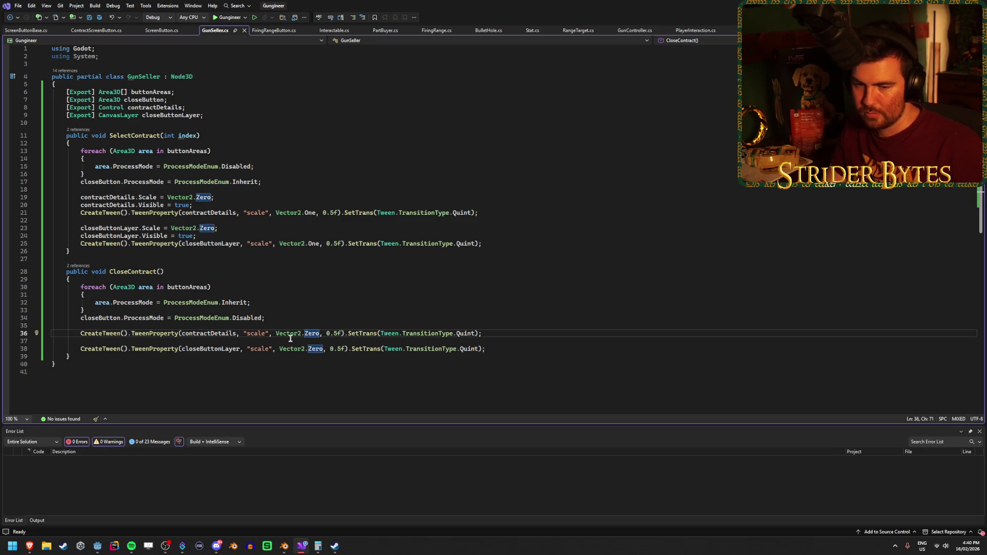
pyautogui.click(494, 331)
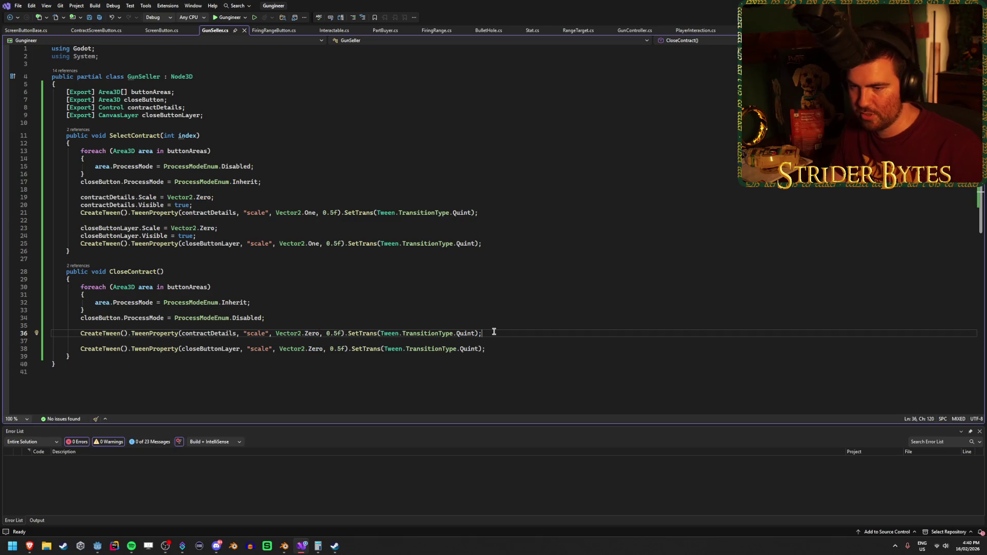
pyautogui.press('Left')
pyautogui.write('.Call')
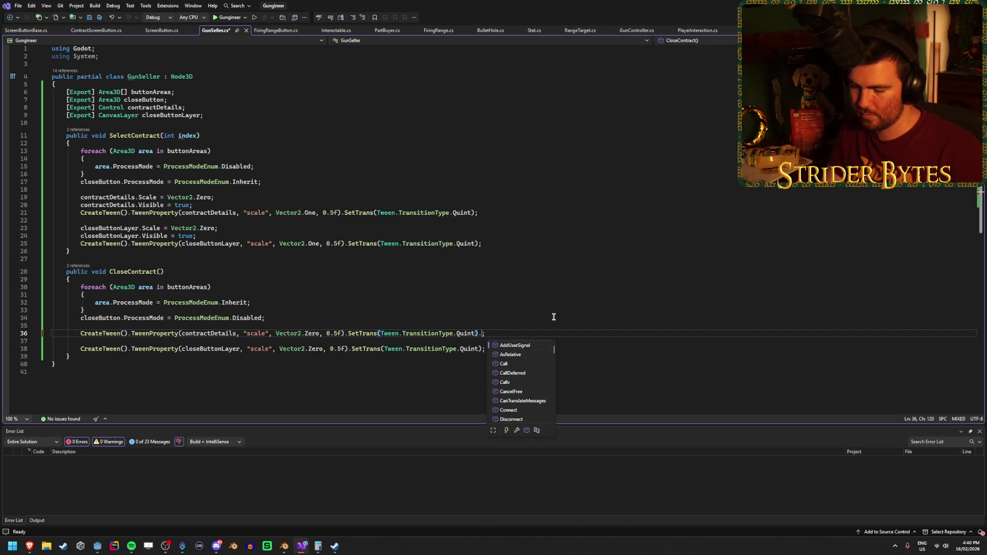
pyautogui.press('BackSpace')
pyautogui.press('BackSpace')
pyautogui.press('BackSpace')
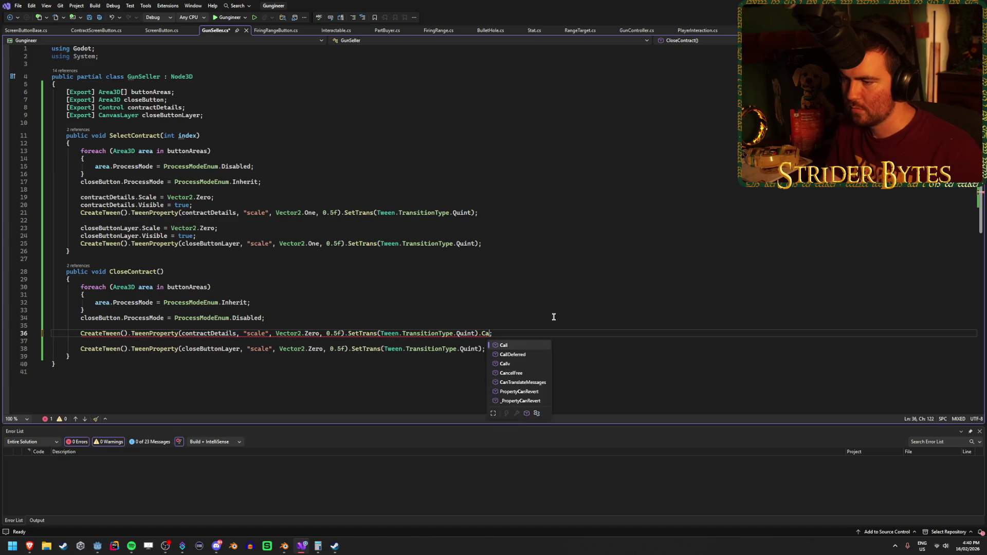
pyautogui.press('Escape')
pyautogui.hotkey('ctrl', 'space')
# Try appending Finished and .Tween to the tween line, remove both, and switch to Calculator.
pyautogui.scroll(-3, 530, 390)
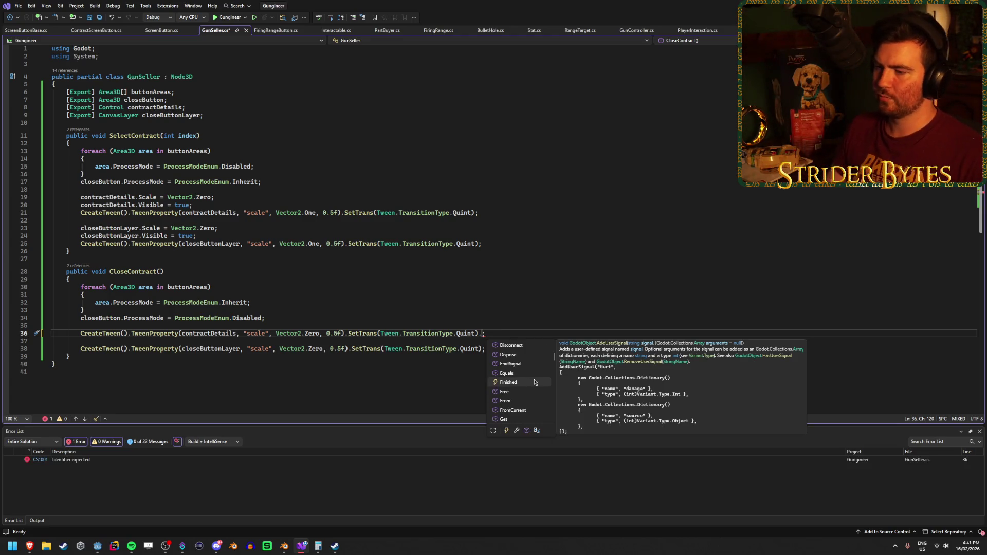
pyautogui.click(532, 383)
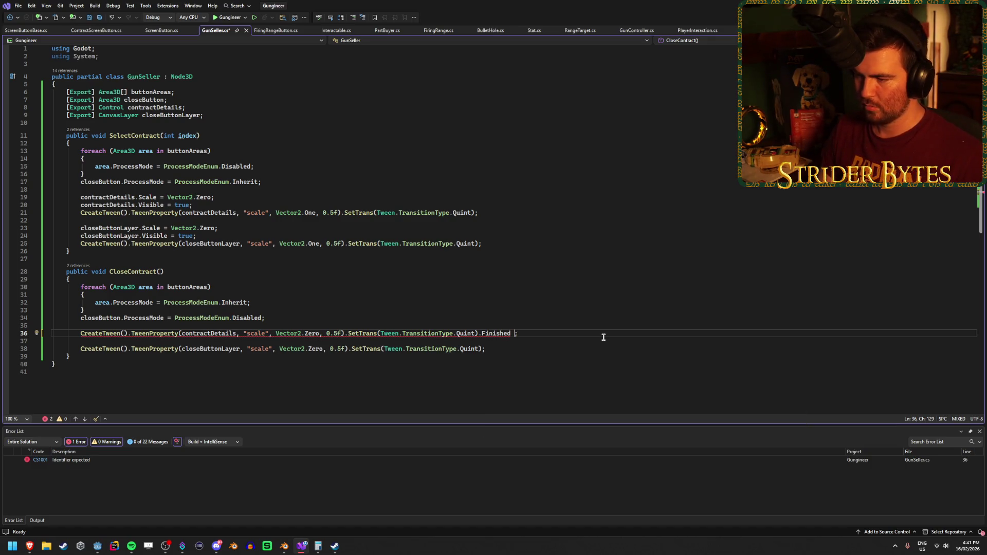
pyautogui.press('BackSpace')
pyautogui.press('BackSpace')
pyautogui.press('BackSpace')
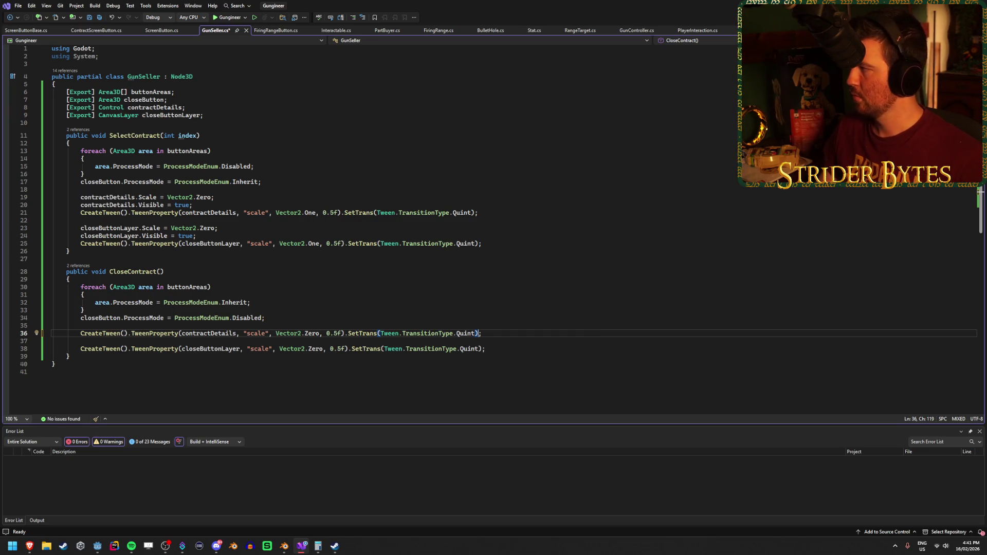
pyautogui.hotkey('alt', 'Tab')
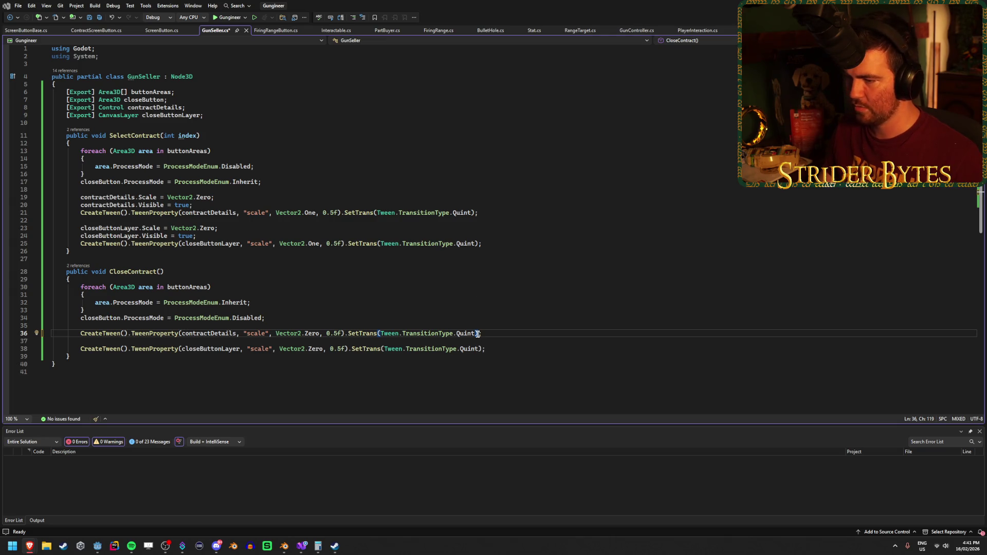
pyautogui.write('.Tween')
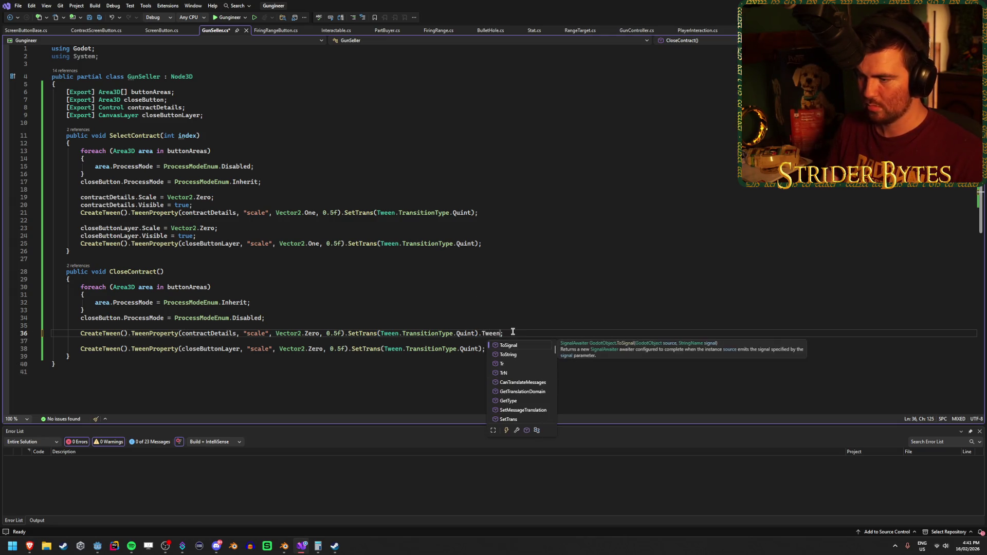
pyautogui.press('BackSpace')
pyautogui.press('BackSpace')
pyautogui.press('BackSpace')
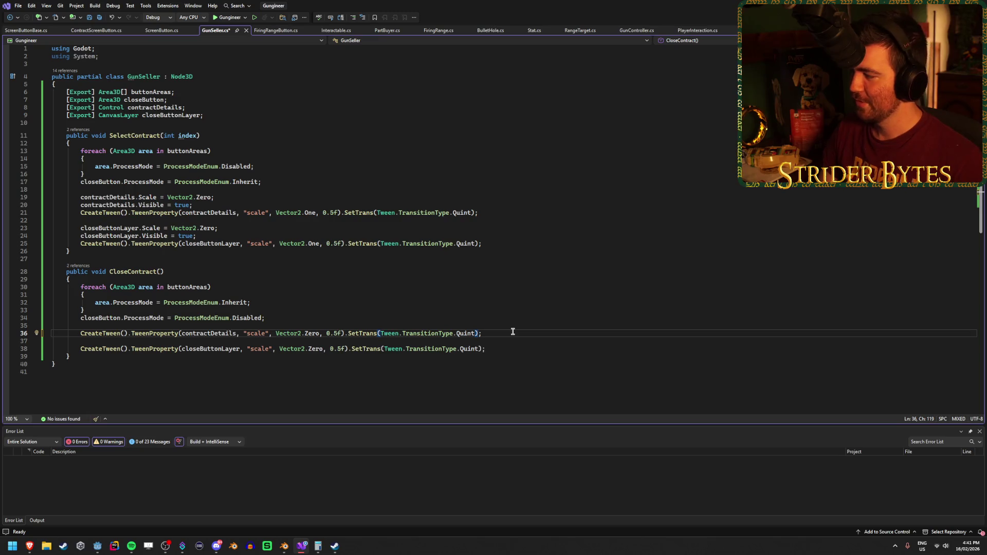
pyautogui.hotkey('alt', 'Tab')
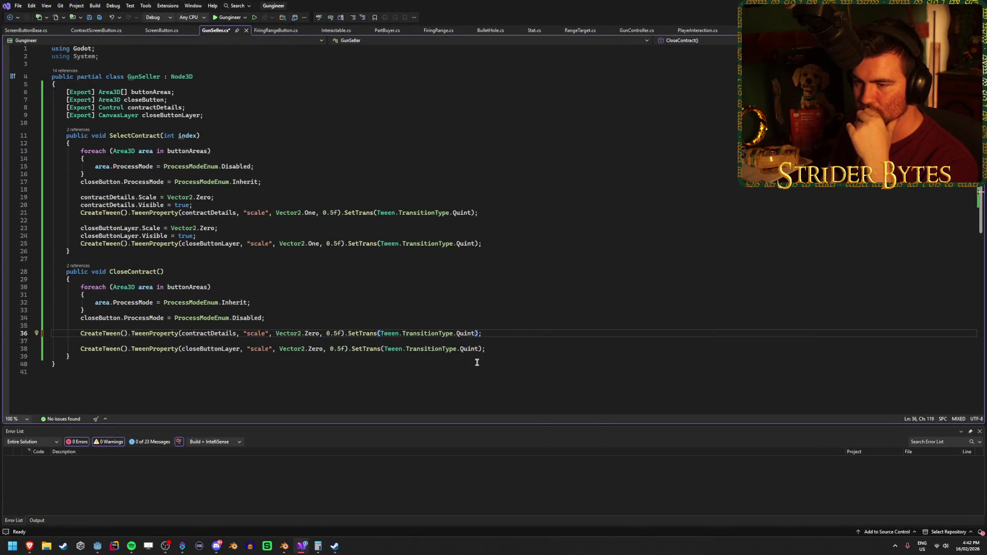
# Replace Vector2.Zero in the first CloseContract tween with new Vector2(0.0001f, 0.0001f) and save.
pyautogui.click(519, 333)
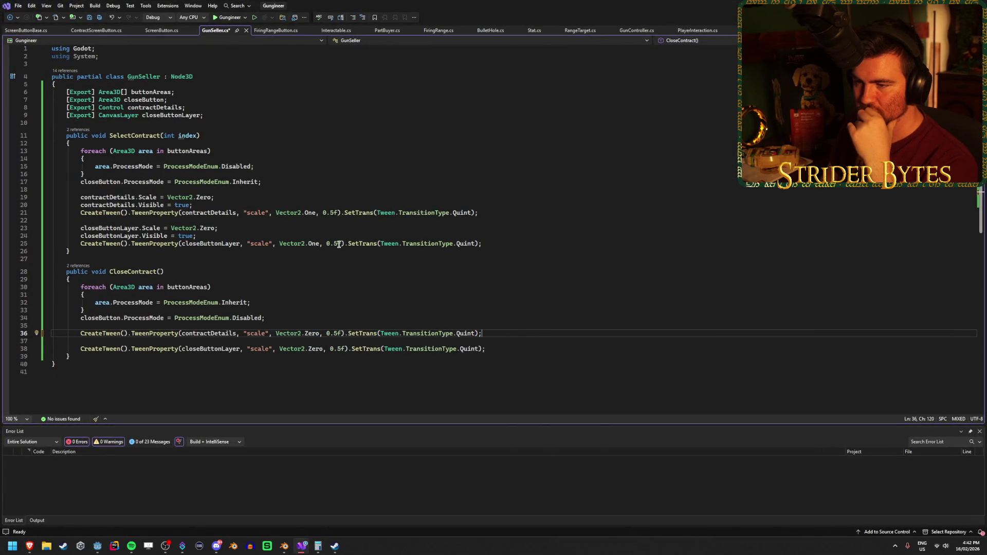
pyautogui.click(316, 213)
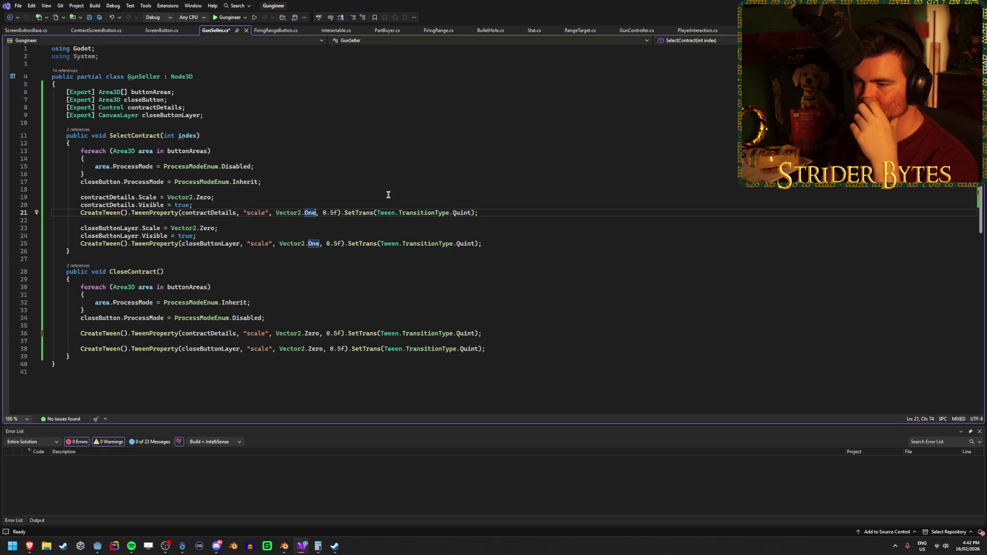
pyautogui.click(320, 333)
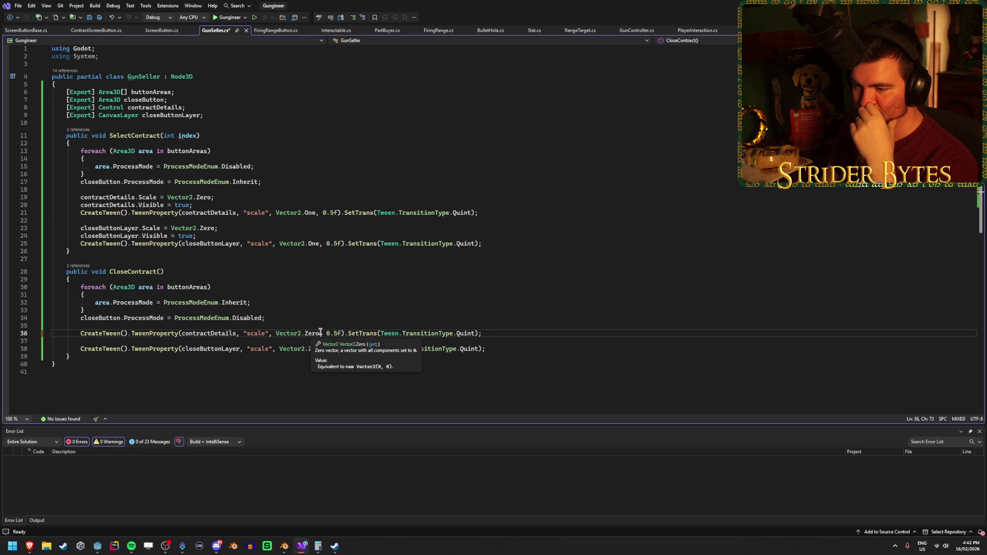
pyautogui.moveTo(320, 333); pyautogui.dragTo(275, 333)
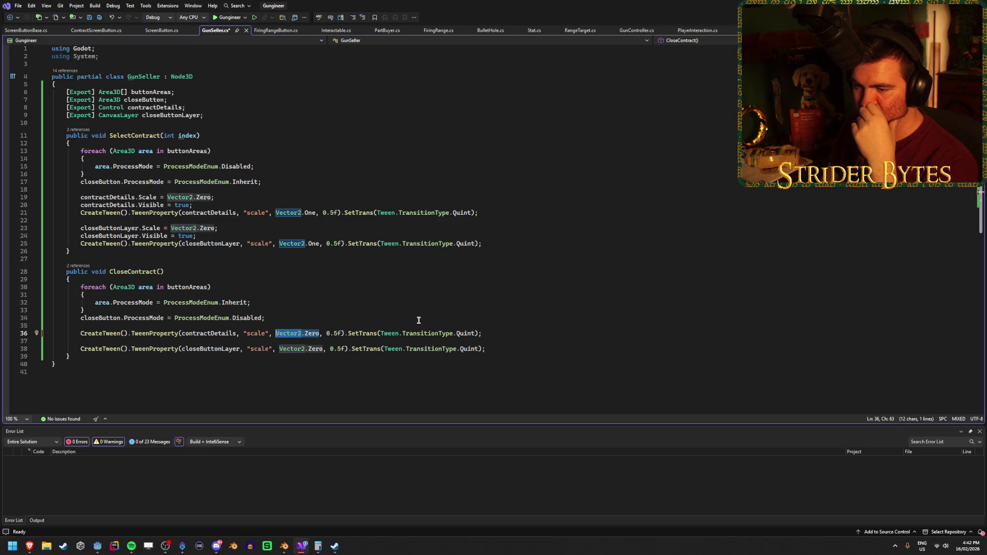
pyautogui.write('new Vector2(')
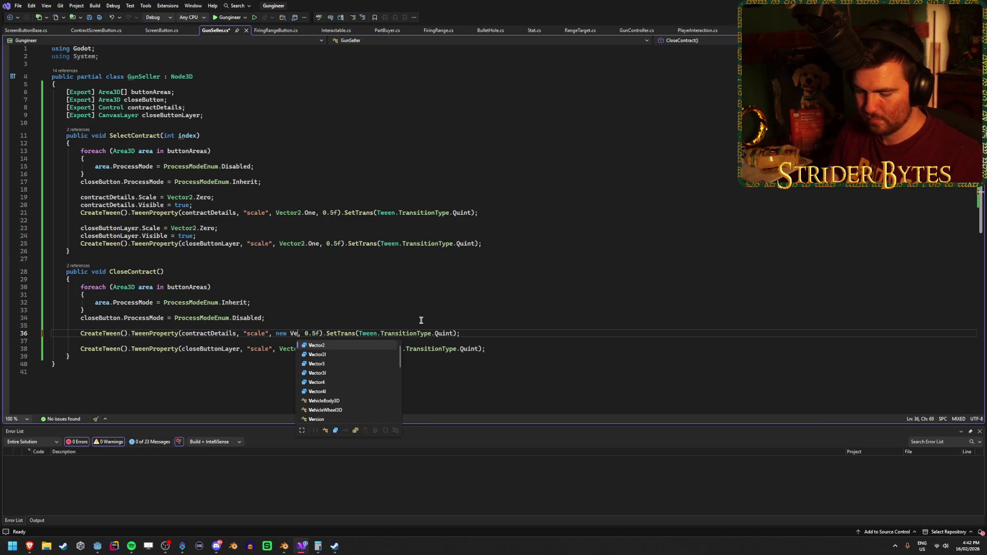
pyautogui.write('0.00')
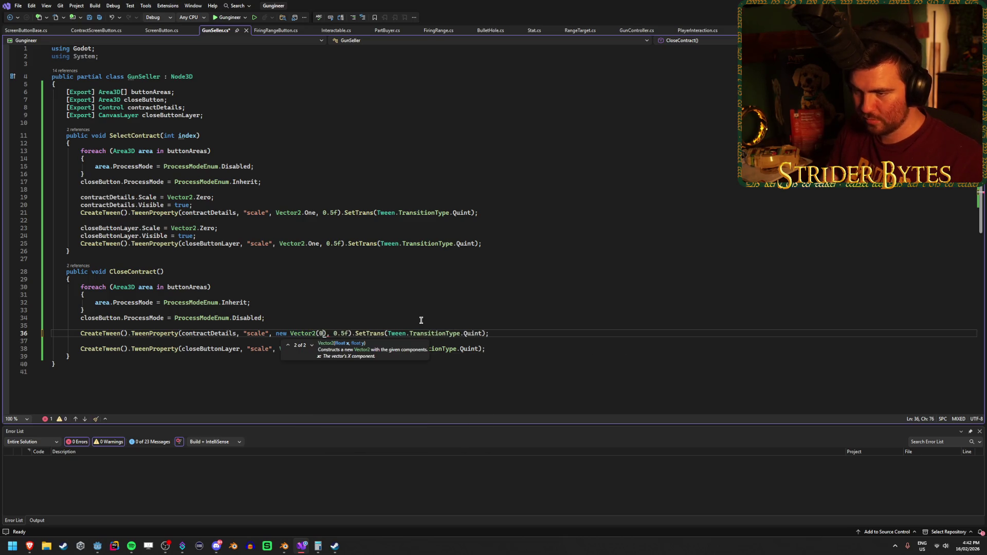
pyautogui.write('01f,')
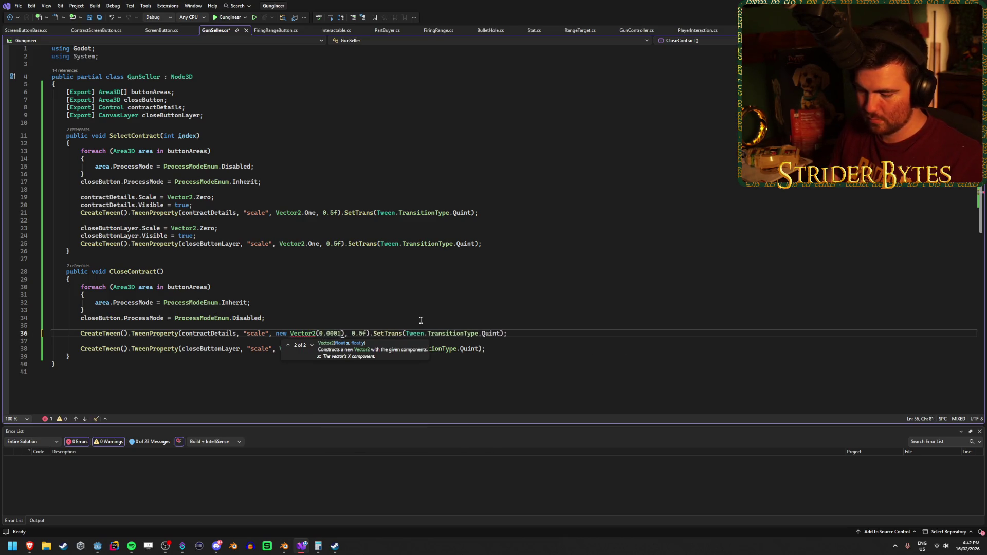
pyautogui.write(' 0.0001f)')
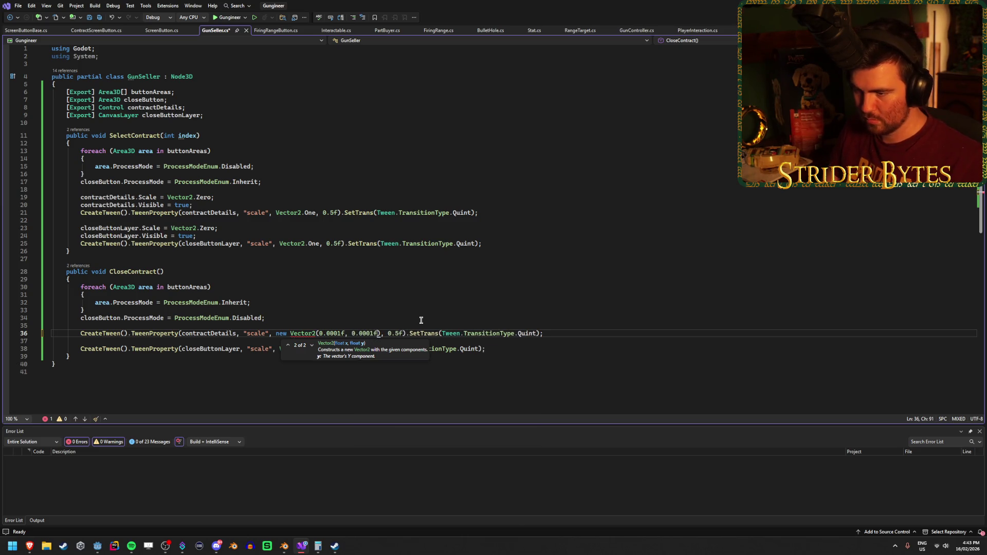
pyautogui.hotkey('ctrl', 's')
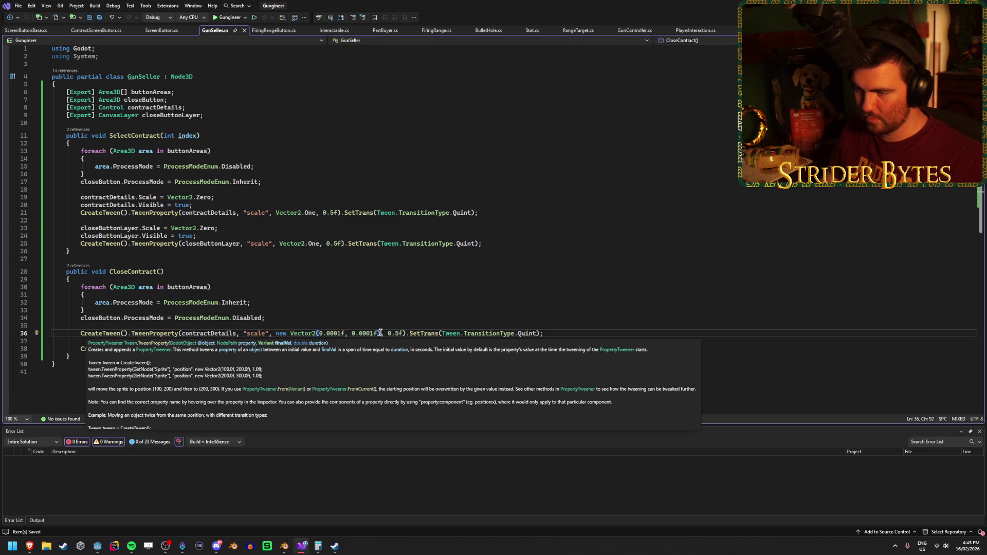
# Paste the same tiny-scale vector over Vector2.Zero in the second CloseContract tween.
pyautogui.hotkey('ctrl', 'shift', 'Left')
pyautogui.hotkey('ctrl', 'shift', 'Left')
pyautogui.hotkey('ctrl', 'shift', 'Left')
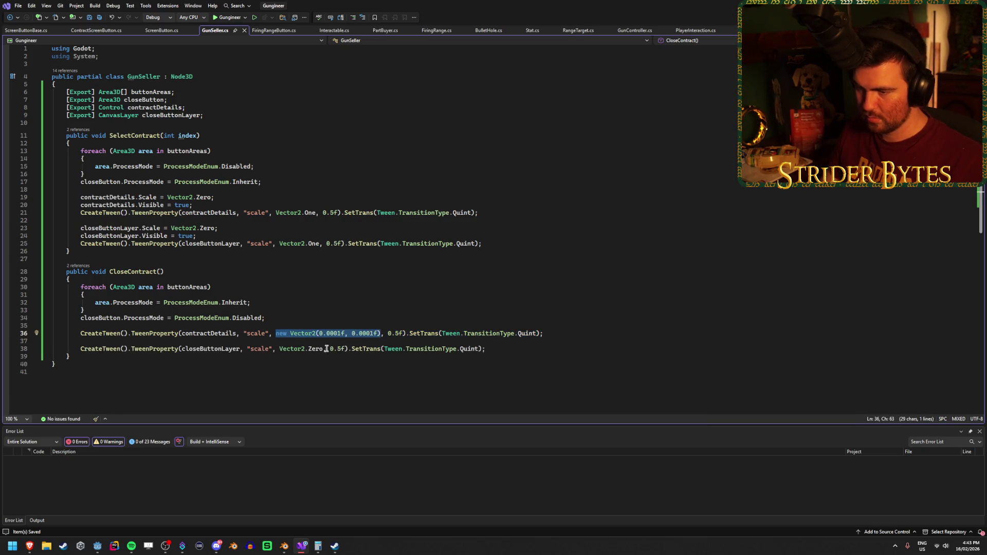
pyautogui.hotkey('ctrl', 'c')
pyautogui.moveTo(323, 349); pyautogui.dragTo(280, 350)
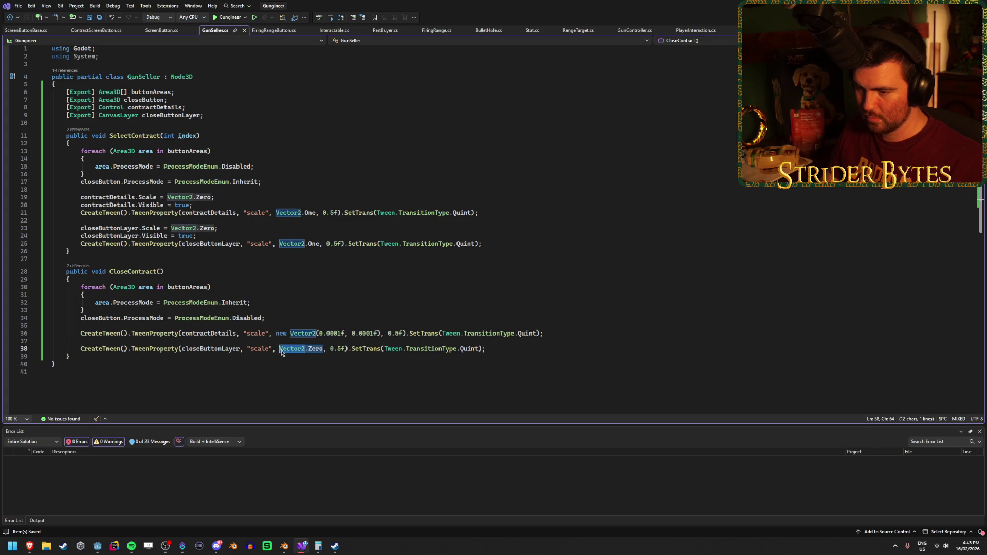
pyautogui.hotkey('ctrl', 'v')
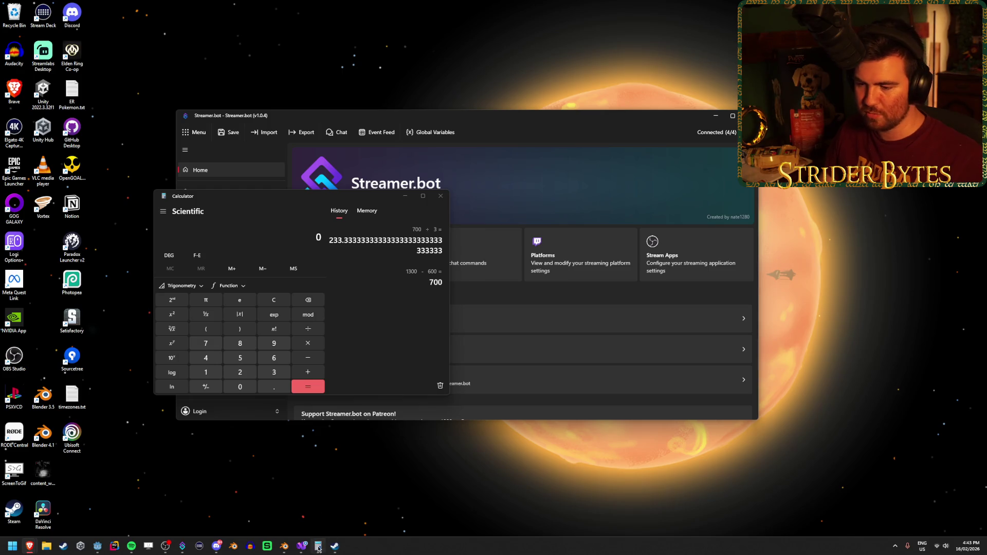
pyautogui.moveTo(301, 551)
pyautogui.moveTo(97, 546)
pyautogui.click(193, 510)
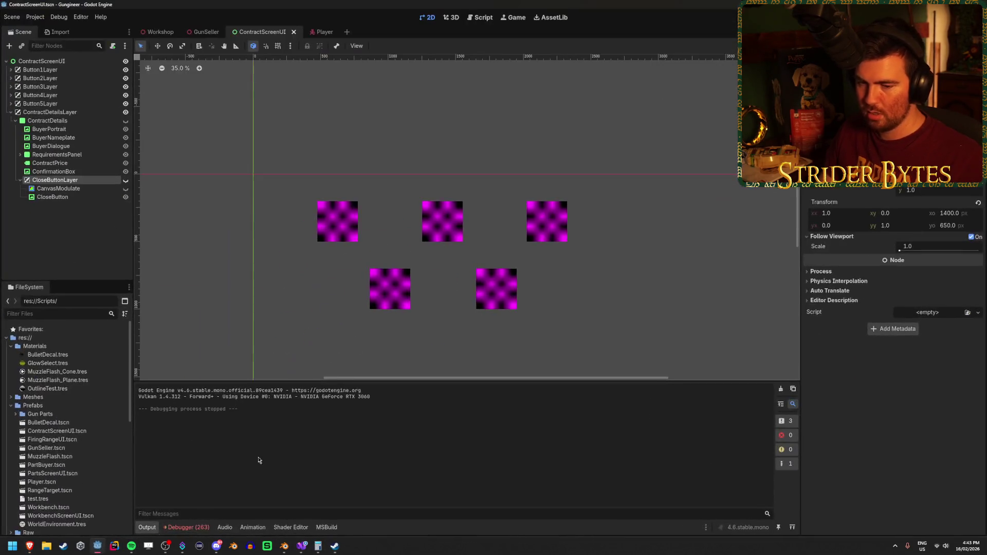
pyautogui.press('F5')
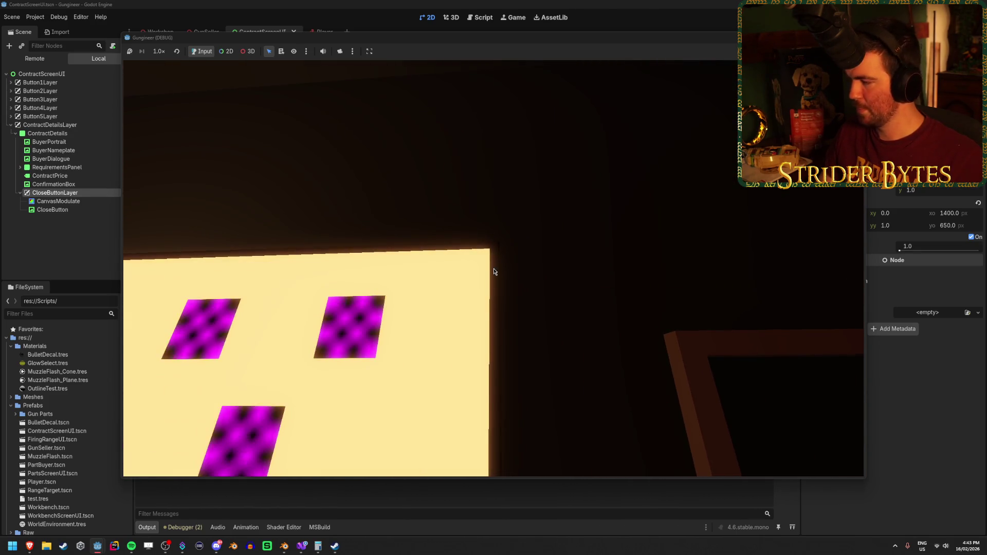
pyautogui.press('F8')
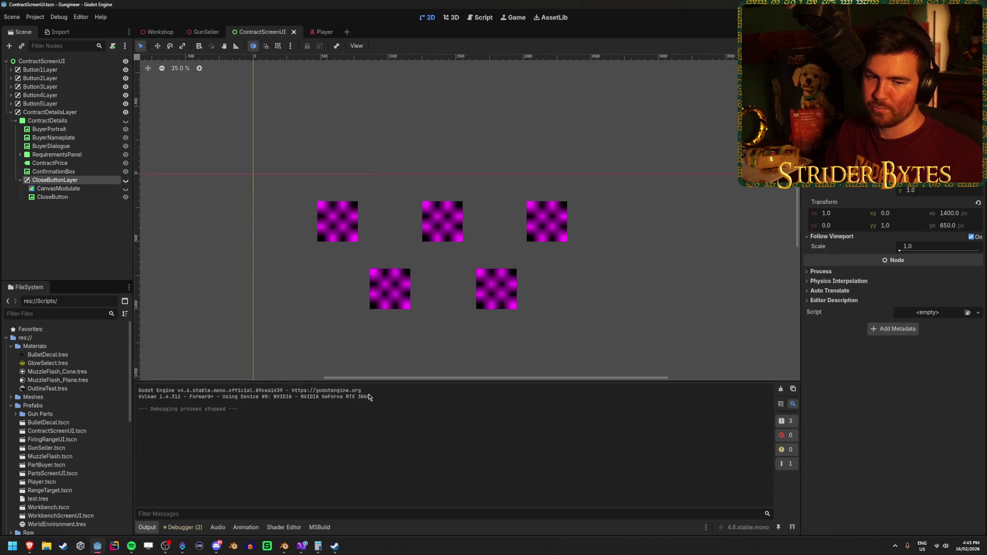
pyautogui.rightClick(499, 333)
pyautogui.click(681, 260)
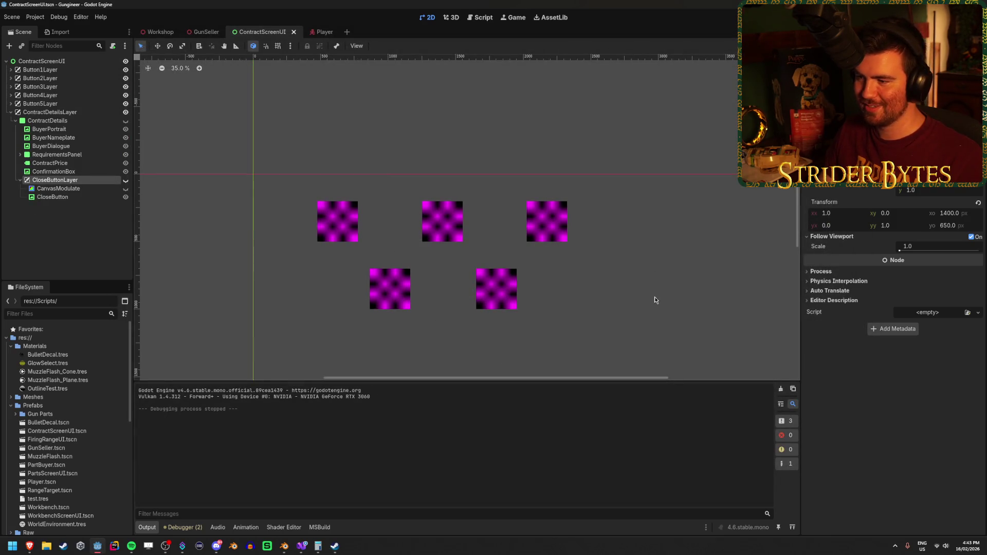
pyautogui.moveTo(651, 236)
pyautogui.mouseDown()
pyautogui.moveTo(651, 211)
pyautogui.moveTo(616, 193)
pyautogui.mouseUp()
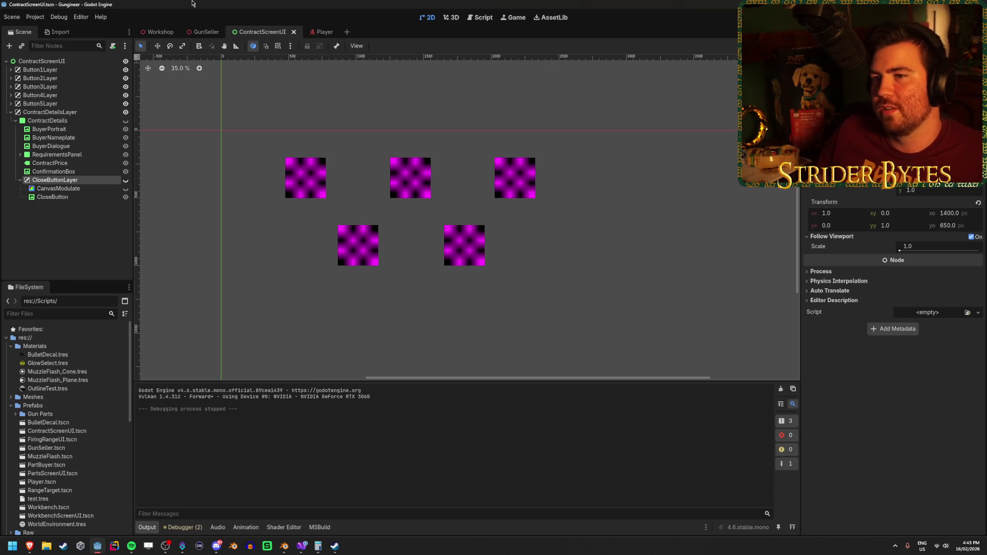
# Orbit and zoom the view around the Workshop room.
pyautogui.click(157, 32)
pyautogui.moveTo(571, 311)
pyautogui.mouseDown()
pyautogui.moveTo(453, 327)
pyautogui.moveTo(496, 277)
pyautogui.mouseUp()
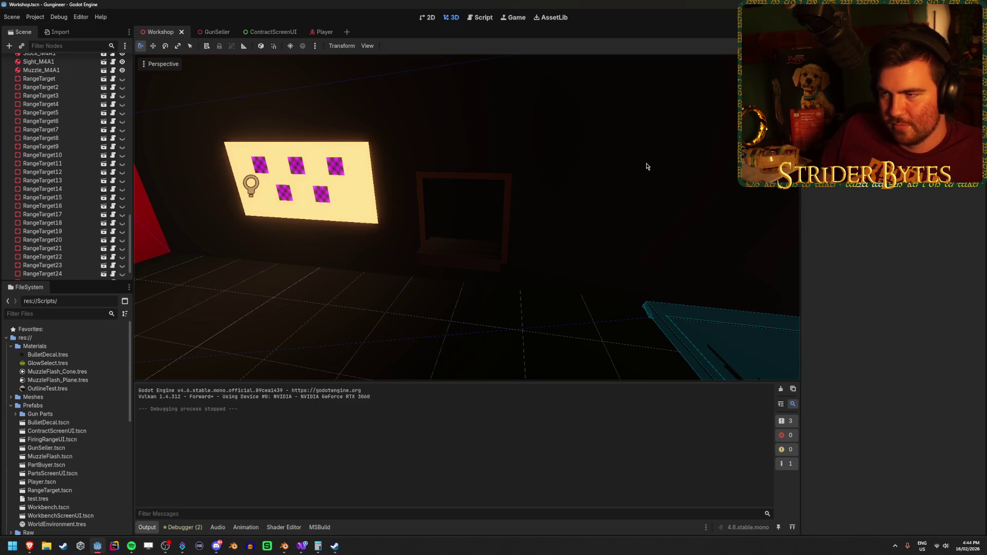
pyautogui.moveTo(496, 277); pyautogui.dragTo(453, 288)
pyautogui.scroll(-3, 71, 178)
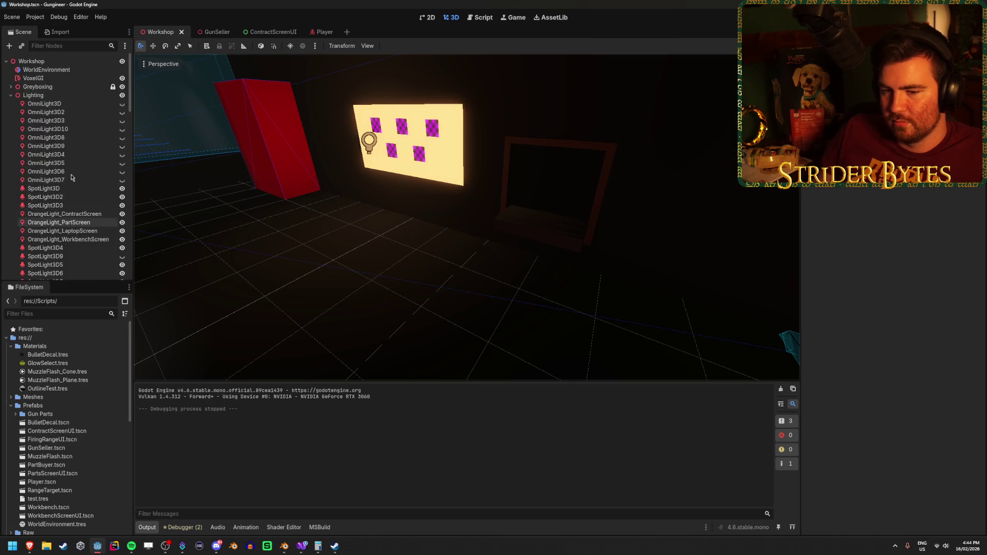
pyautogui.scroll(15, 71, 178)
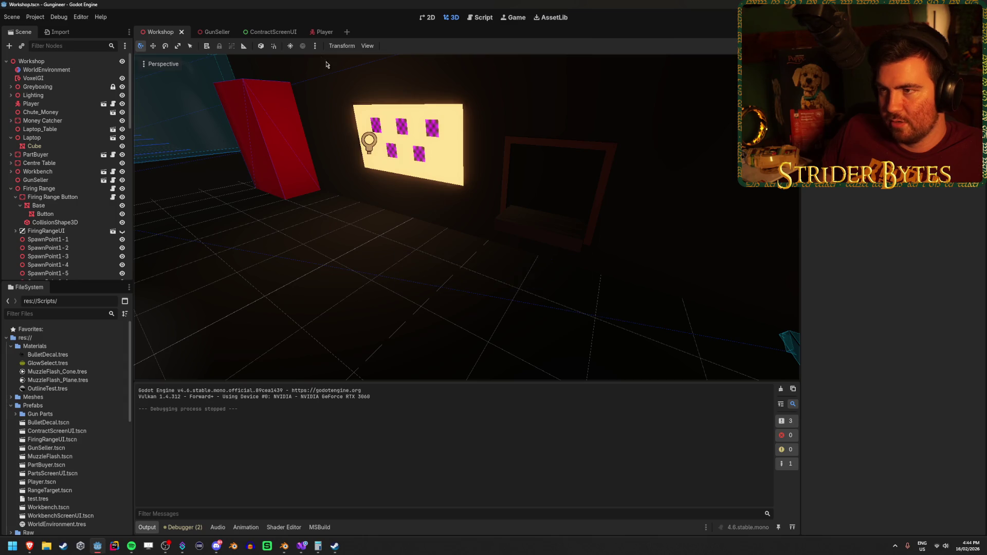
# Make GunSeller's OmniLight3D visible again, then clear the Output log and run the game.
pyautogui.click(272, 32)
pyautogui.click(206, 32)
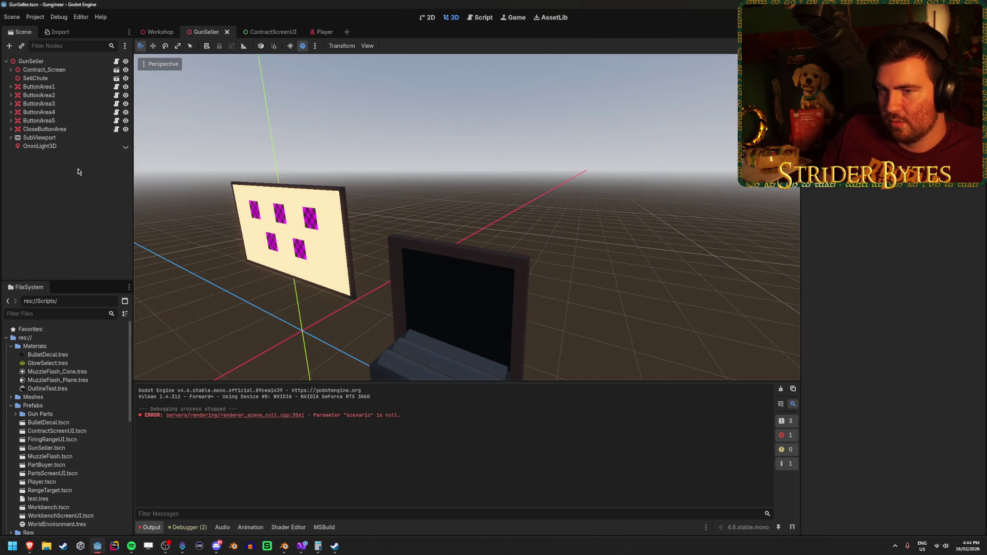
pyautogui.click(125, 146)
pyautogui.click(160, 32)
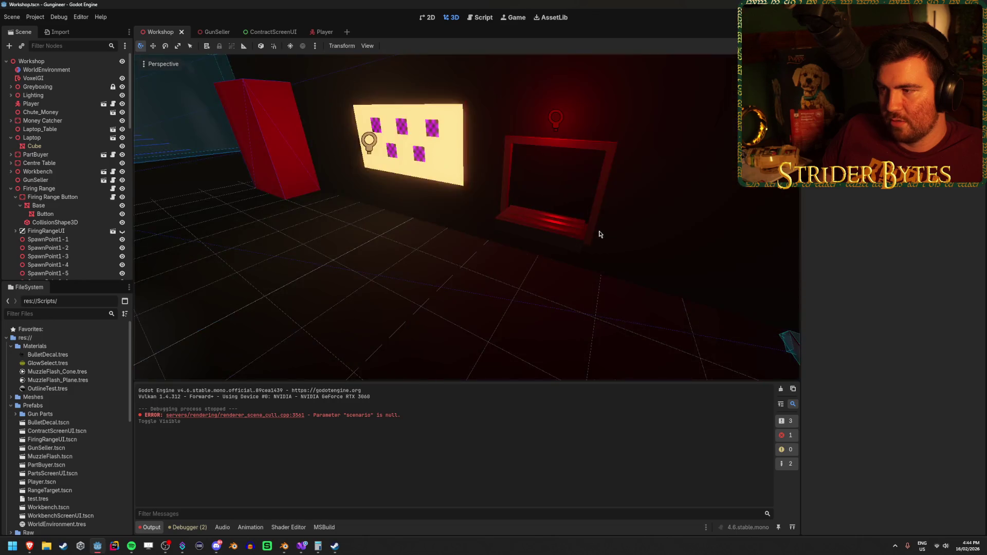
pyautogui.click(781, 390)
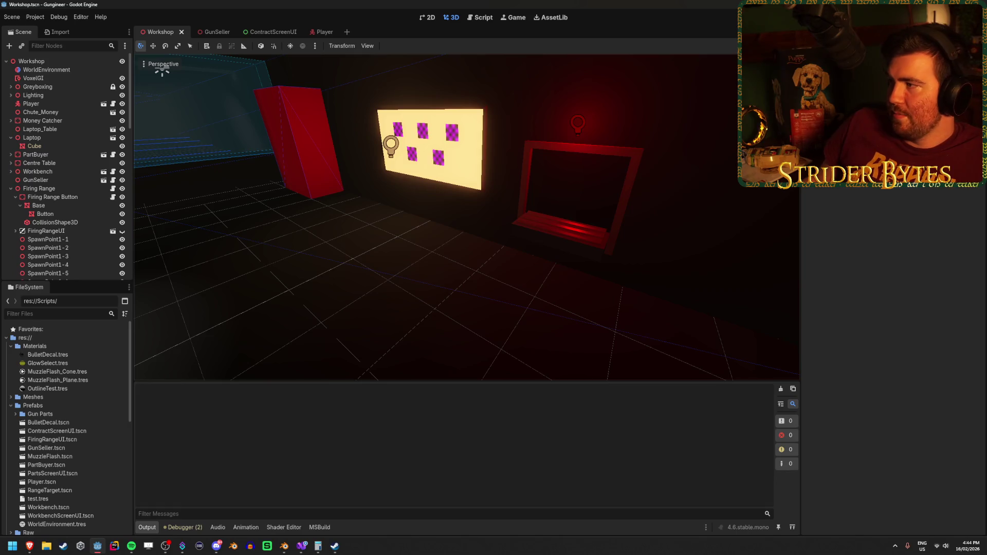
pyautogui.press('F5')
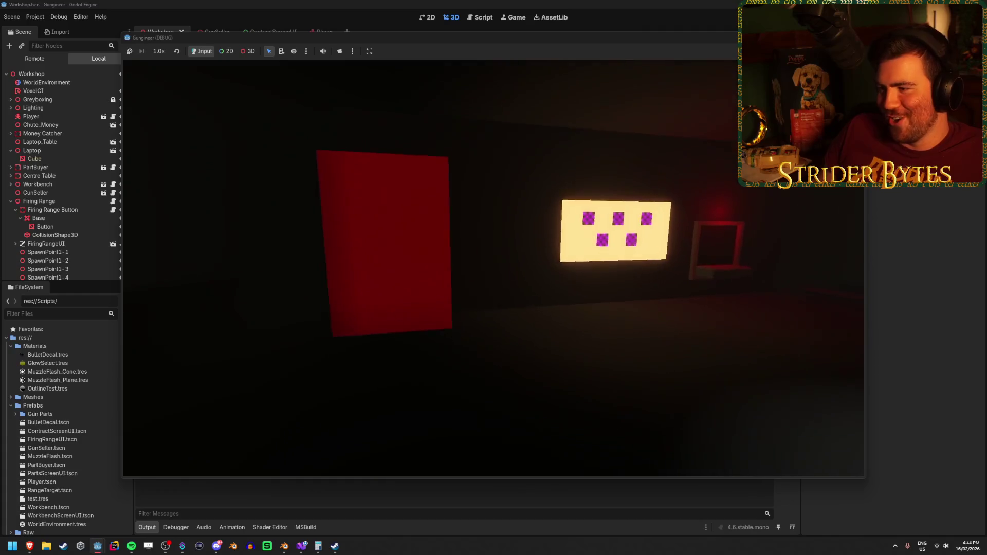
# Walk to the contract screen, step back, then approach the glowing parts screen showing COST: $0.
pyautogui.press('w')
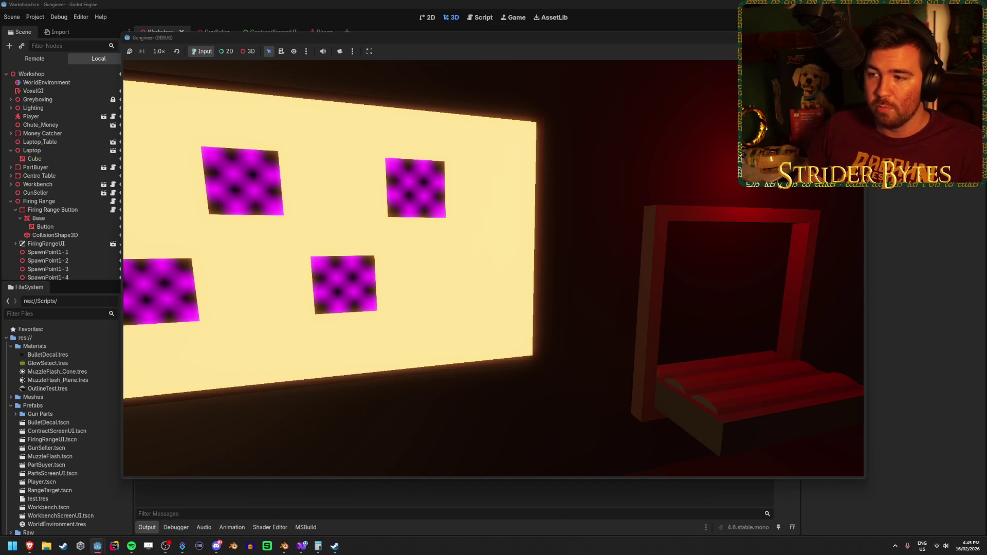
pyautogui.press('s')
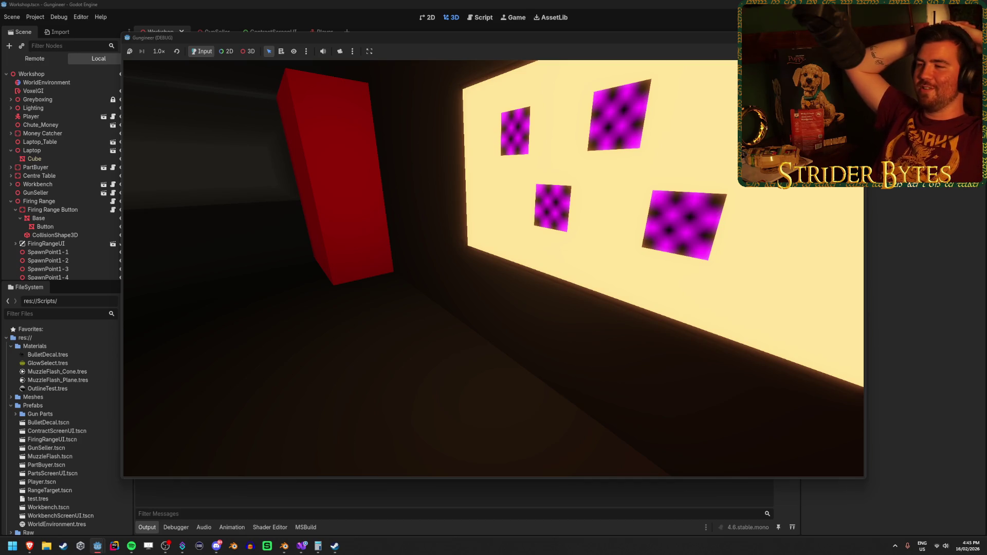
pyautogui.moveTo(494, 278)
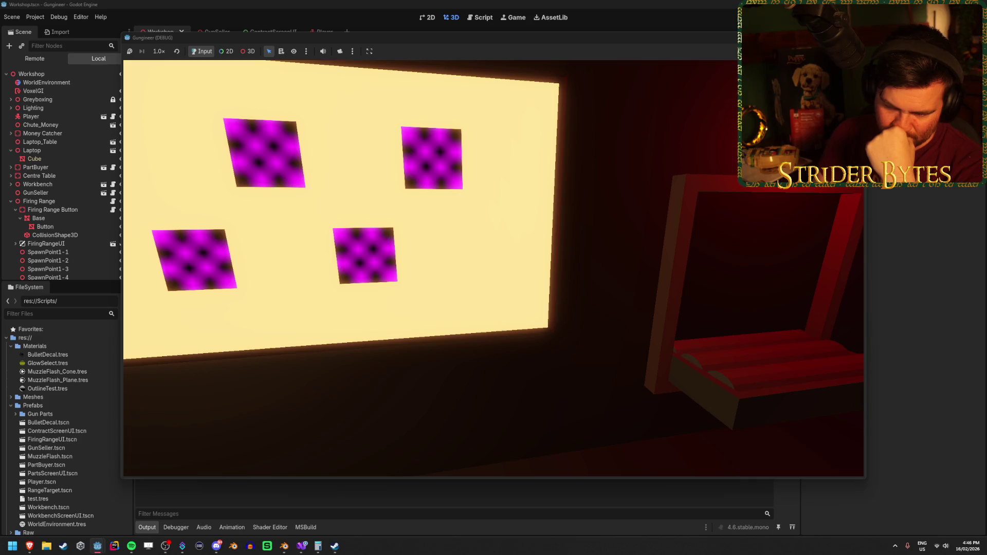
pyautogui.press('w')
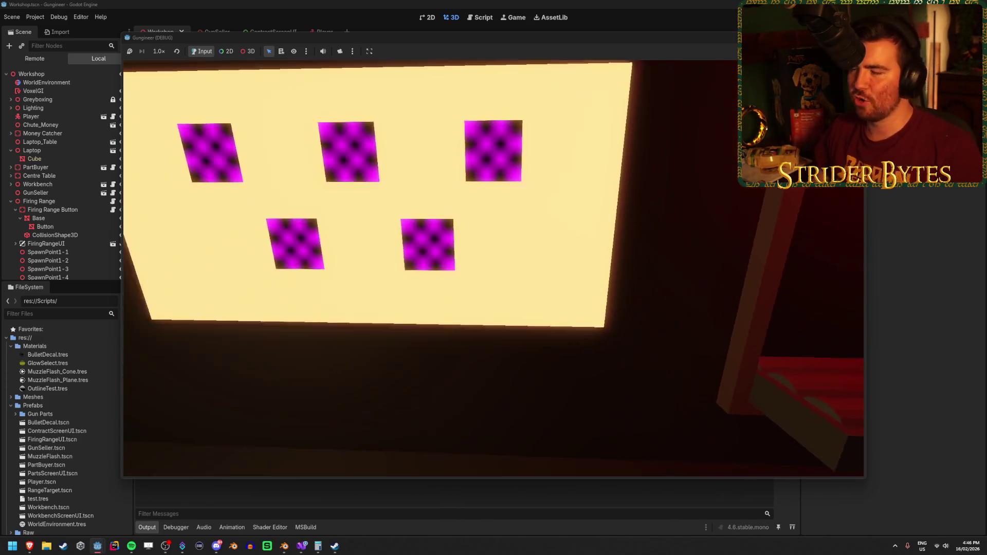
pyautogui.moveTo(494, 269)
pyautogui.press('w')
pyautogui.press('w')
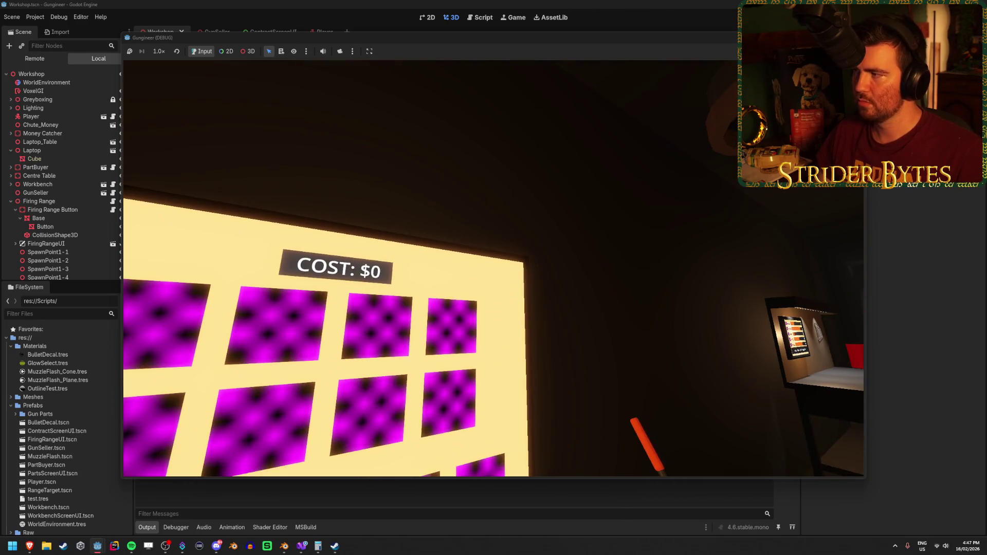
# Stop the running game and return to the Godot editor.
pyautogui.press('F8')
pyautogui.click(298, 549)
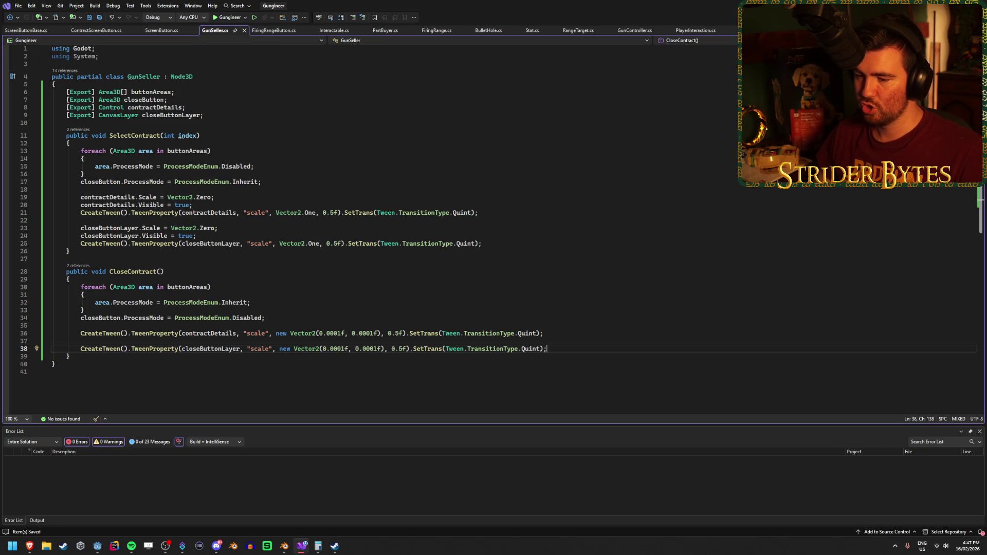
pyautogui.click(97, 546)
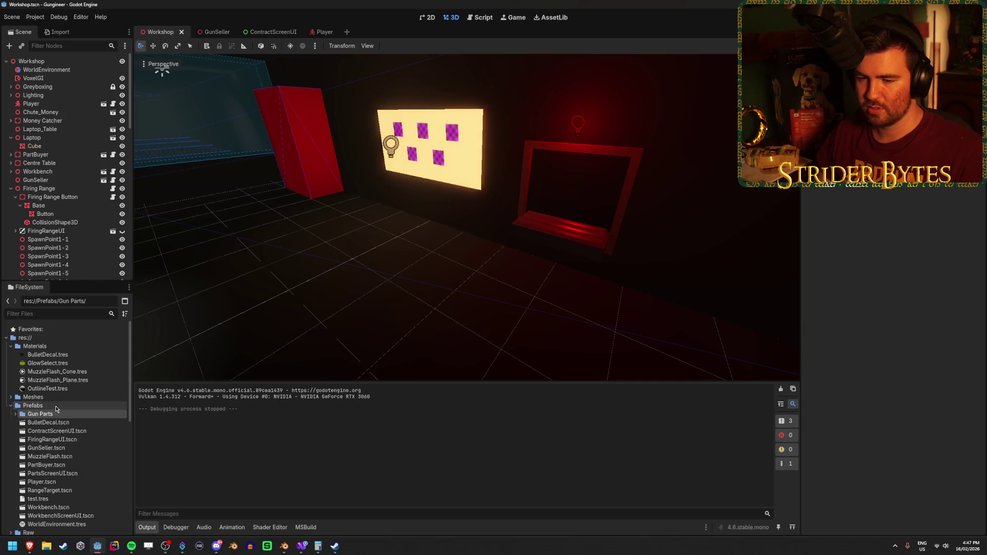
# Open the project's Scripts folder in the FileSystem dock.
pyautogui.scroll(-2, 54, 414)
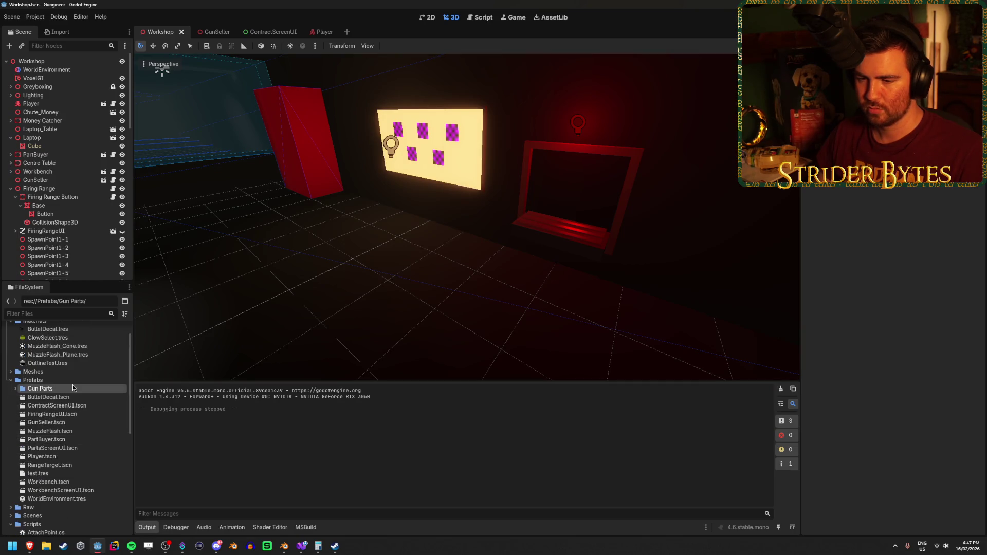
pyautogui.scroll(-10, 62, 401)
pyautogui.scroll(10, 71, 391)
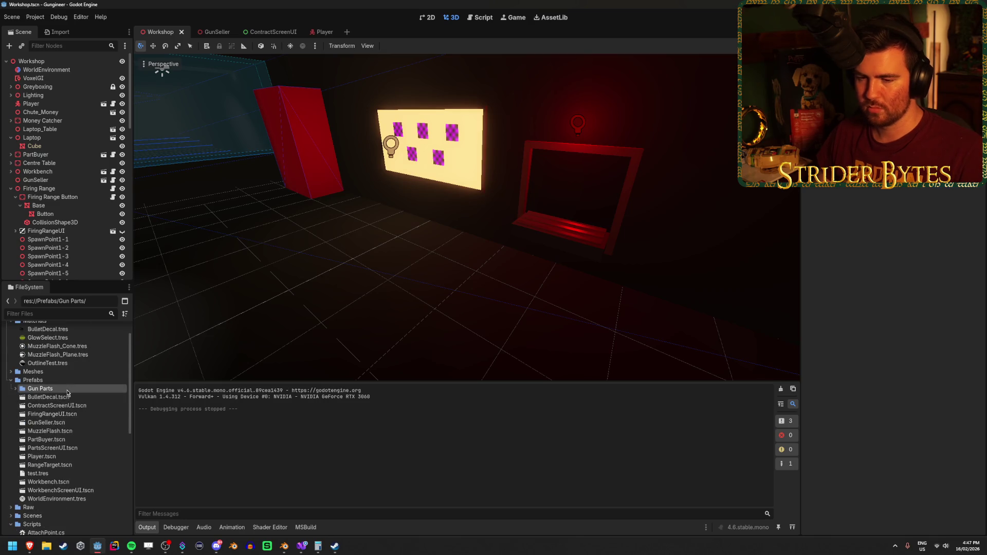
pyautogui.scroll(-5, 52, 395)
pyautogui.click(49, 395)
pyautogui.scroll(-1, 49, 393)
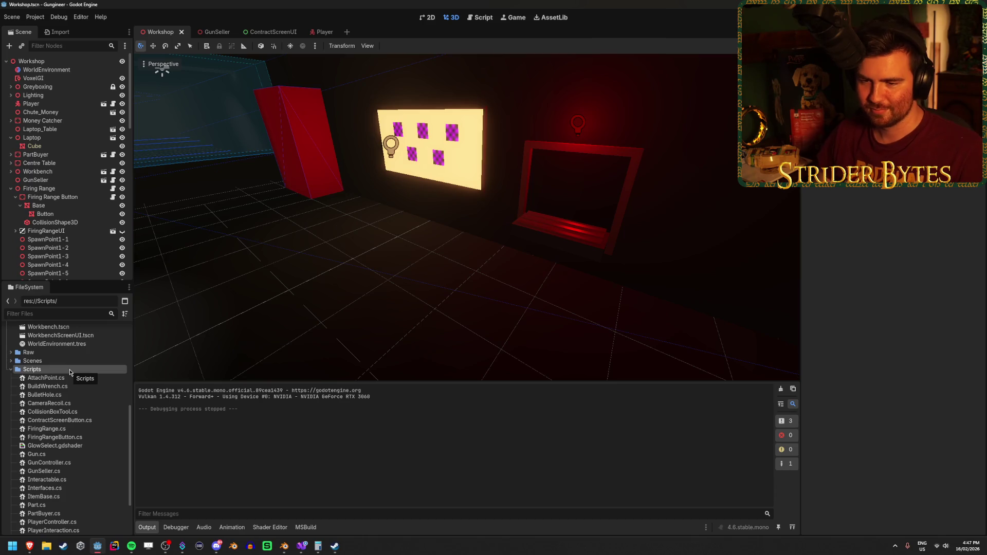
# Create a new C# script named PartScreenButton in the Scripts folder.
pyautogui.rightClick(84, 369)
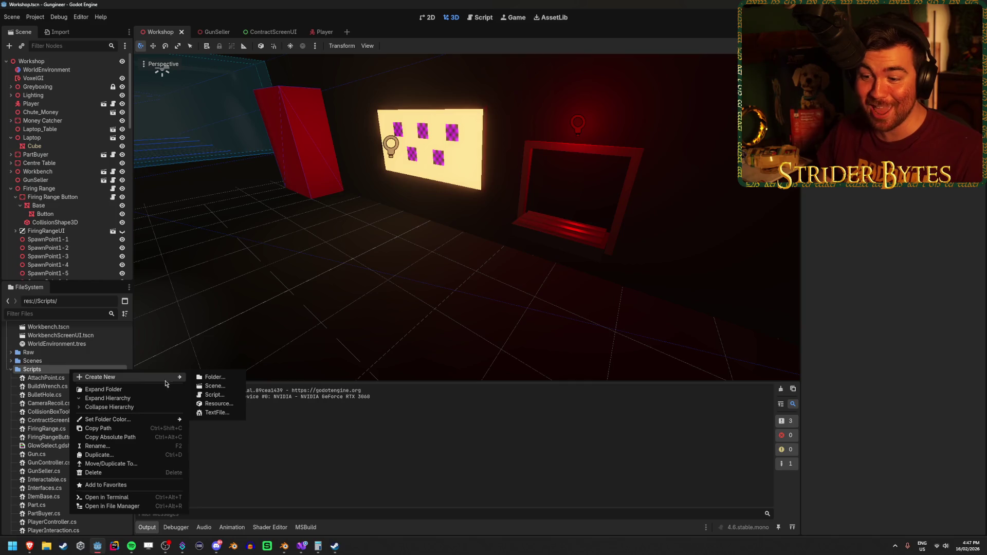
pyautogui.click(215, 395)
pyautogui.click(485, 226)
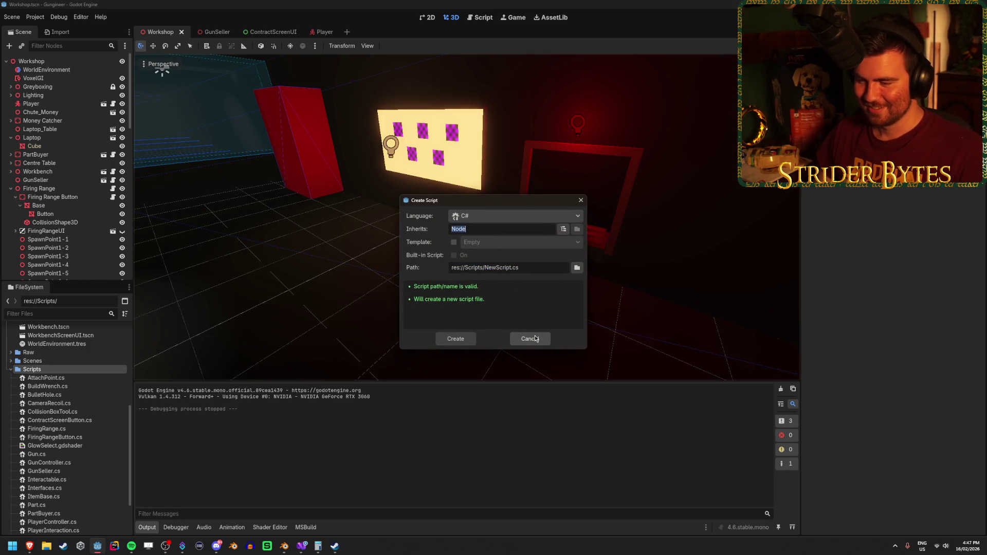
pyautogui.doubleClick(497, 268)
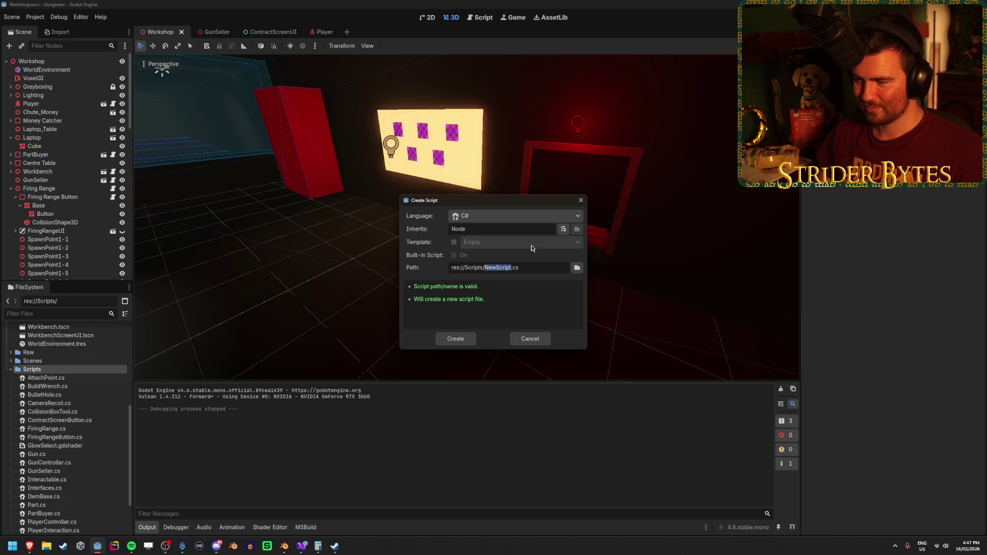
pyautogui.write('PartScreenButton')
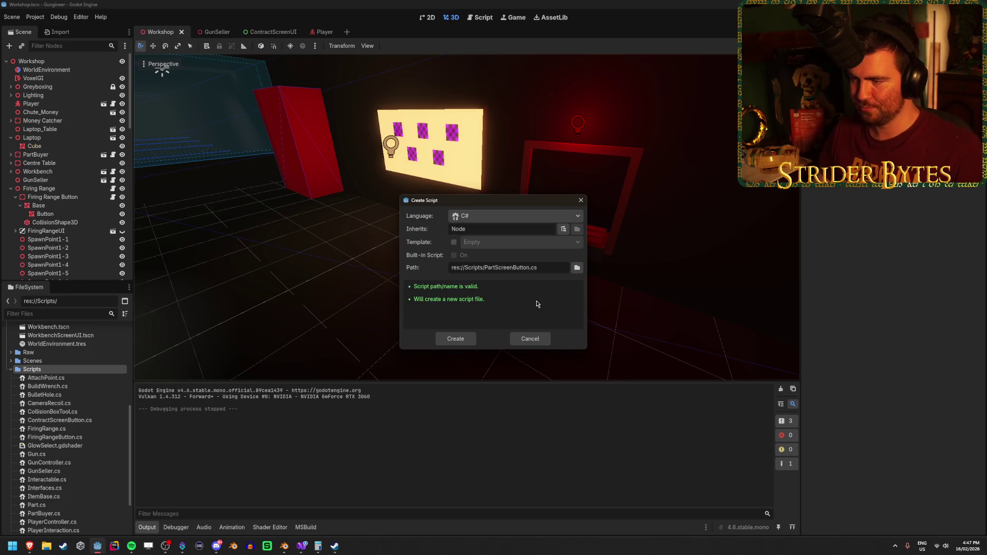
pyautogui.click(453, 339)
# In Visual Studio, select the Node base class and view ScreenButtonBase for reference.
pyautogui.click(208, 82)
pyautogui.doubleClick(204, 77)
pyautogui.click(93, 31)
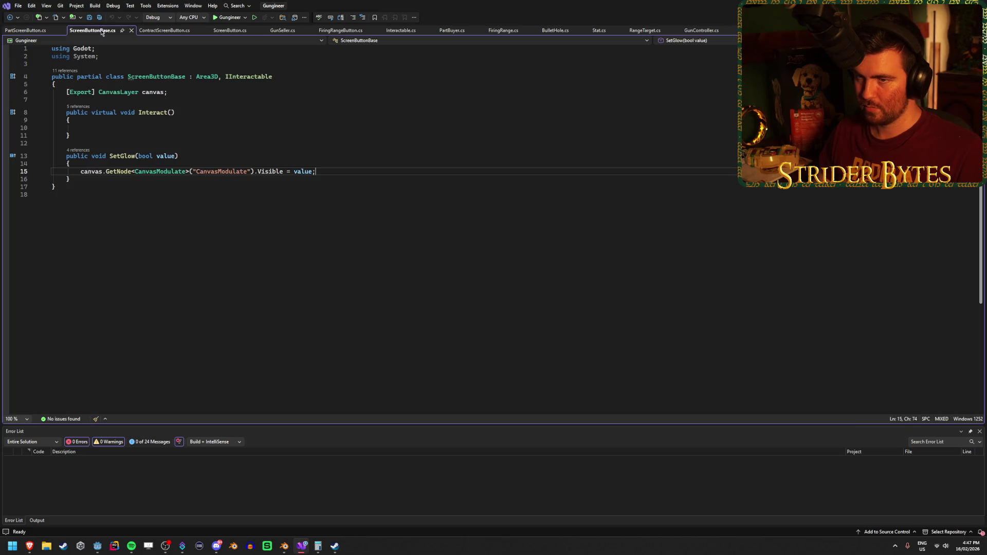
# Make PartScreenButton inherit from ScreenButtonBase instead of Node, and save.
pyautogui.click(23, 30)
pyautogui.write('ScreenButton : Scree')
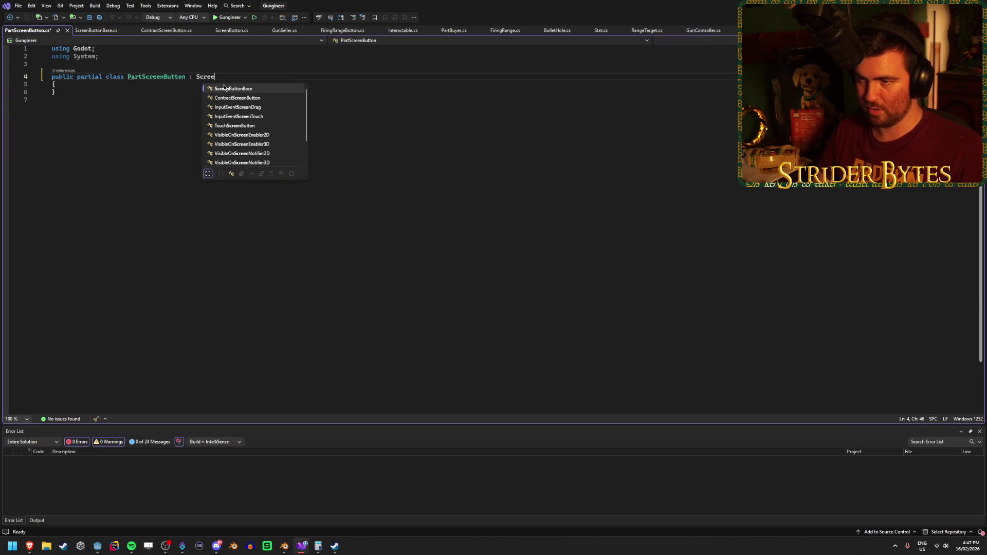
pyautogui.press('Tab')
pyautogui.hotkey('ctrl', 's')
# After checking ScreenButtonBase again, add an empty indented line inside the PartScreenButton class.
pyautogui.click(74, 30)
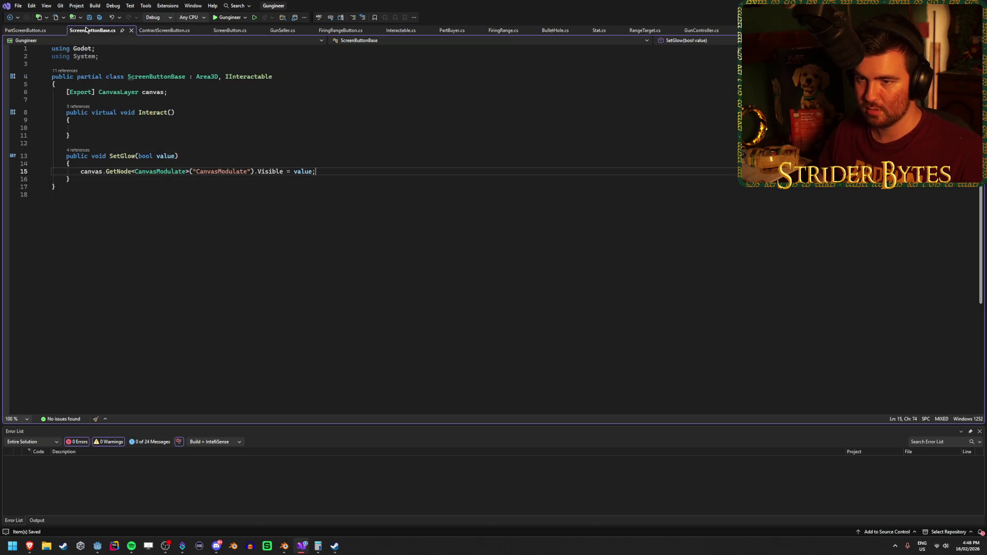
pyautogui.click(17, 30)
pyautogui.click(90, 84)
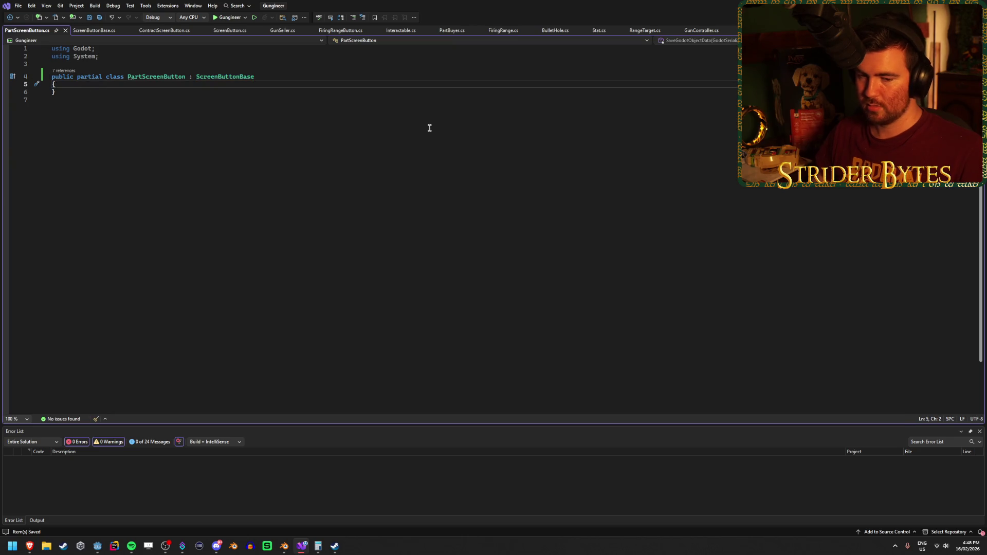
pyautogui.press('Return')
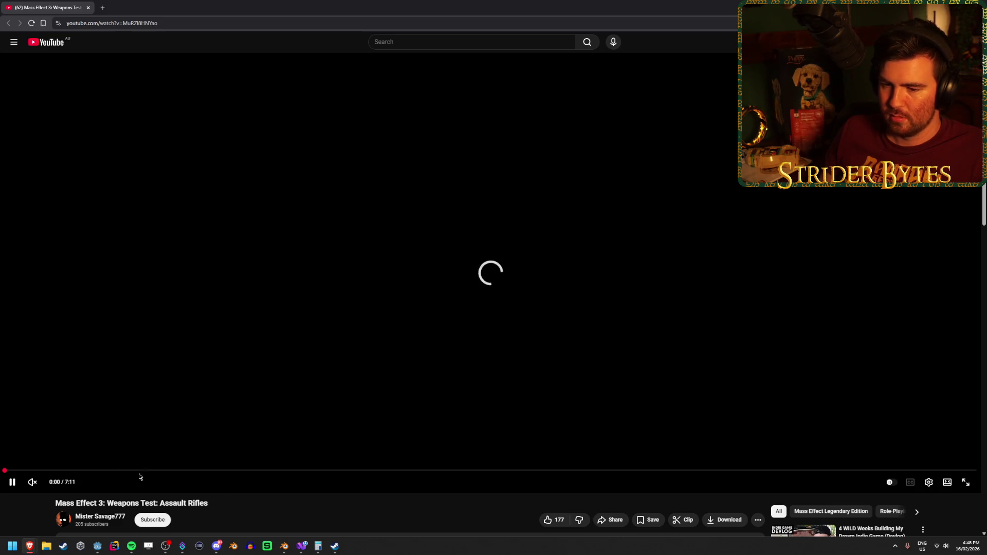
# Play the Mass Effect 3 assault rifles video, skip ahead to about 2:40, and return to Visual Studio.
pyautogui.click(32, 482)
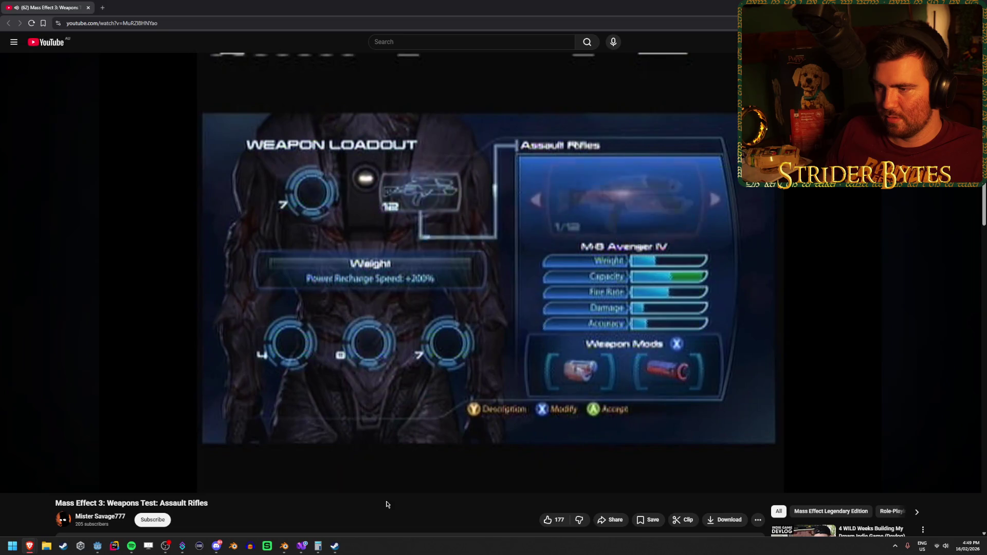
pyautogui.press('Right')
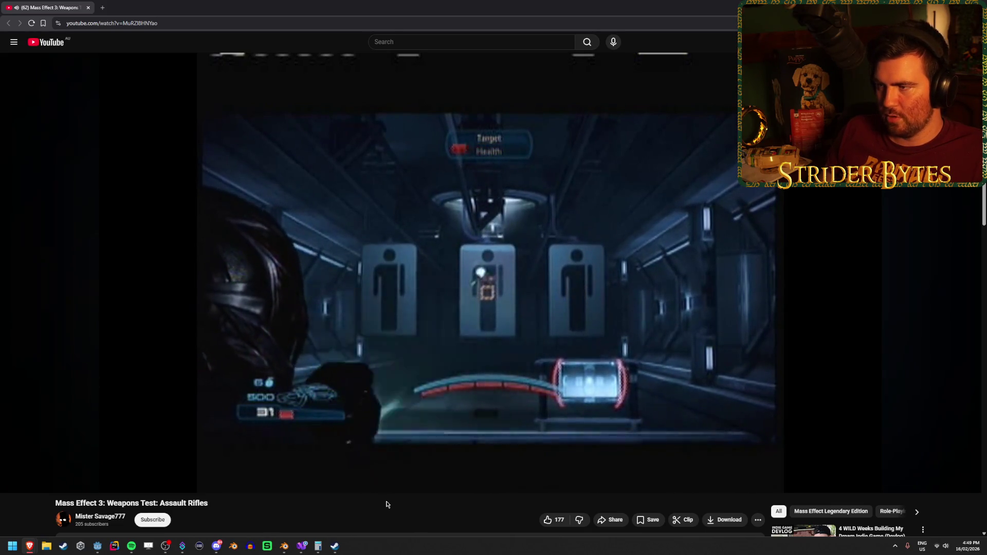
pyautogui.press('Right')
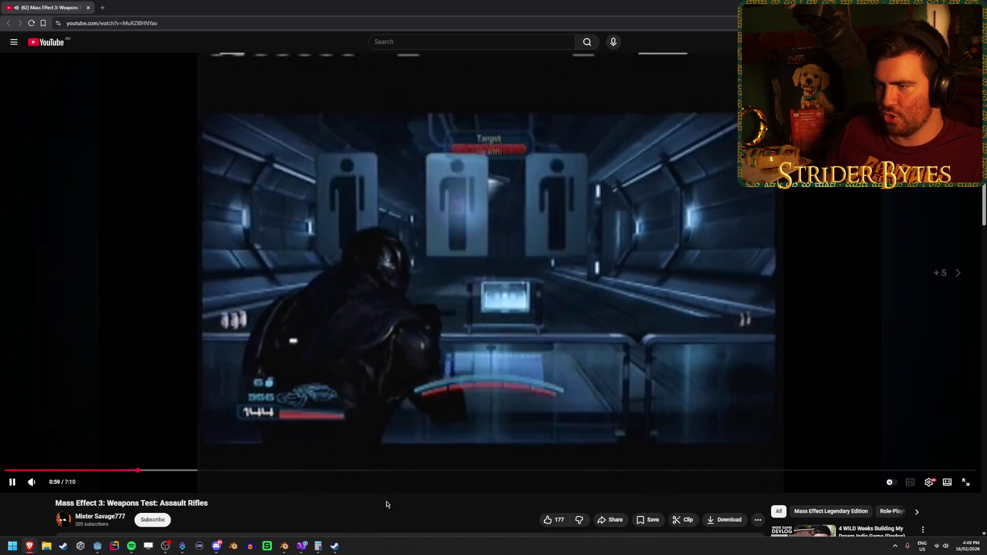
pyautogui.press('Right')
pyautogui.press('Right')
pyautogui.press('Right')
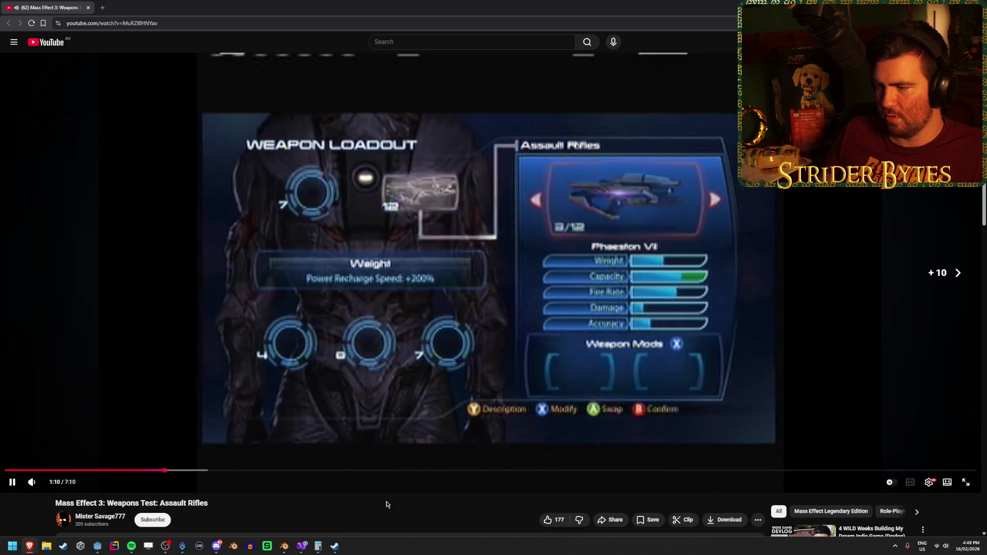
pyautogui.press('Right')
pyautogui.press('Right')
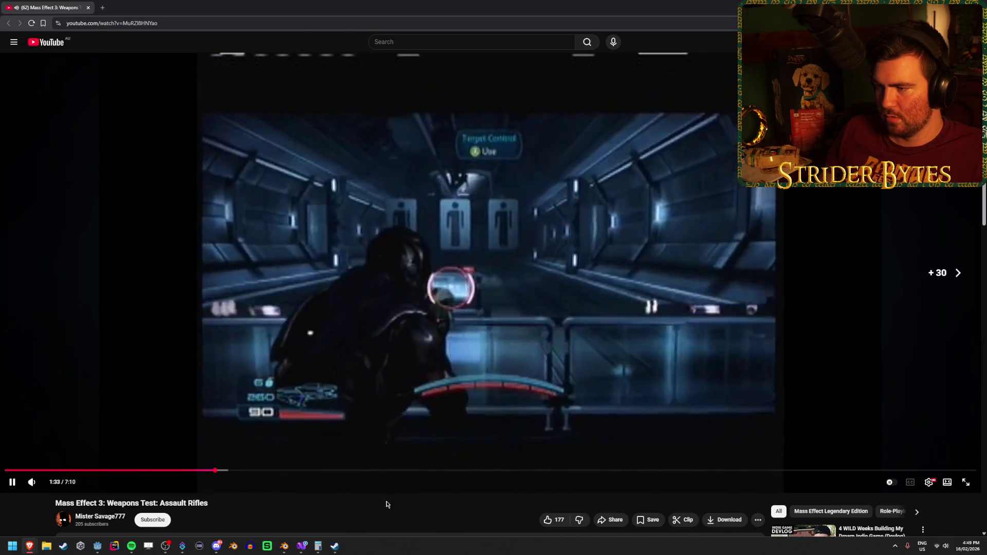
pyautogui.press('Right')
pyautogui.press('Right')
pyautogui.press('Right')
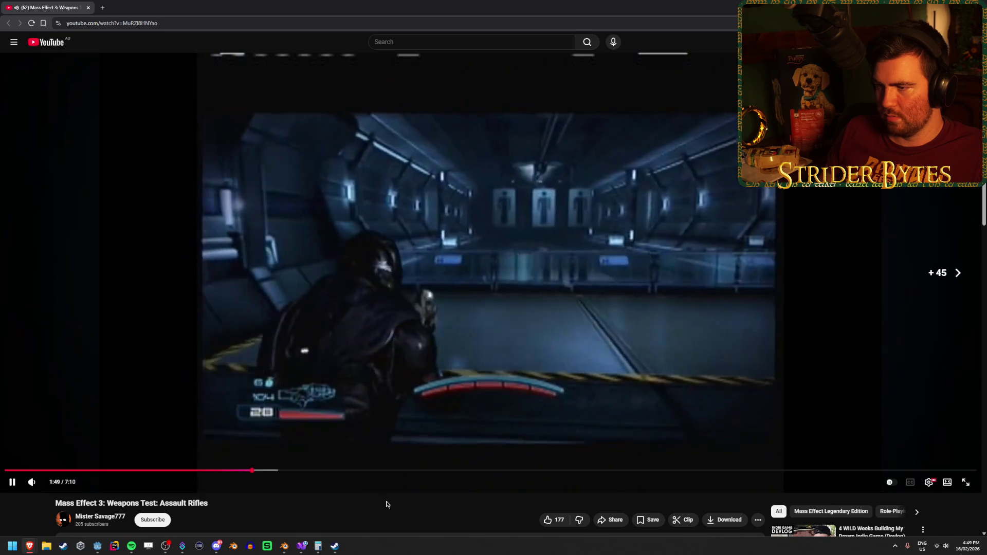
pyautogui.press('Right')
pyautogui.press('Right')
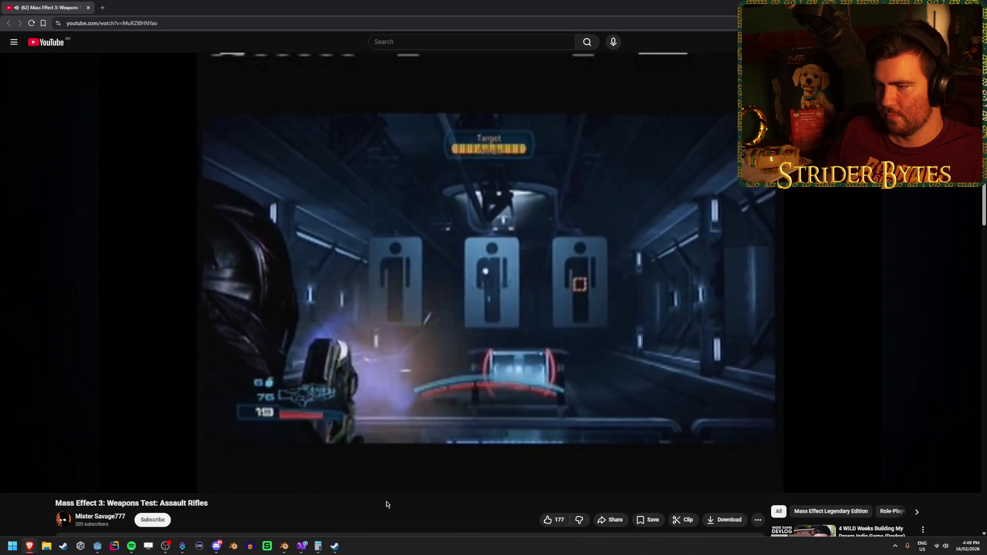
pyautogui.press('Right')
pyautogui.press('Right')
pyautogui.press('Right')
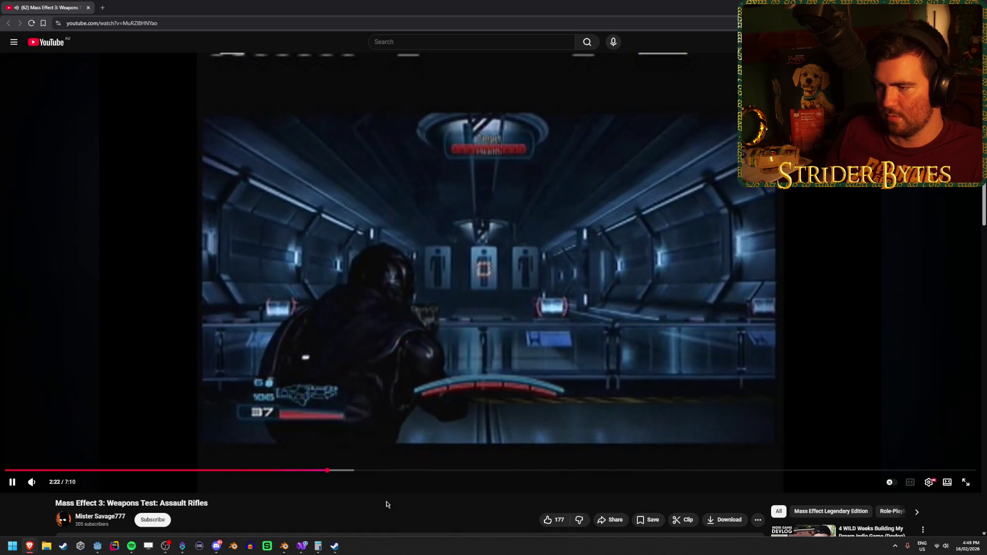
pyautogui.press('Right')
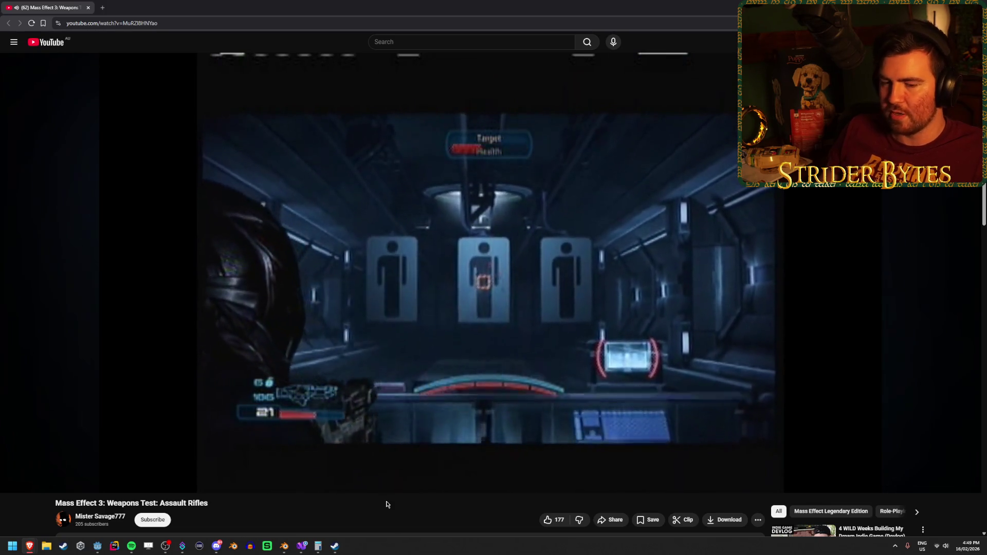
pyautogui.press('Right')
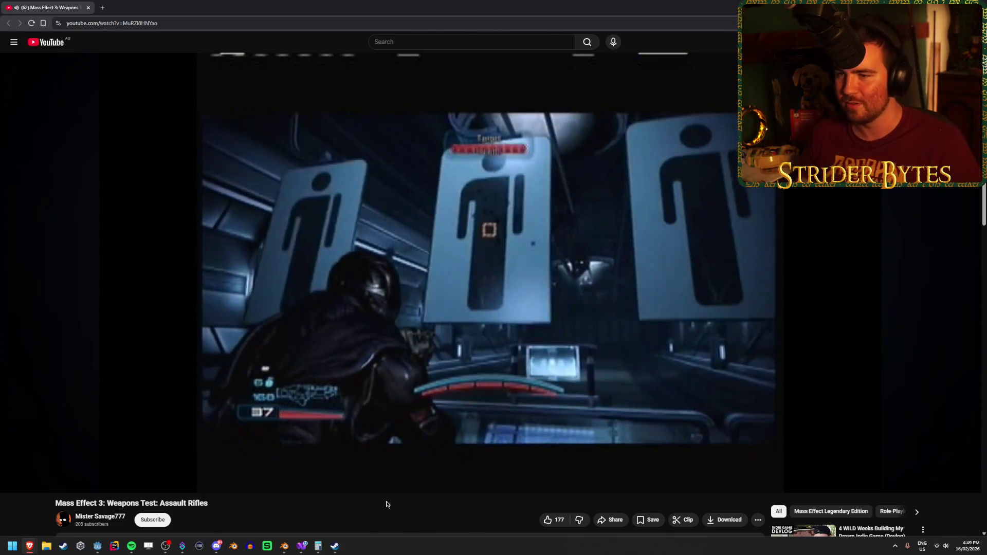
pyautogui.hotkey('alt', 'Tab')
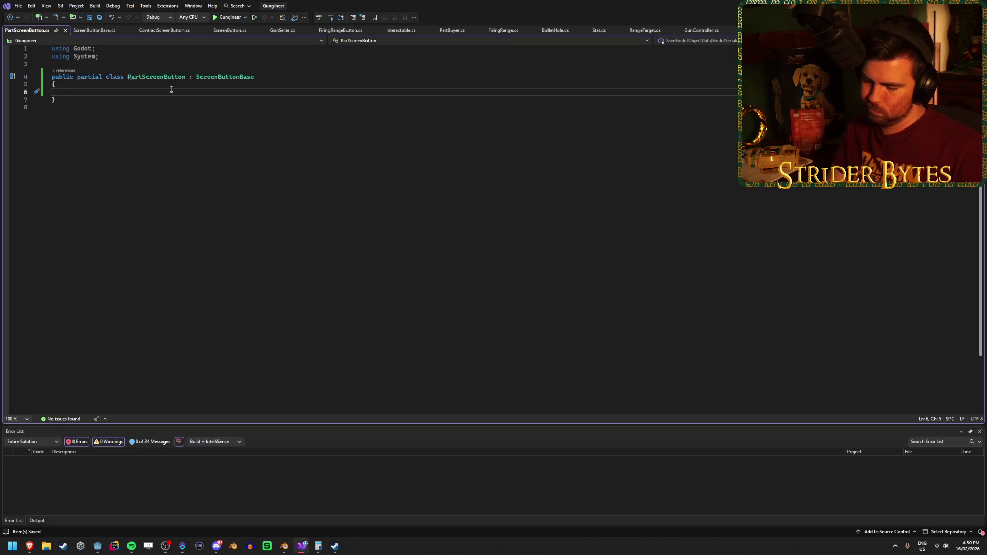
pyautogui.write('[Export]')
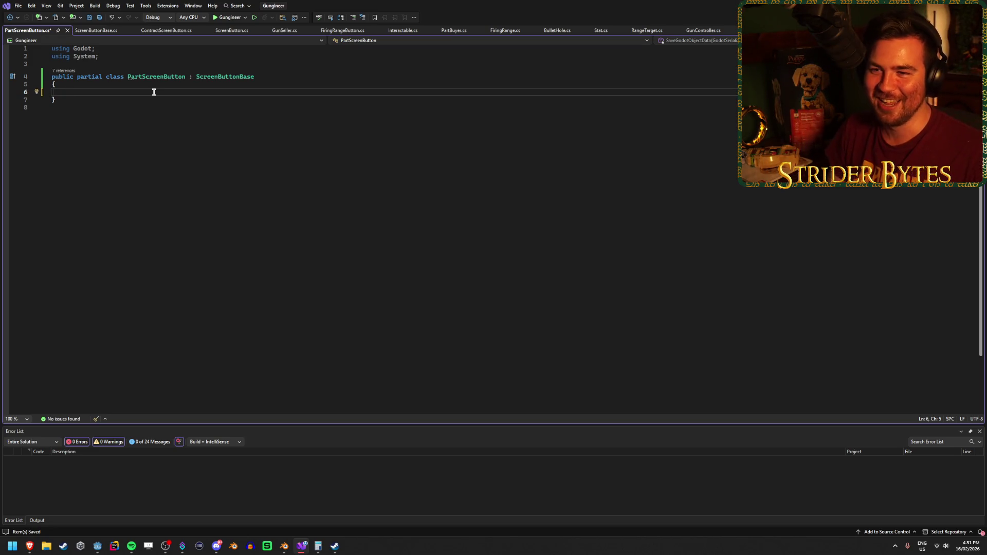
pyautogui.hotkey('ctrl', 's')
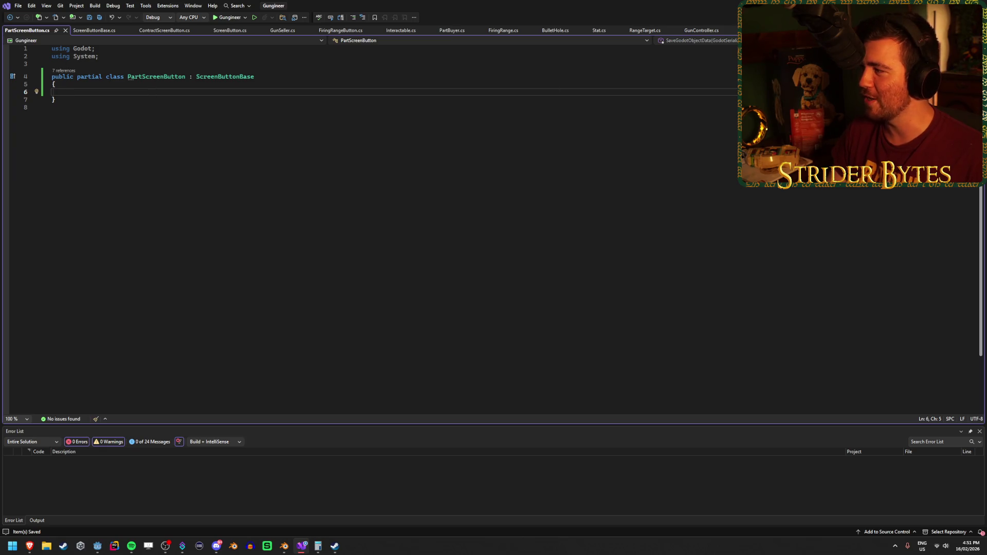
pyautogui.click(167, 91)
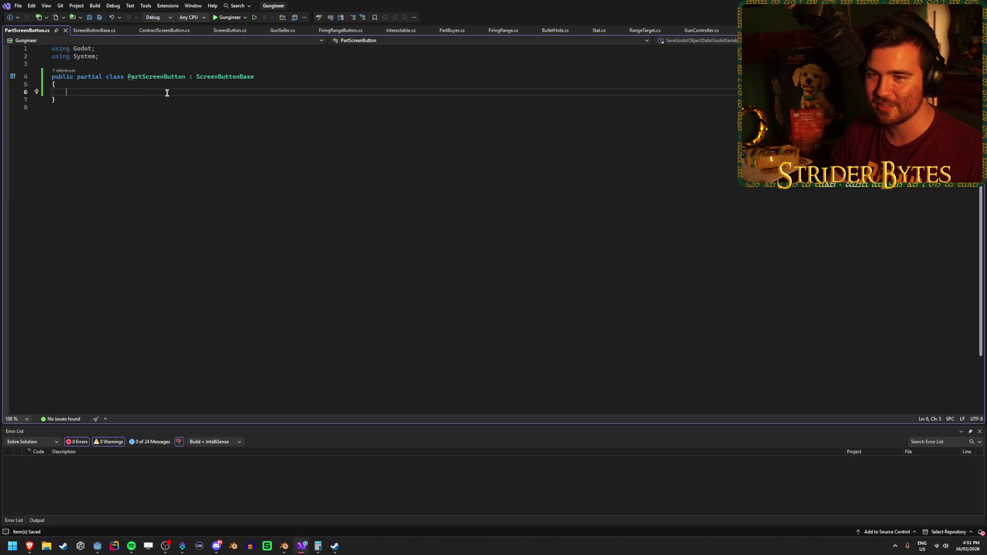
pyautogui.moveTo(150, 80)
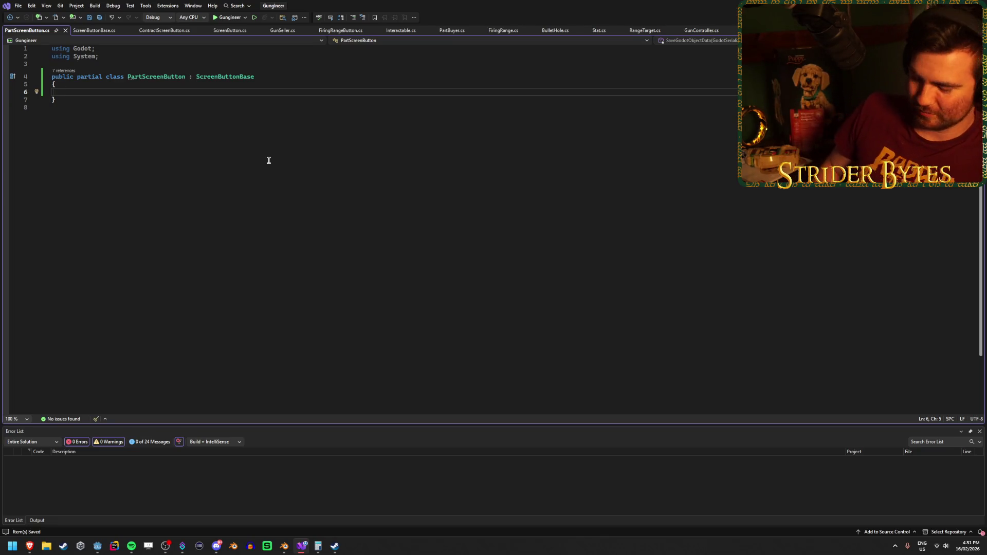
# Declare a public PartScreenOption enum in the class with a placeholder None entry.
pyautogui.press('Return')
pyautogui.press('Up')
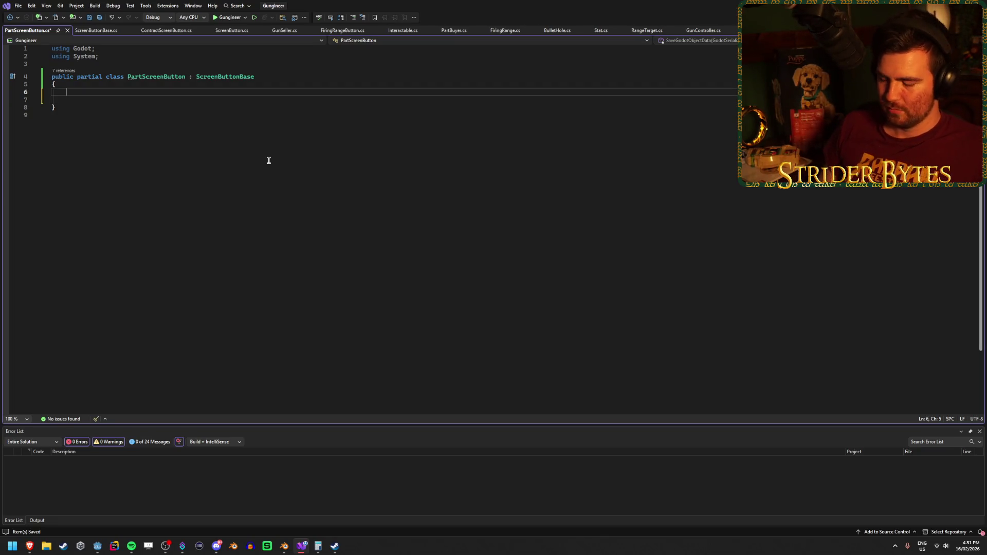
pyautogui.write('public')
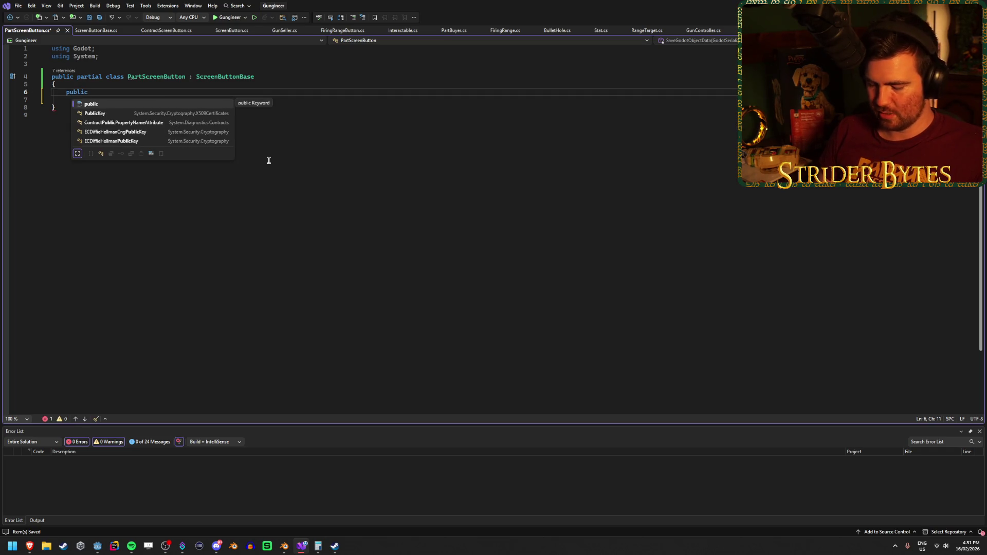
pyautogui.write(' enum PartS')
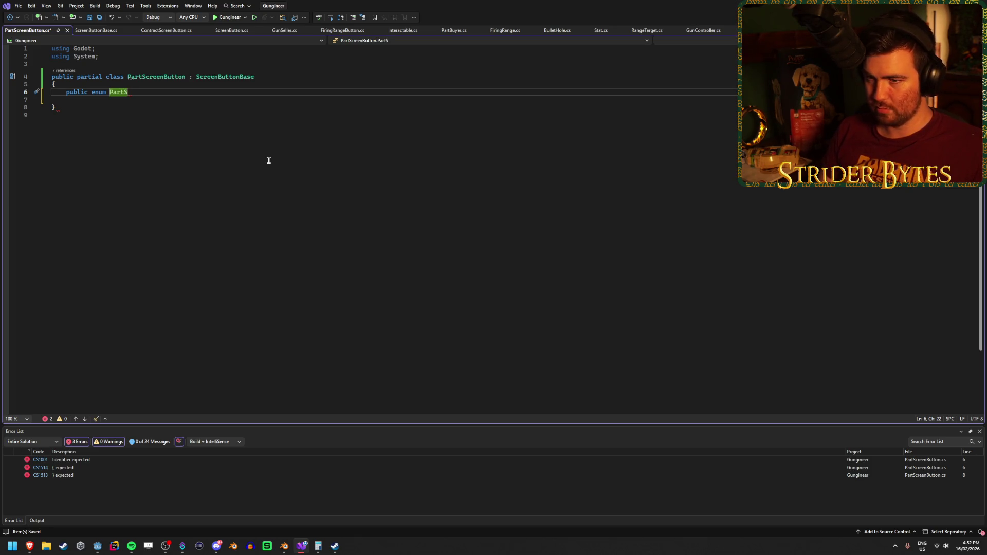
pyautogui.write('creenOptio')
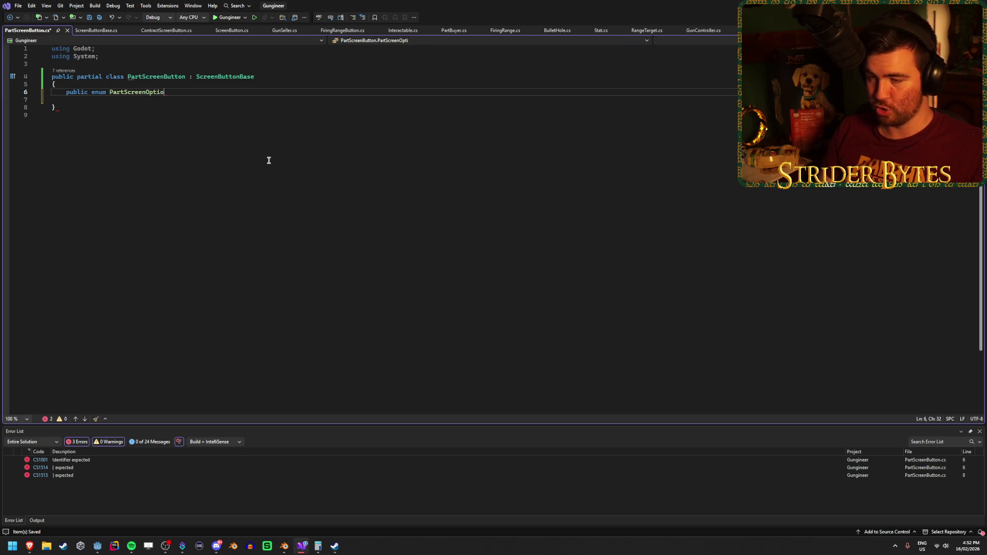
pyautogui.write('n')
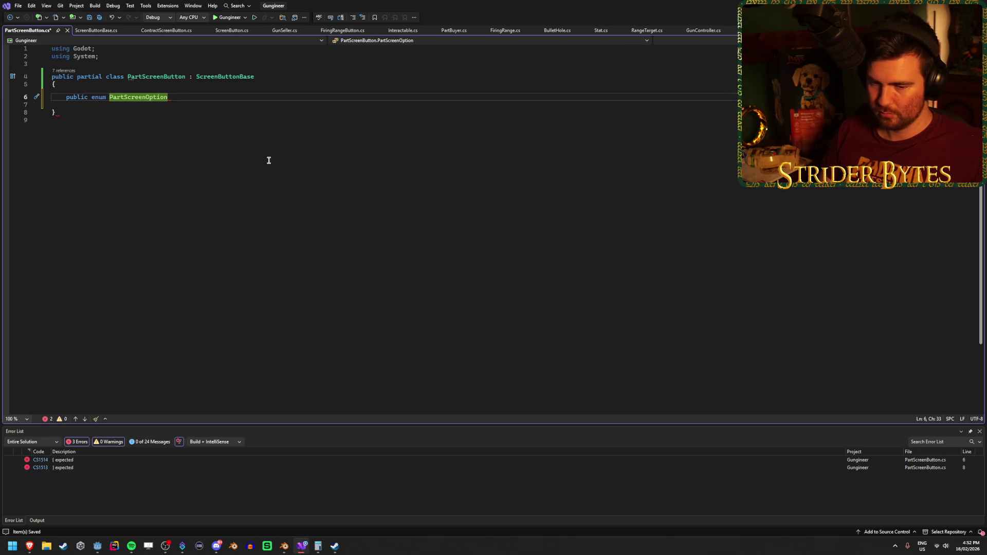
pyautogui.write(' {')
pyautogui.press('Return')
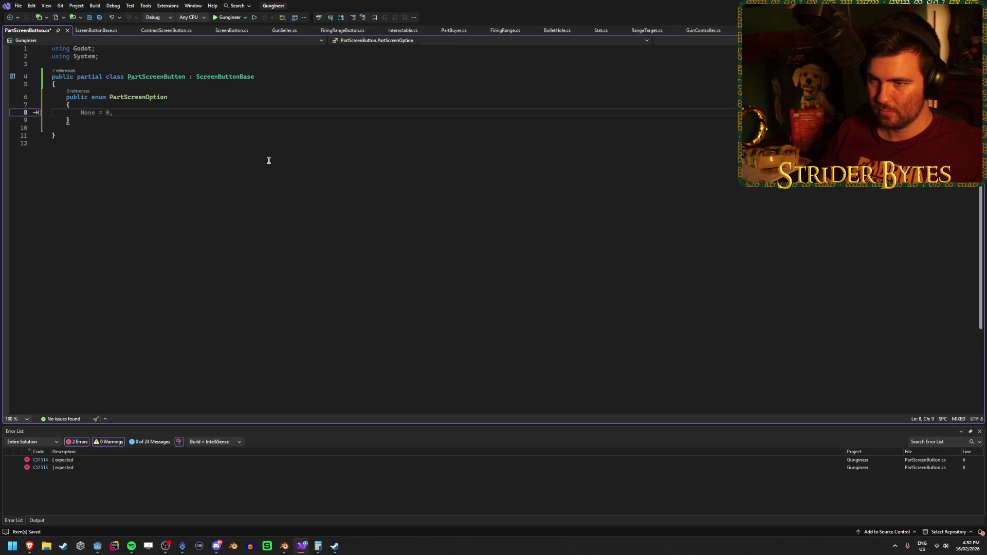
pyautogui.write('None,')
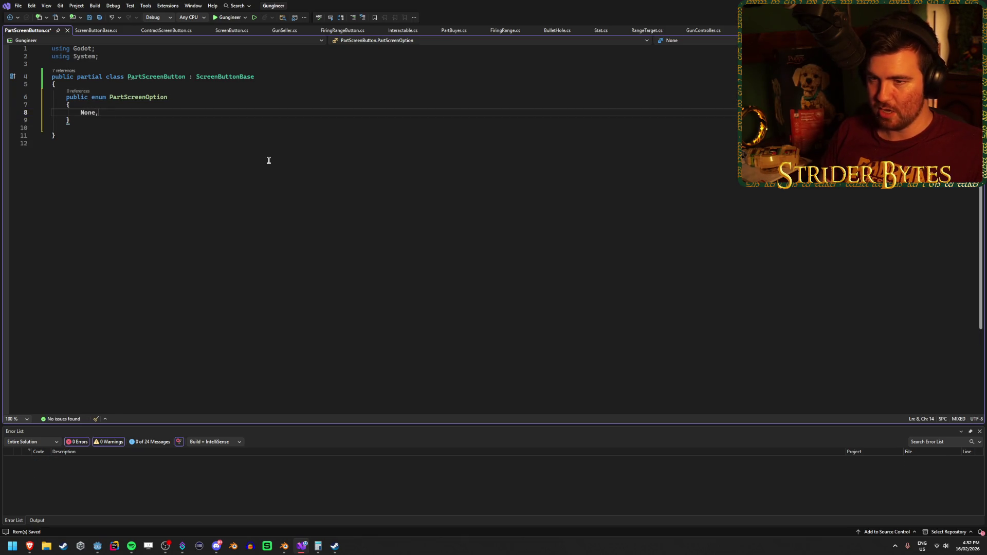
pyautogui.press('Return')
# Fill the enum with Any, Receiver, Barrel, Magazine, Sight, Stock, Muzzle, Foregrip, and save.
pyautogui.doubleClick(87, 112)
pyautogui.write('Any,')
pyautogui.press('Down')
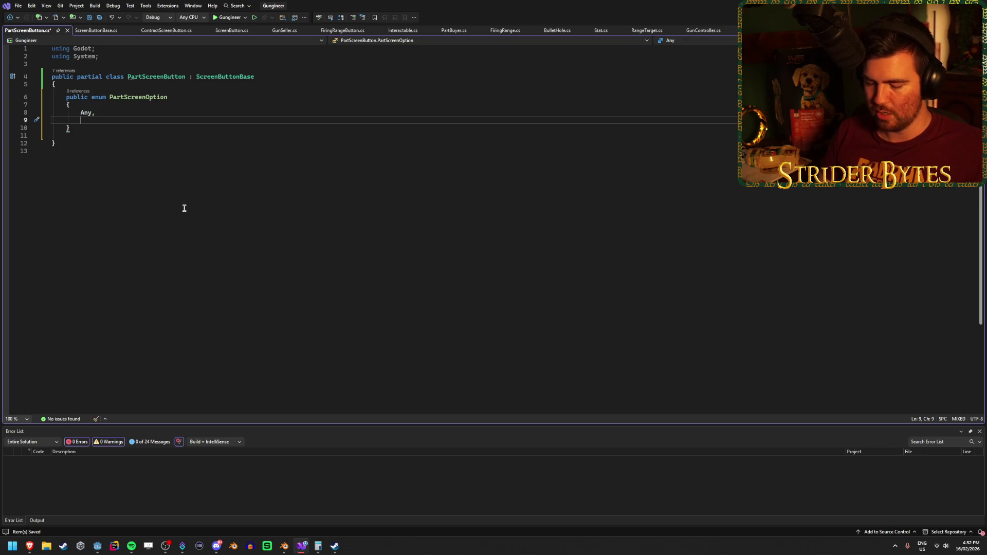
pyautogui.write('Receiver,')
pyautogui.press('Return')
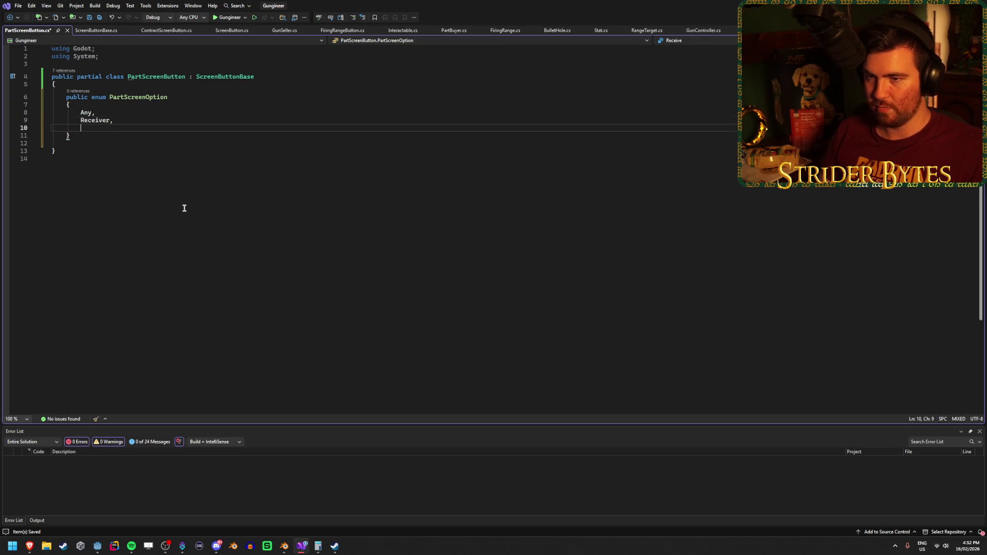
pyautogui.write('Barrel,')
pyautogui.press('Return')
pyautogui.write('Magazine,')
pyautogui.press('Return')
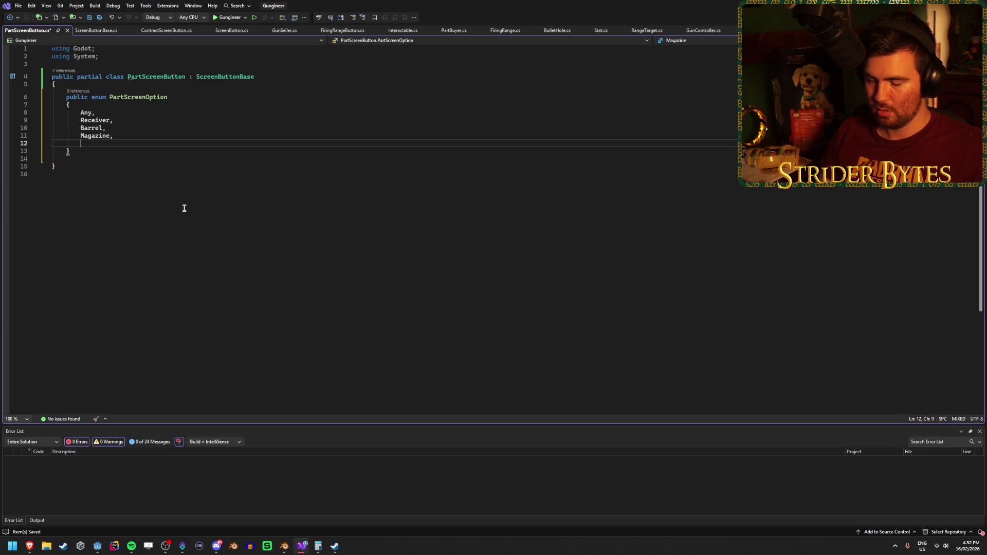
pyautogui.write('Sight,')
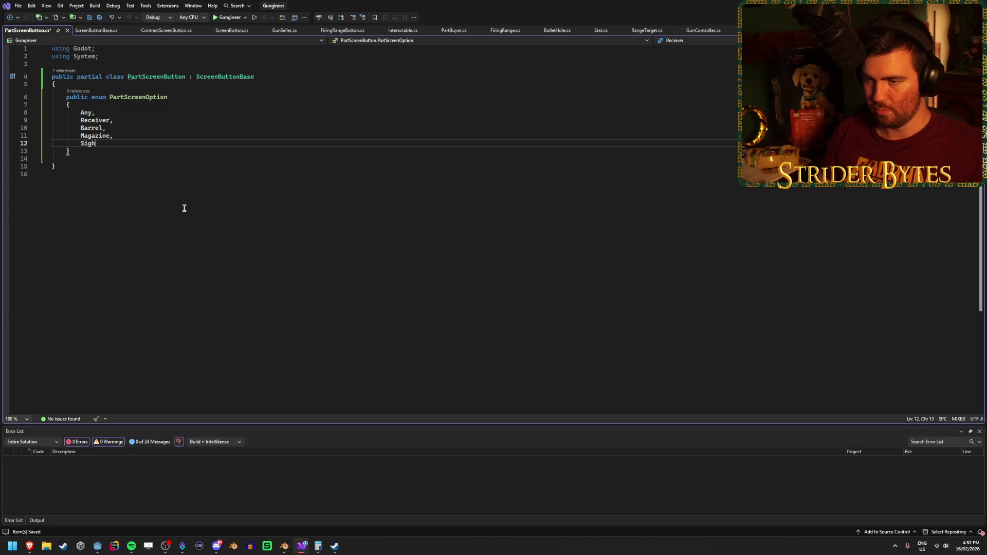
pyautogui.press('Return')
pyautogui.write('ck,')
pyautogui.press('Return')
pyautogui.write('Muzzle,')
pyautogui.press('Return')
pyautogui.write('For')
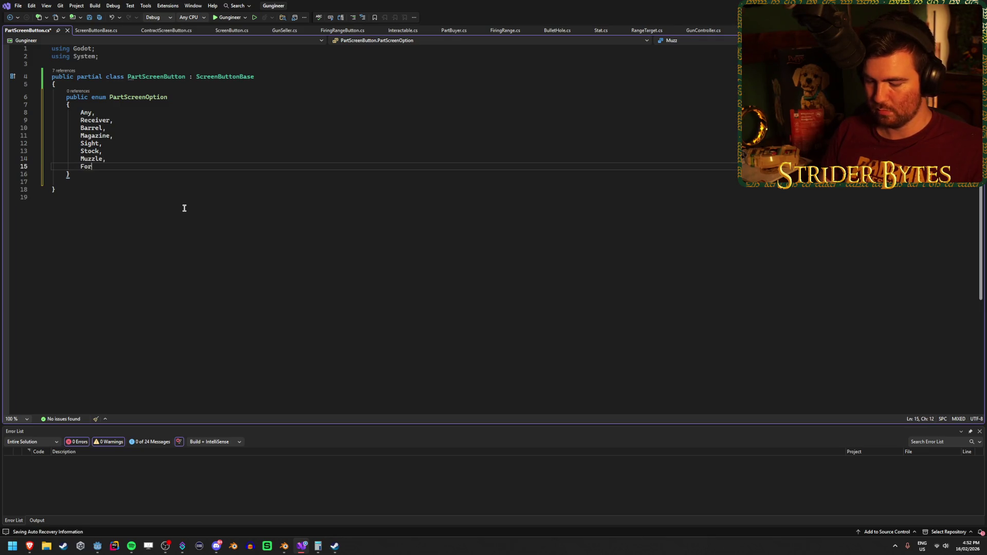
pyautogui.write('egrip')
pyautogui.hotkey('ctrl', 's')
# Add a public PartScreenOption option field below the enum and save.
pyautogui.click(120, 180)
pyautogui.press('Return')
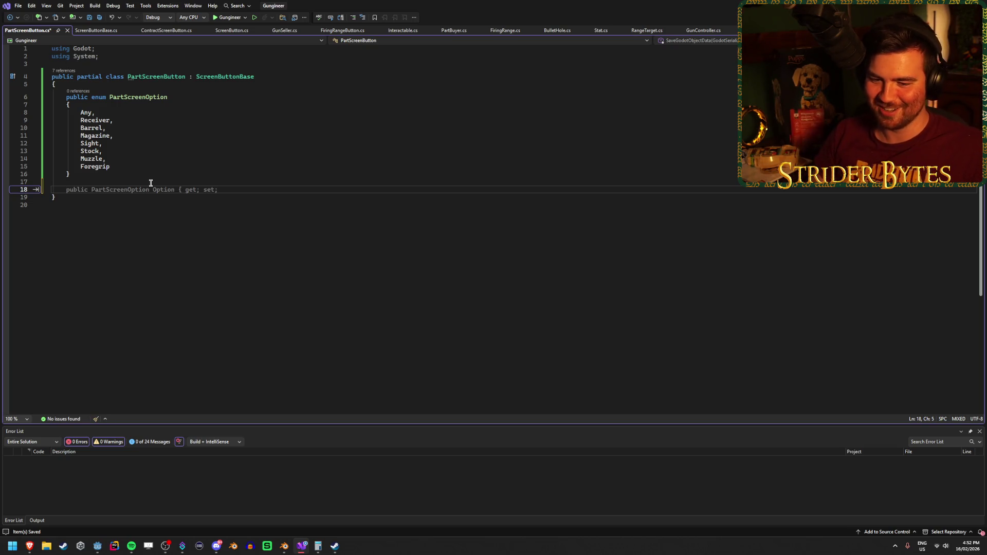
pyautogui.press('Escape')
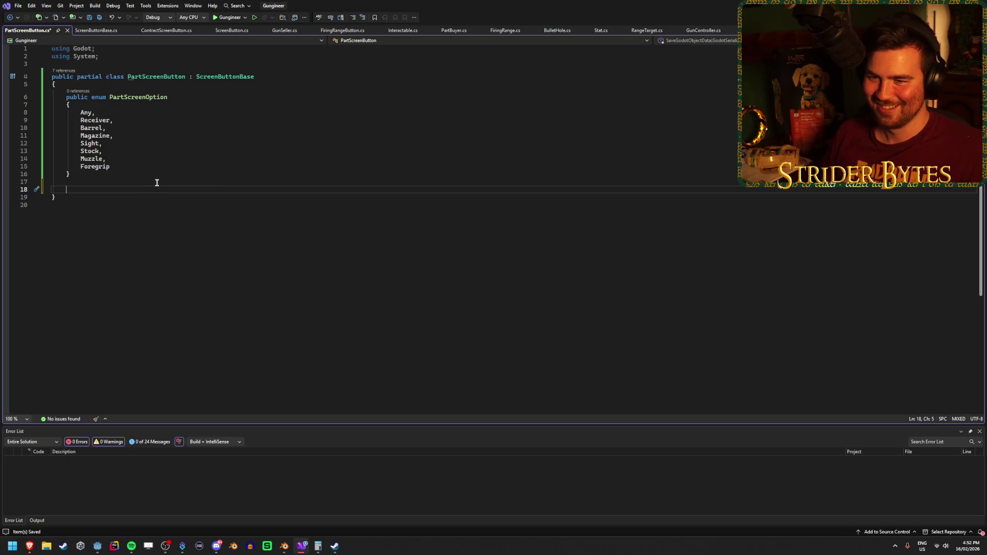
pyautogui.write('public ')
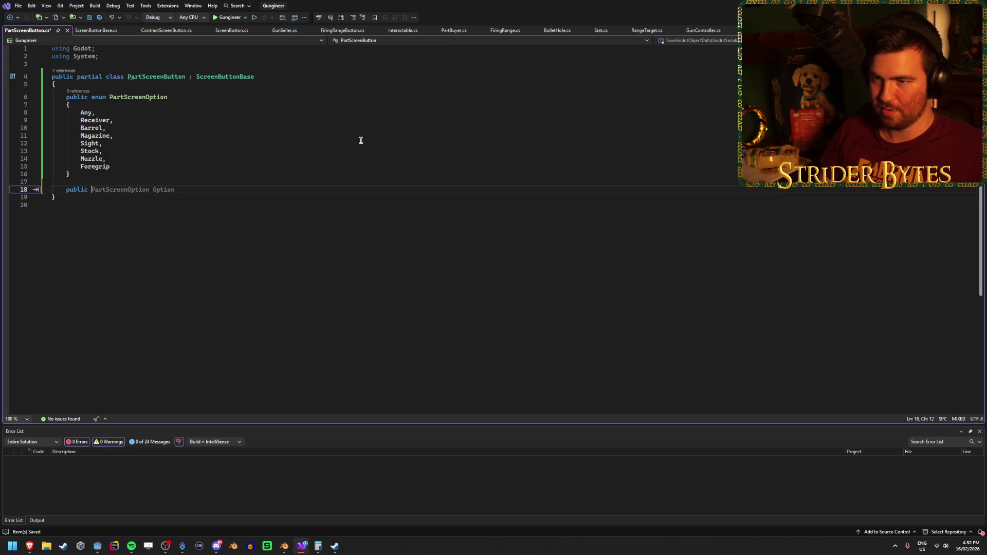
pyautogui.write('Part')
pyautogui.press('Down')
pyautogui.press('Tab')
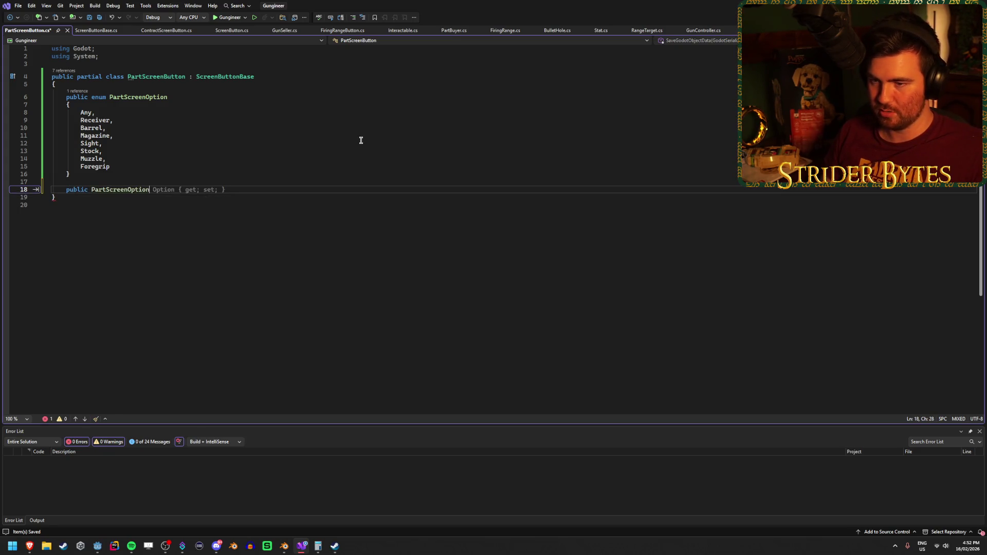
pyautogui.write(' opt')
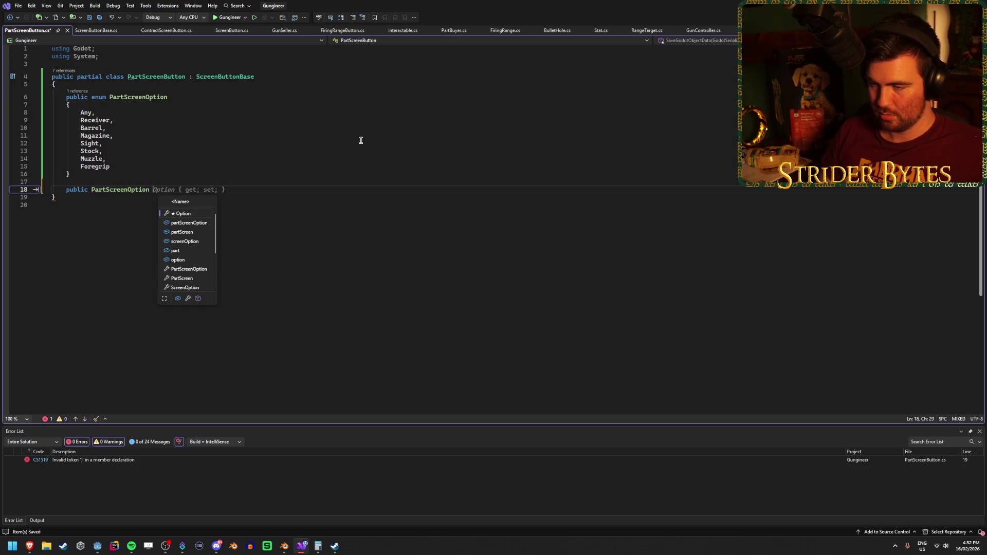
pyautogui.press('Tab')
pyautogui.hotkey('ctrl', 's')
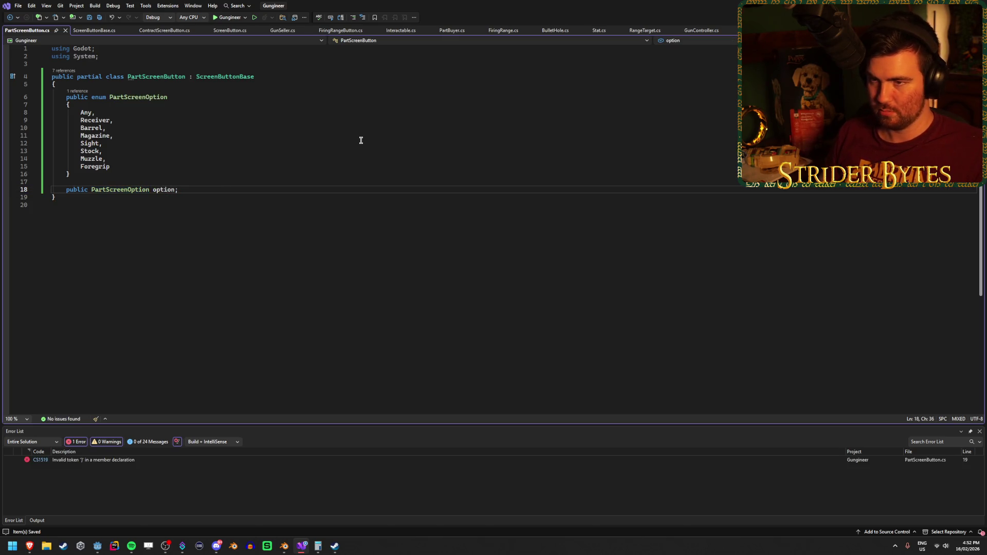
# Mark the option field with [Export], save, and briefly check Godot.
pyautogui.click(171, 83)
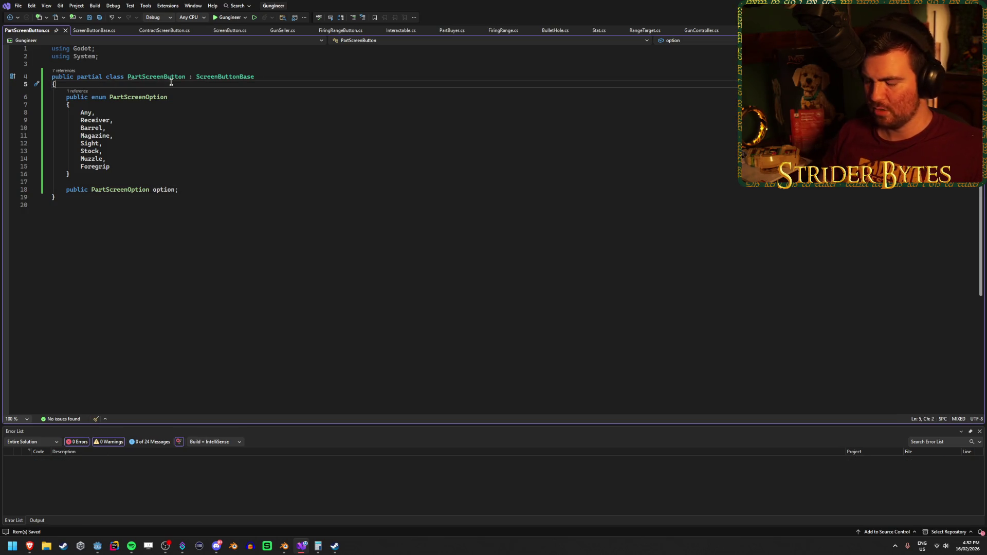
pyautogui.click(193, 189)
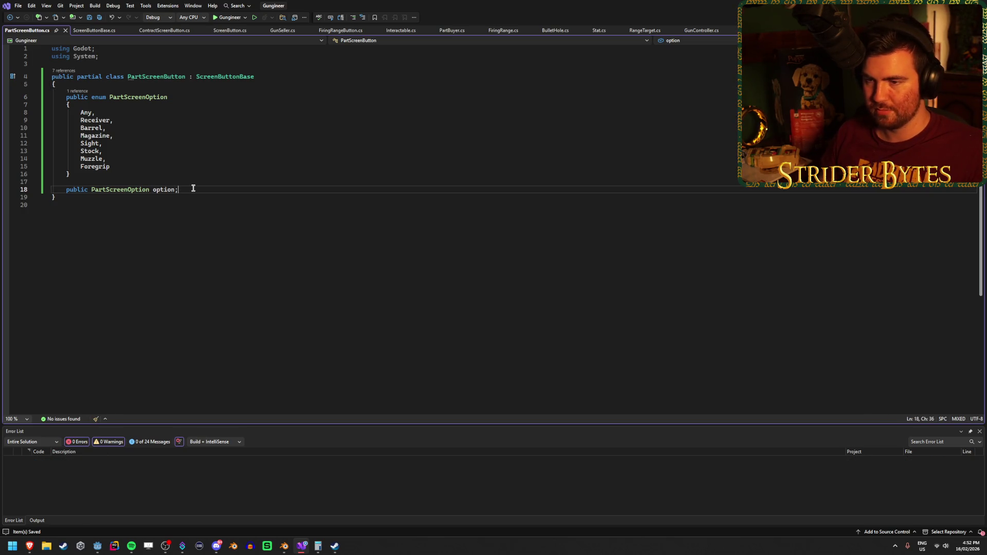
pyautogui.press('Return')
pyautogui.press('Return')
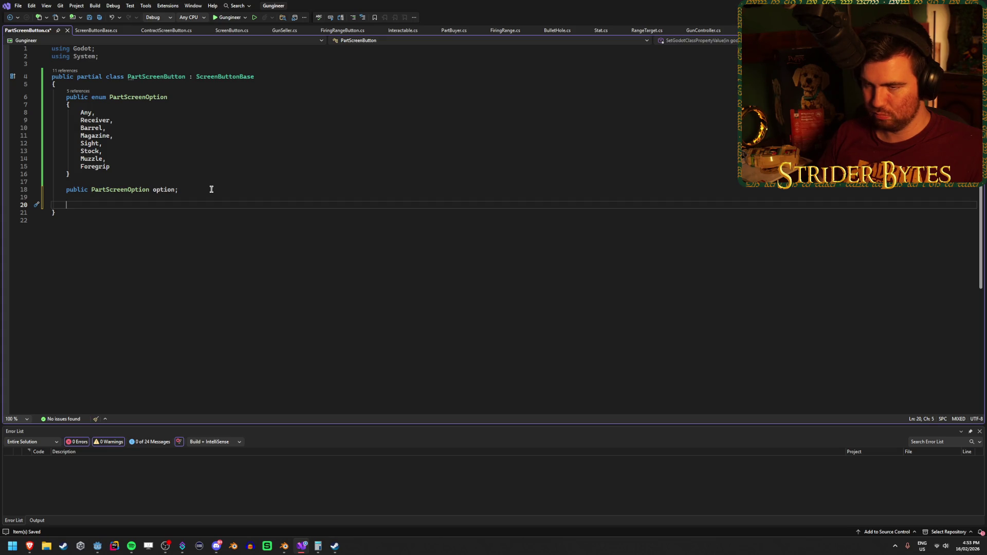
pyautogui.press('Up')
pyautogui.press('Up')
pyautogui.write('[Export')
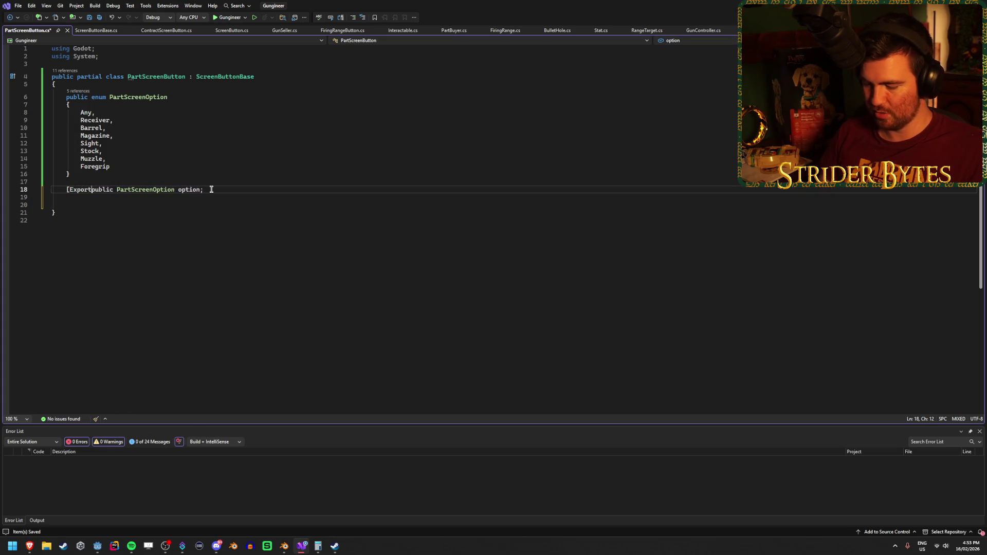
pyautogui.write(']')
pyautogui.hotkey('ctrl', 's')
pyautogui.click(149, 206)
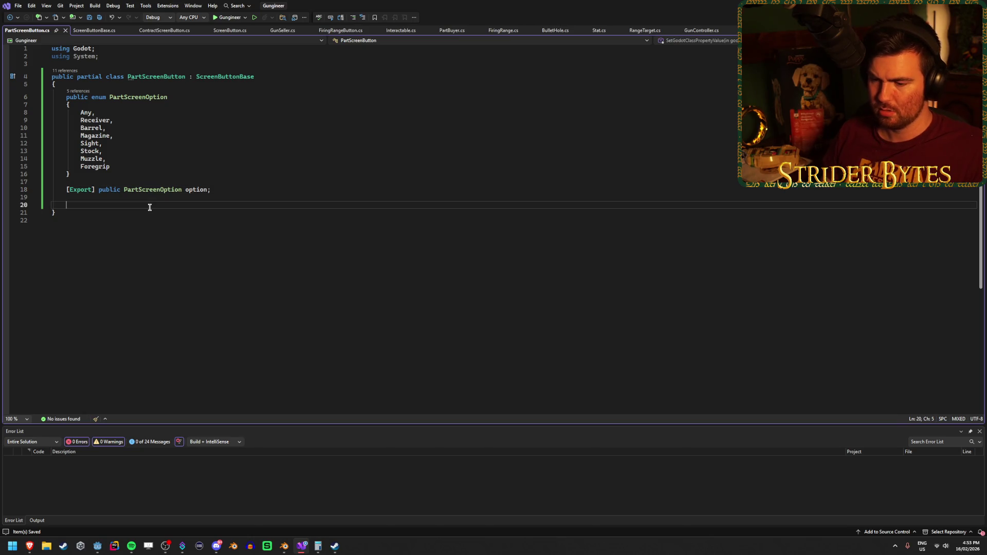
pyautogui.click(97, 546)
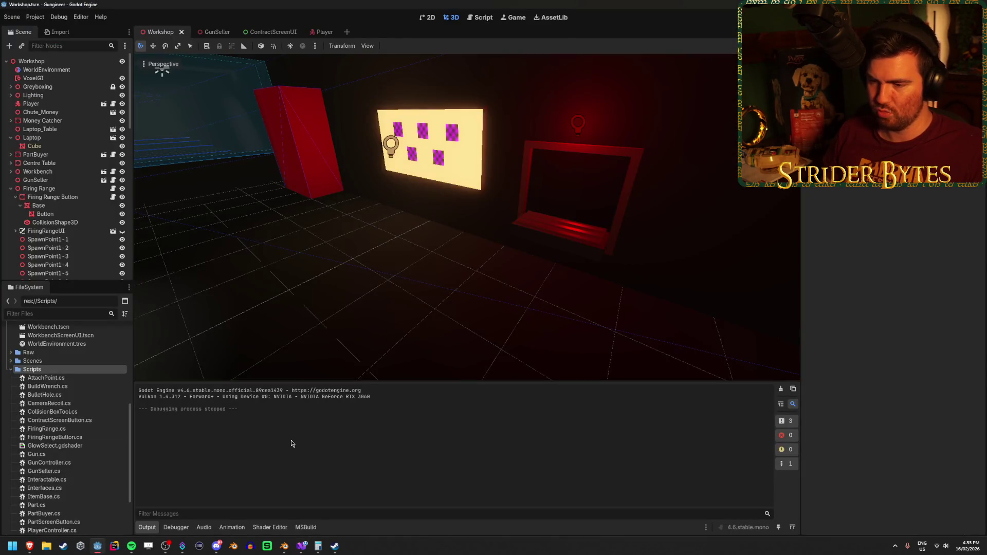
pyautogui.click(302, 546)
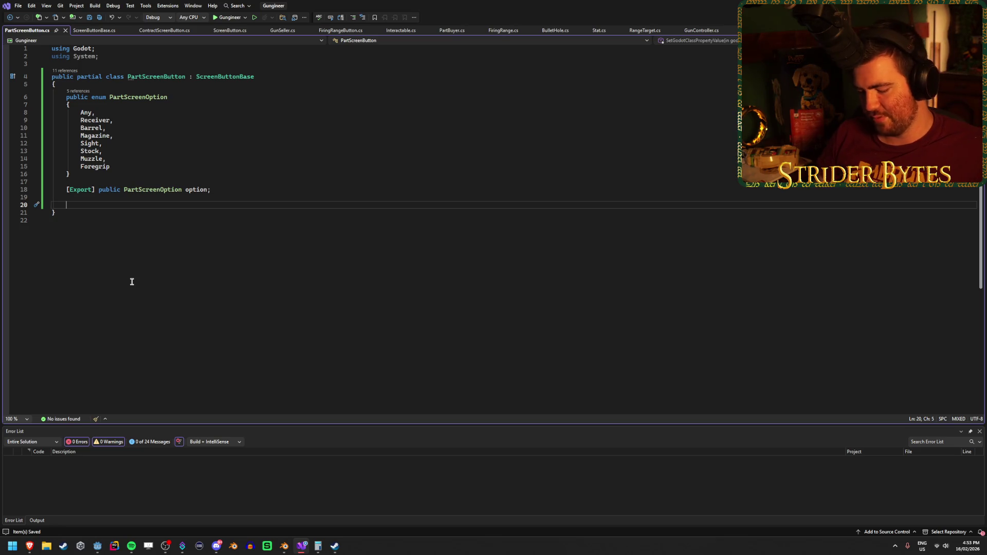
# Add exported fields 'bool isLevelButton' and 'int level' to PartScreenButton.
pyautogui.write('[Export]')
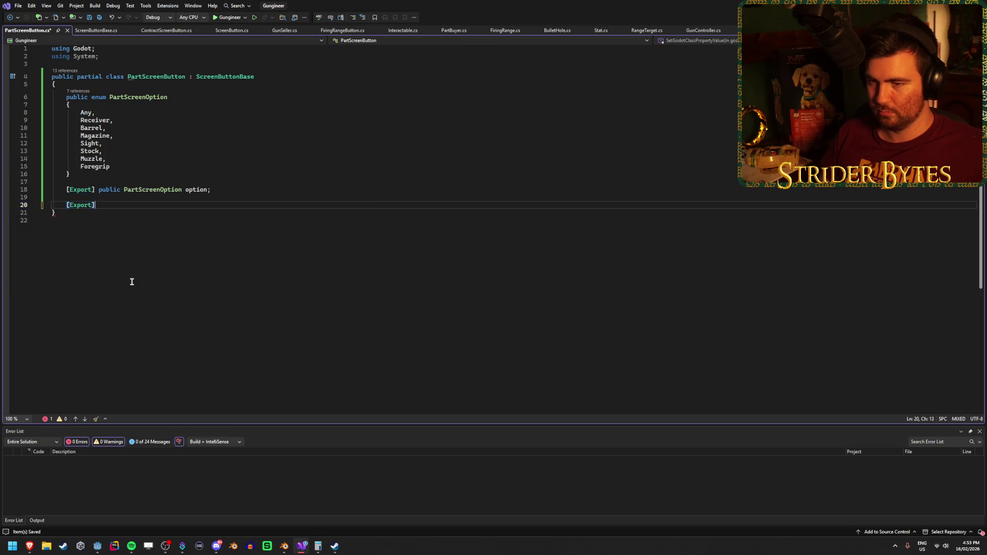
pyautogui.write(' bool isL')
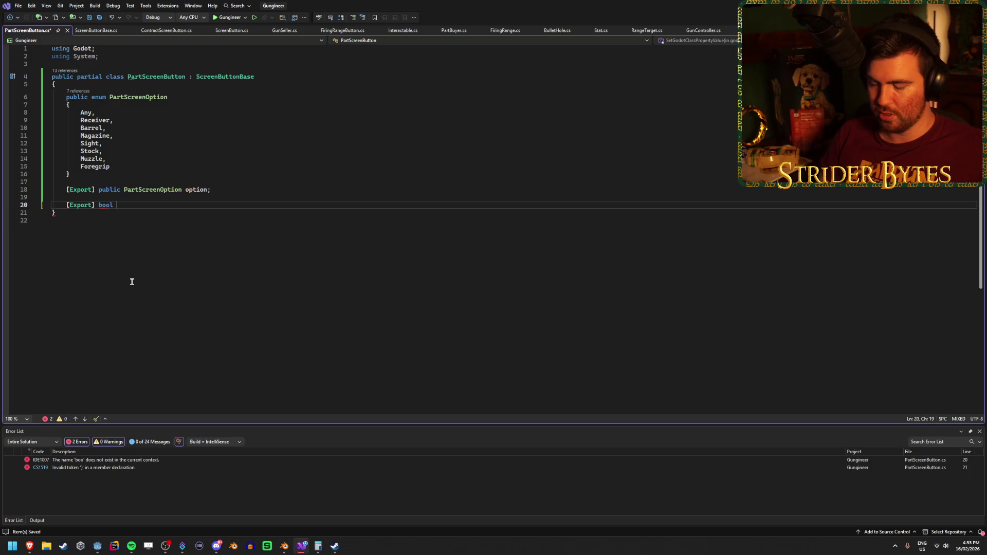
pyautogui.write('ev')
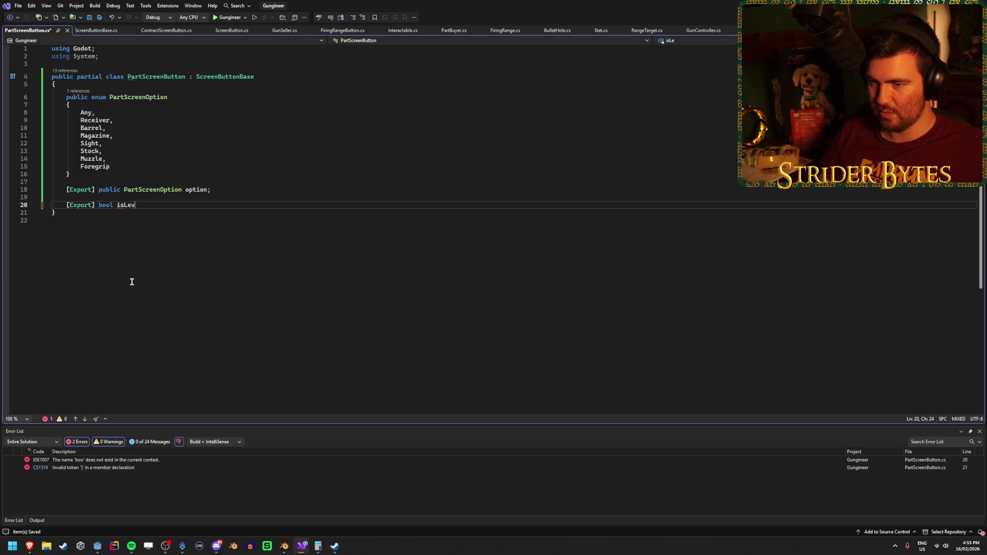
pyautogui.write('elButton;')
pyautogui.press('Return')
pyautogui.write('Export] int')
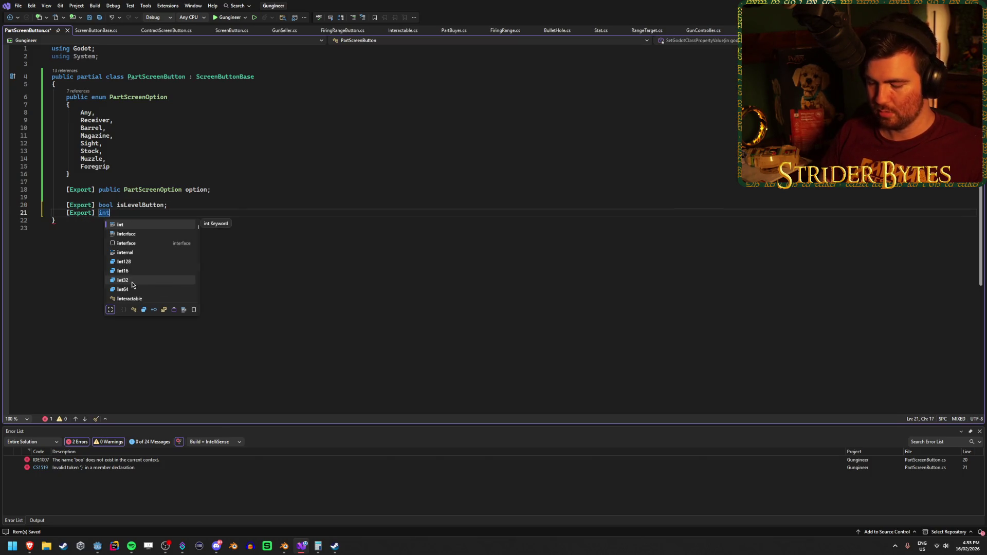
pyautogui.write(' level;')
pyautogui.press('Return')
pyautogui.press('Return')
pyautogui.press('Escape')
# Override Interact with an empty if (isLevelButton) block, then switch to PartBuyer.cs.
pyautogui.write('override')
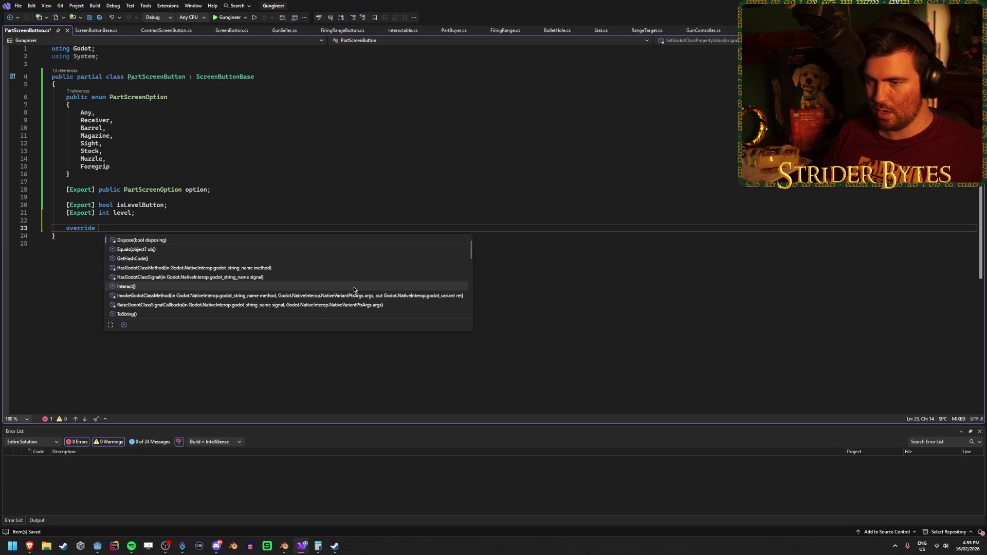
pyautogui.press('Escape')
pyautogui.write('In')
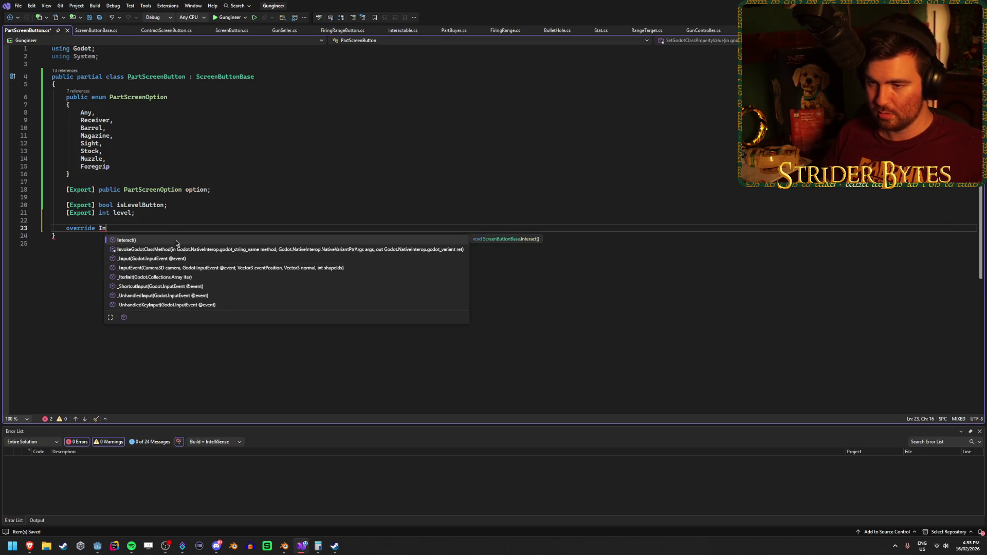
pyautogui.doubleClick(176, 240)
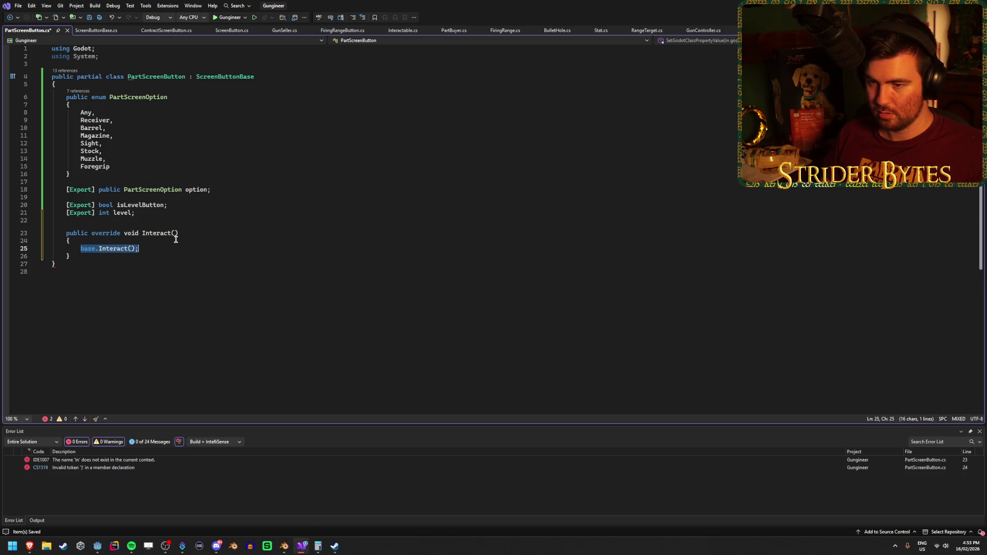
pyautogui.press('BackSpace')
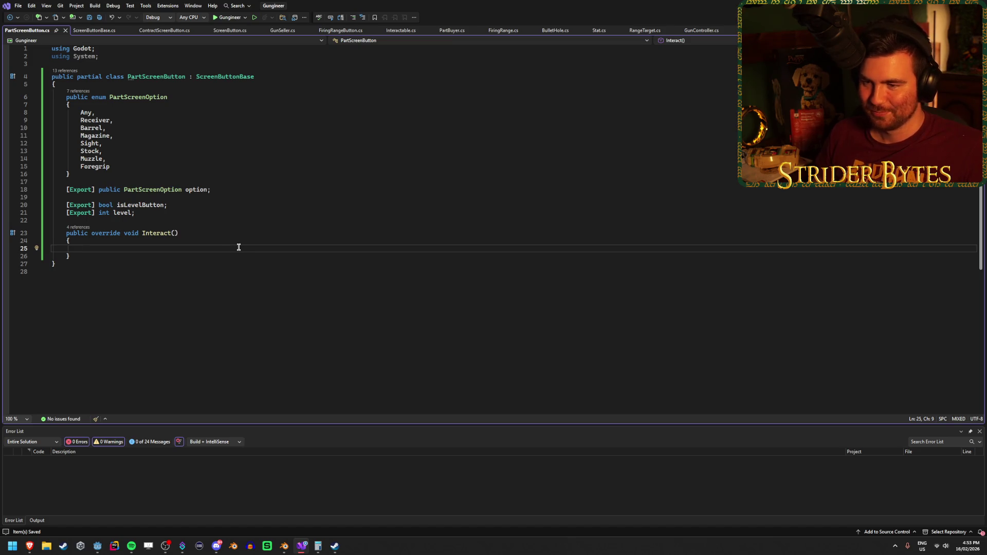
pyautogui.write('if ')
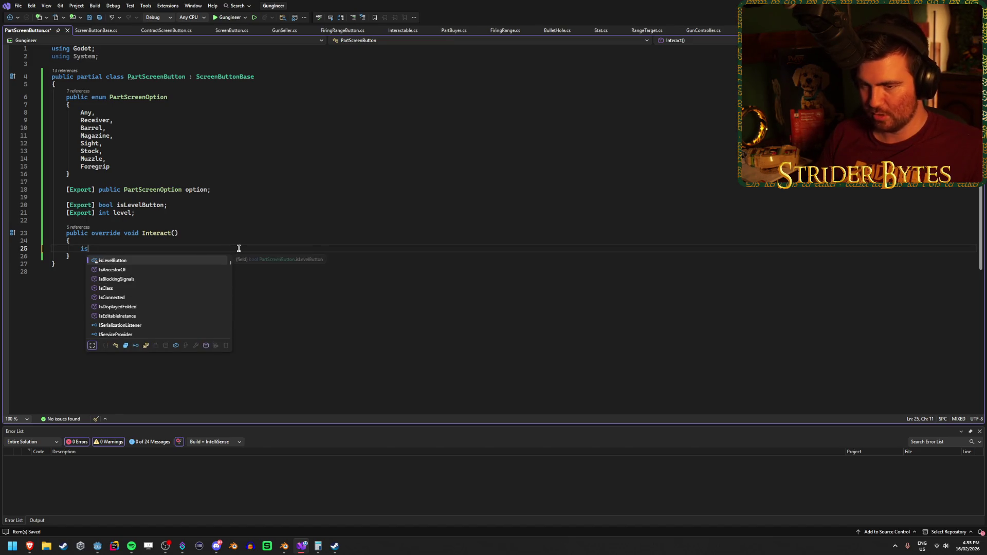
pyautogui.write('(is')
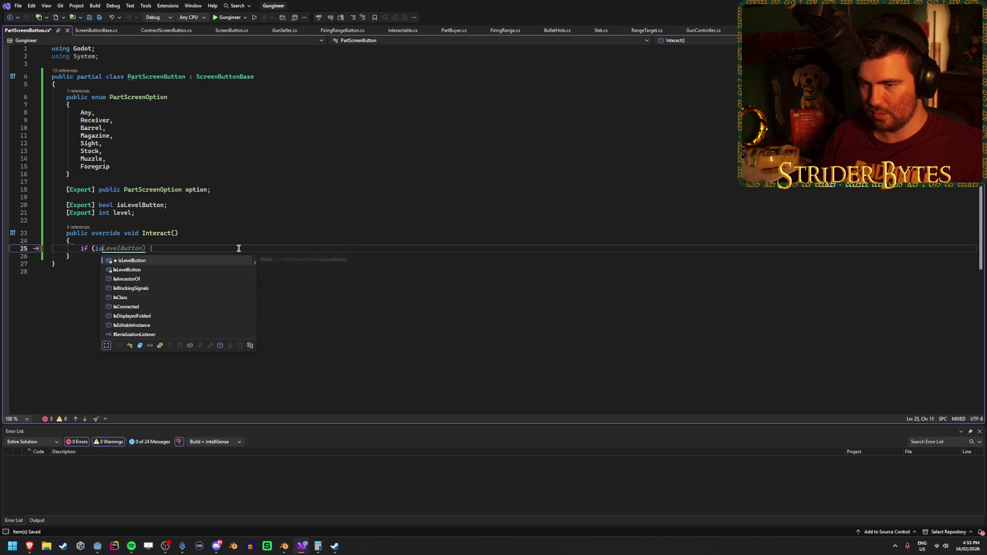
pyautogui.write('LevelButton) {')
pyautogui.press('Return')
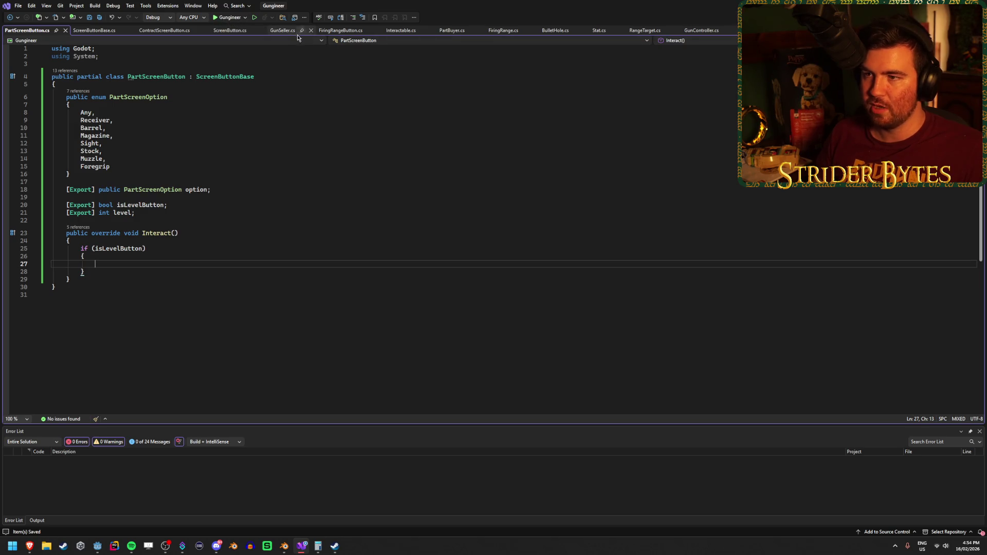
pyautogui.click(452, 31)
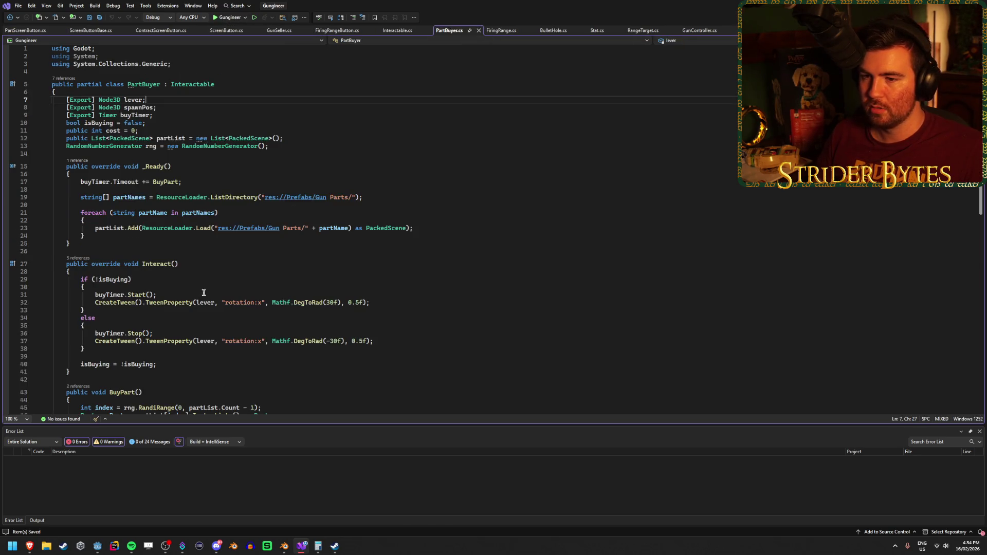
# Insert blank lines between _Ready() and Interact() in PartBuyer.cs, review the file, then switch to Godot.
pyautogui.click(362, 245)
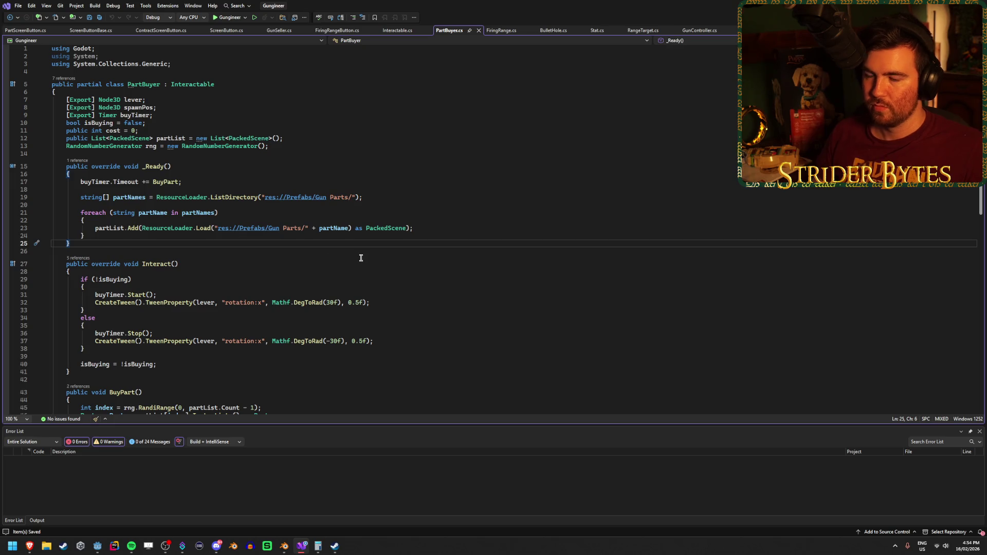
pyautogui.press('Return')
pyautogui.press('Return')
pyautogui.scroll(-2, 367, 257)
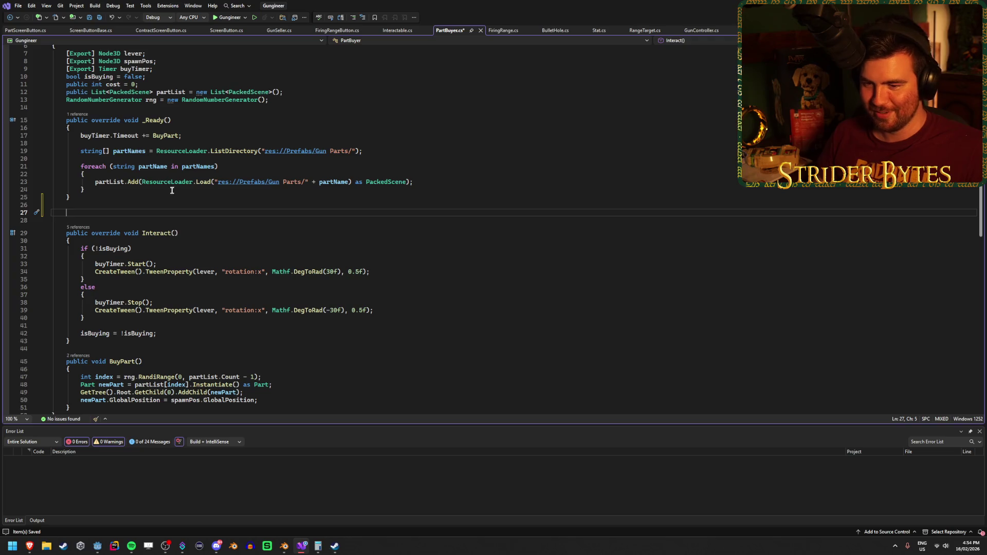
pyautogui.scroll(2, 172, 192)
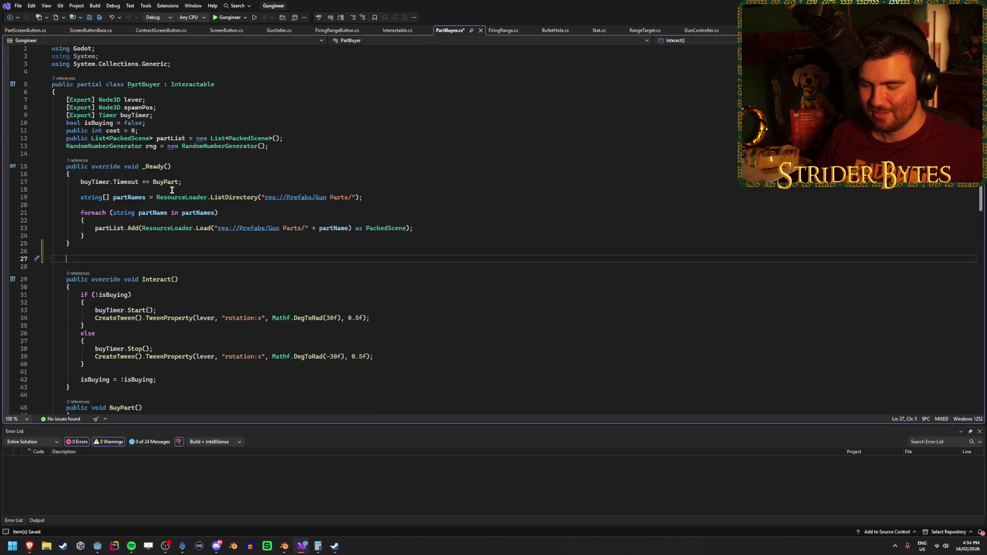
pyautogui.scroll(-3, 172, 190)
pyautogui.scroll(-4, 171, 189)
pyautogui.scroll(7, 171, 190)
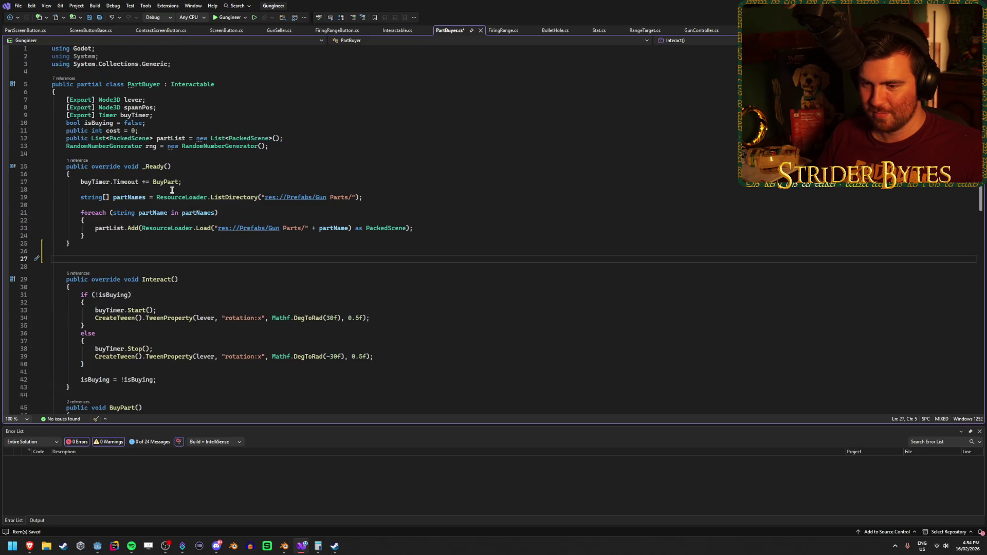
pyautogui.scroll(-3, 172, 190)
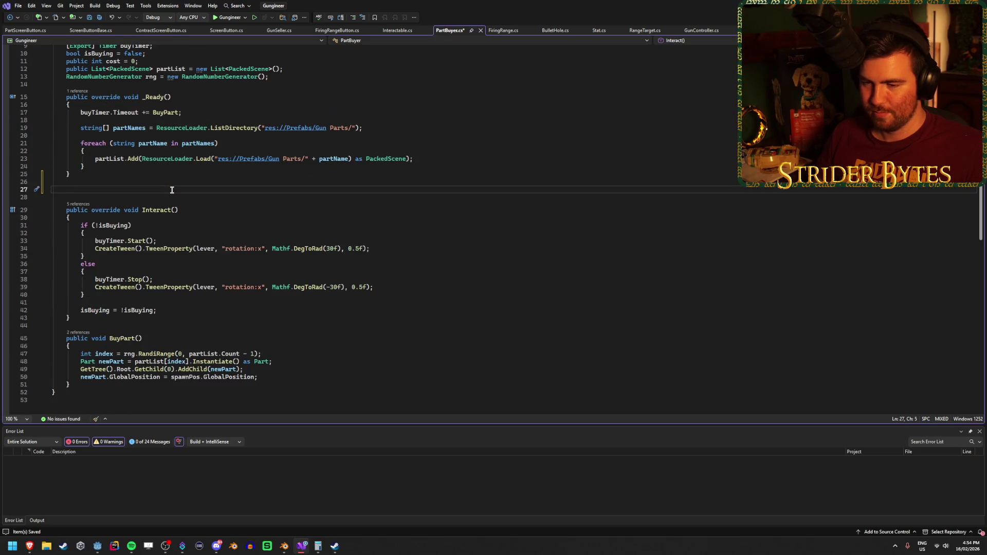
pyautogui.scroll(3, 171, 189)
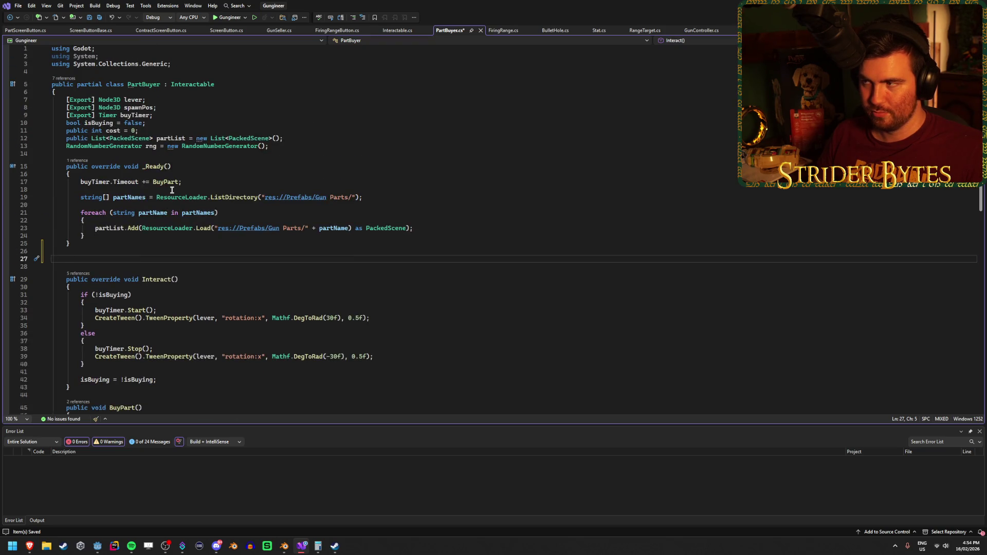
pyautogui.hotkey('alt', 'Tab')
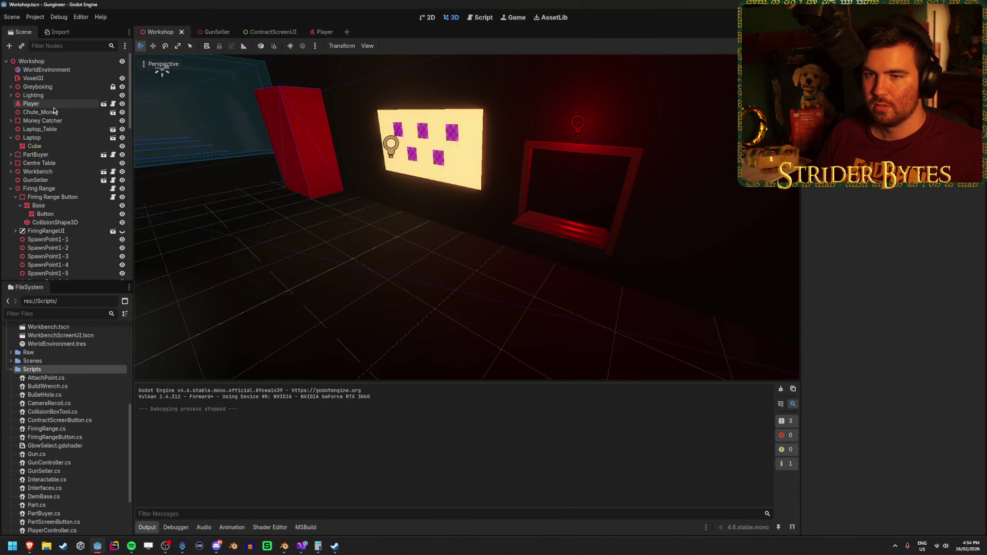
# Open PartBuyer.cs from the FileSystem, then come back to the Godot editor.
pyautogui.scroll(-3, 58, 448)
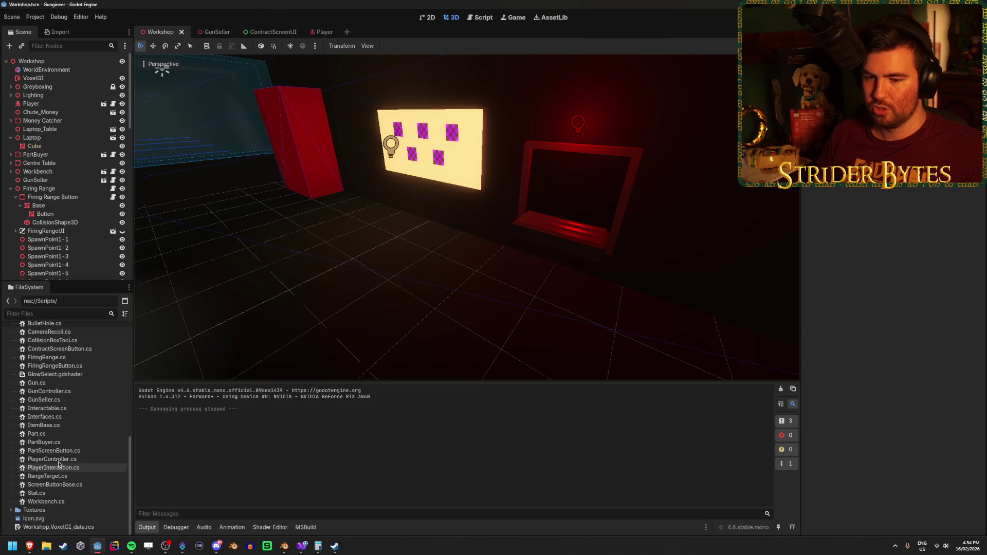
pyautogui.doubleClick(58, 447)
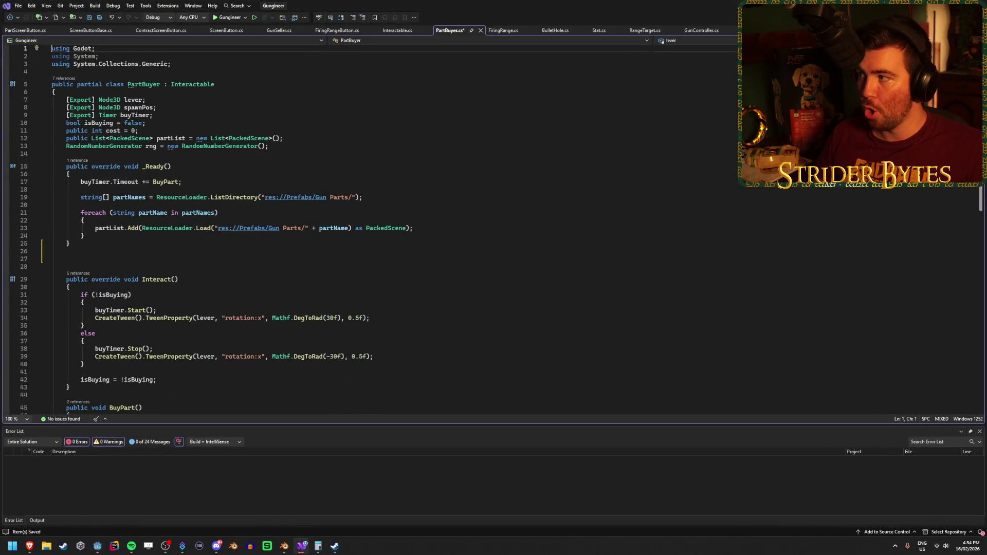
pyautogui.hotkey('alt', 'Tab')
pyautogui.scroll(3, 77, 411)
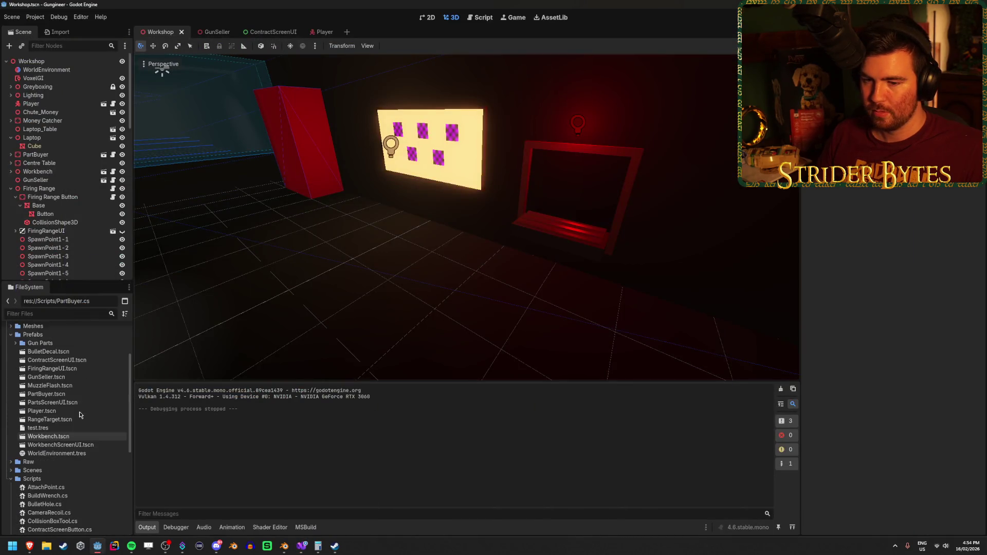
# Open the PartBuyer scene and inspect its root, Parts_Screen and MeshInstance3D nodes.
pyautogui.doubleClick(46, 393)
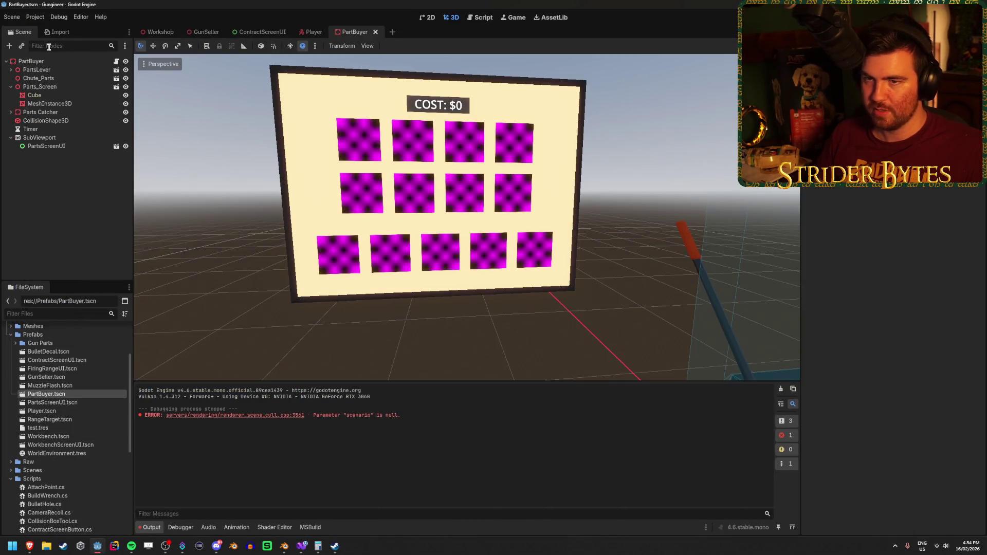
pyautogui.click(48, 60)
pyautogui.click(45, 86)
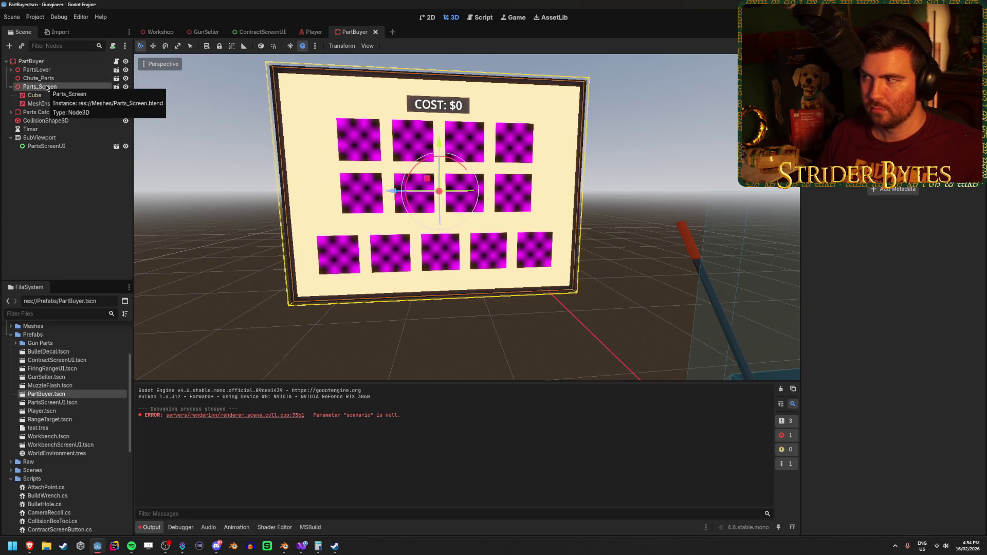
pyautogui.click(45, 104)
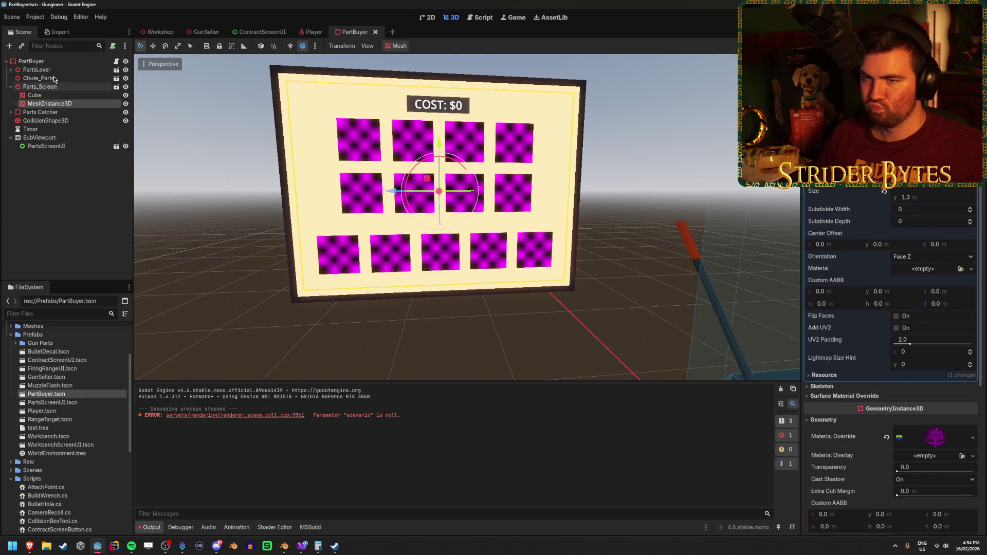
pyautogui.click(36, 61)
pyautogui.moveTo(514, 247); pyautogui.dragTo(529, 254)
pyautogui.scroll(-3, 528, 254)
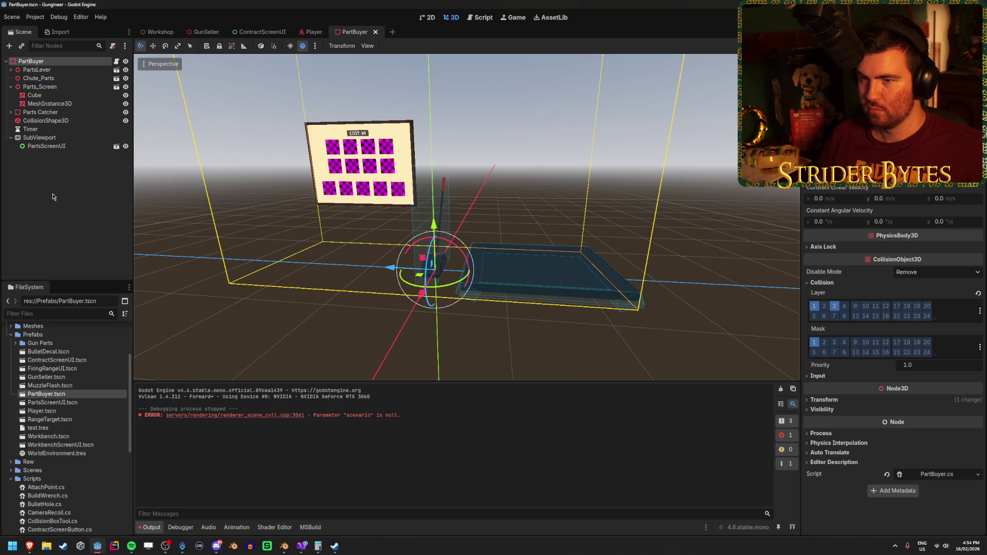
# Inspect Chute_Parts, Parts Catcher and PartsLever nodes, open PartsScreenUI, then reopen PartBuyer.
pyautogui.click(75, 79)
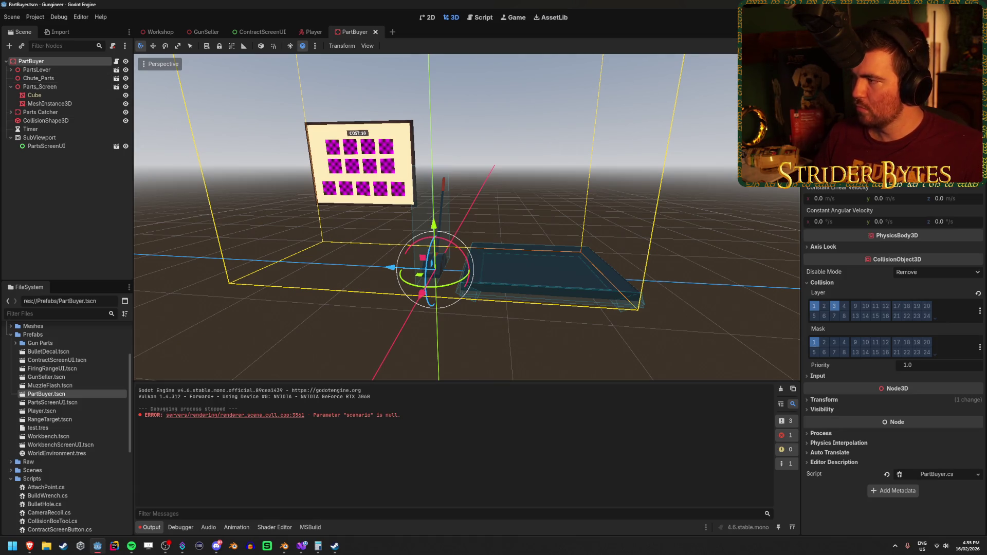
pyautogui.click(76, 195)
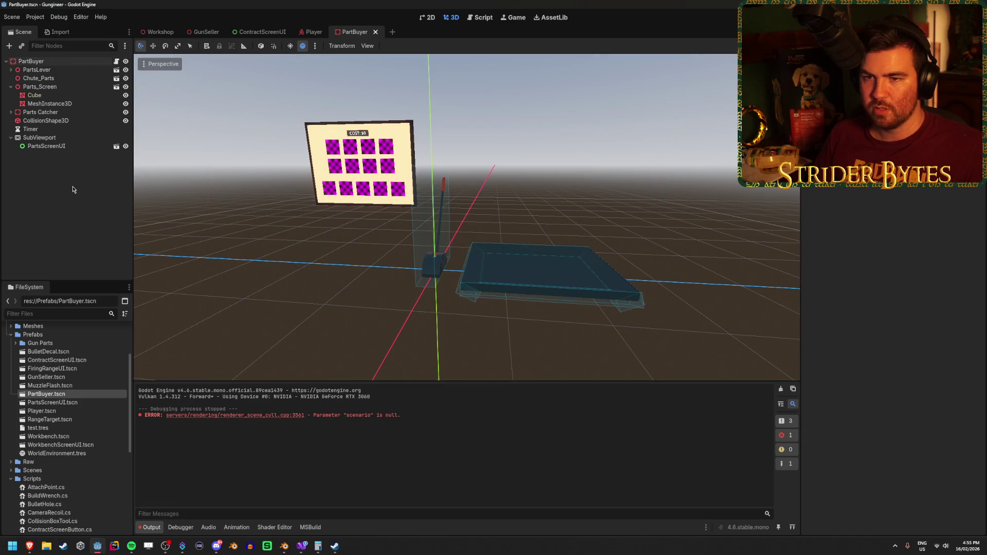
pyautogui.click(51, 112)
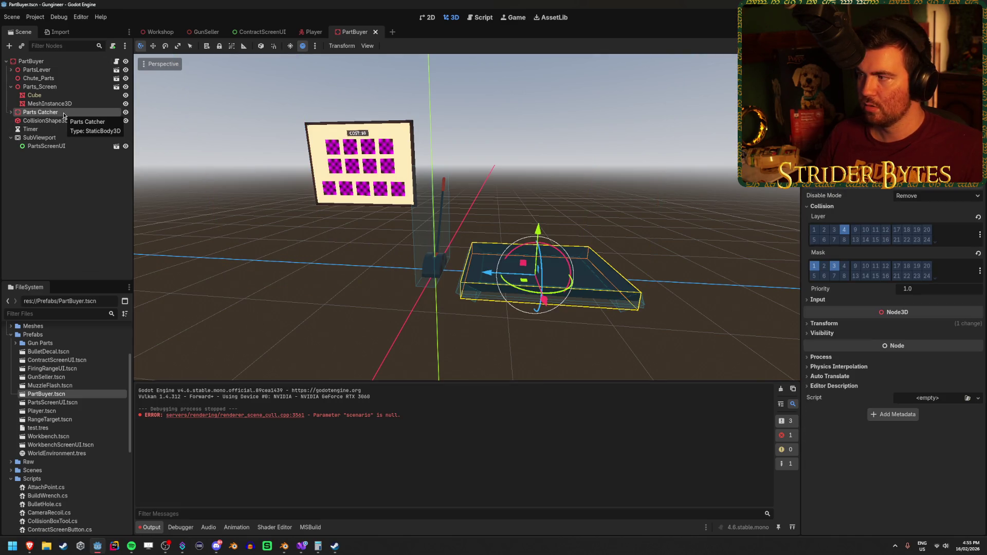
pyautogui.click(64, 103)
pyautogui.click(72, 87)
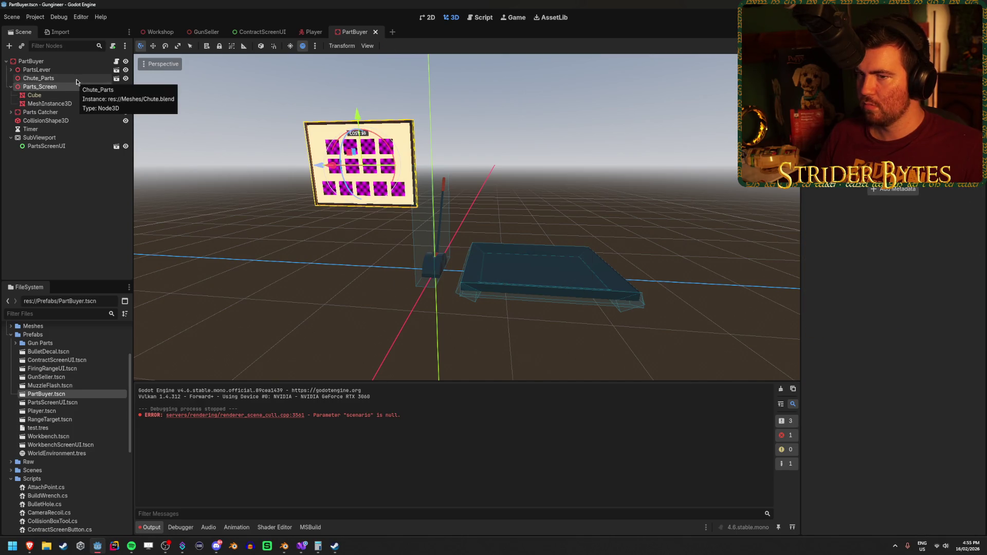
pyautogui.click(82, 71)
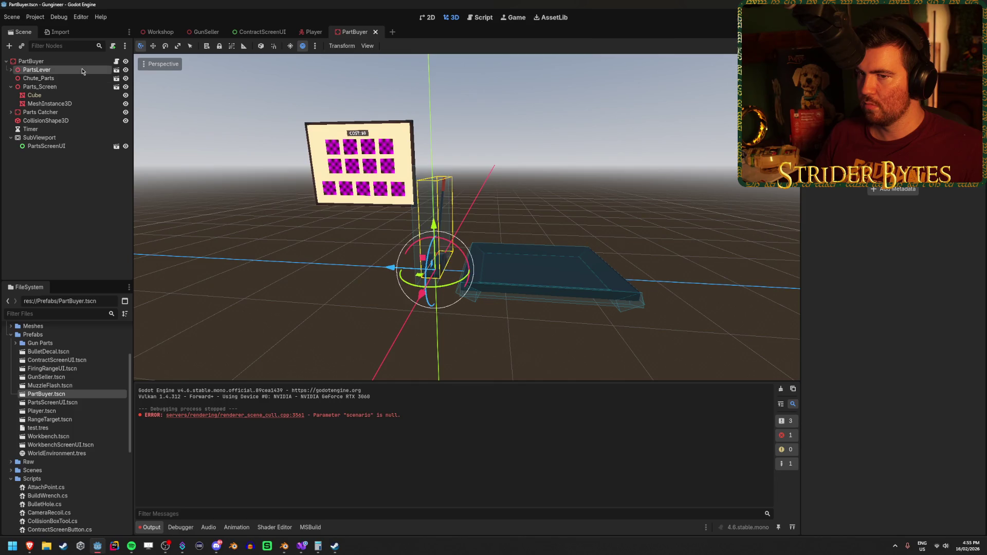
pyautogui.doubleClick(90, 405)
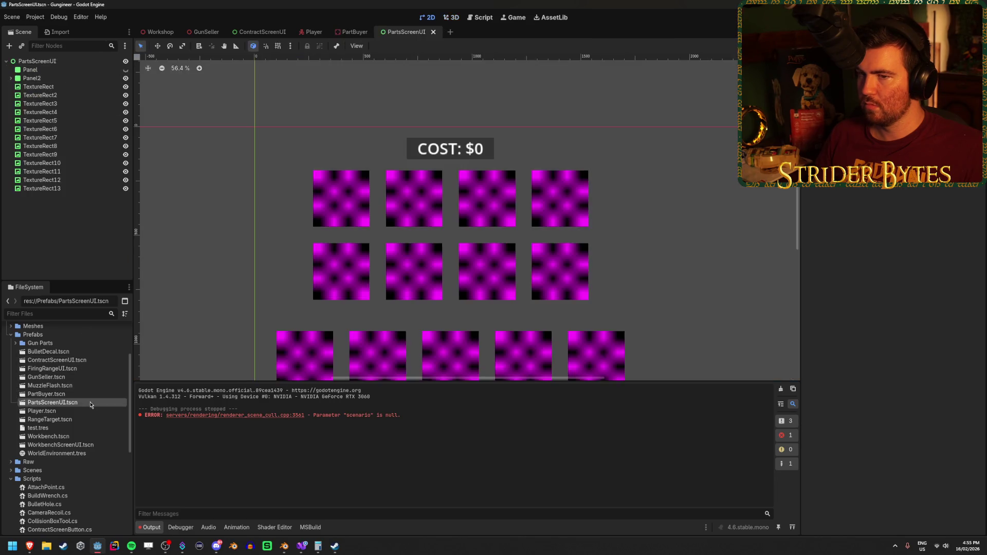
pyautogui.doubleClick(86, 394)
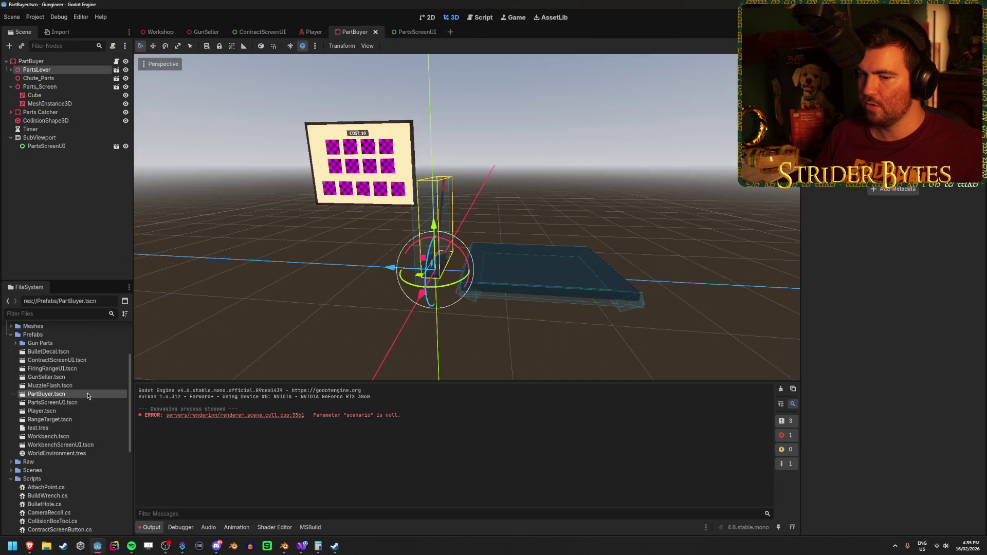
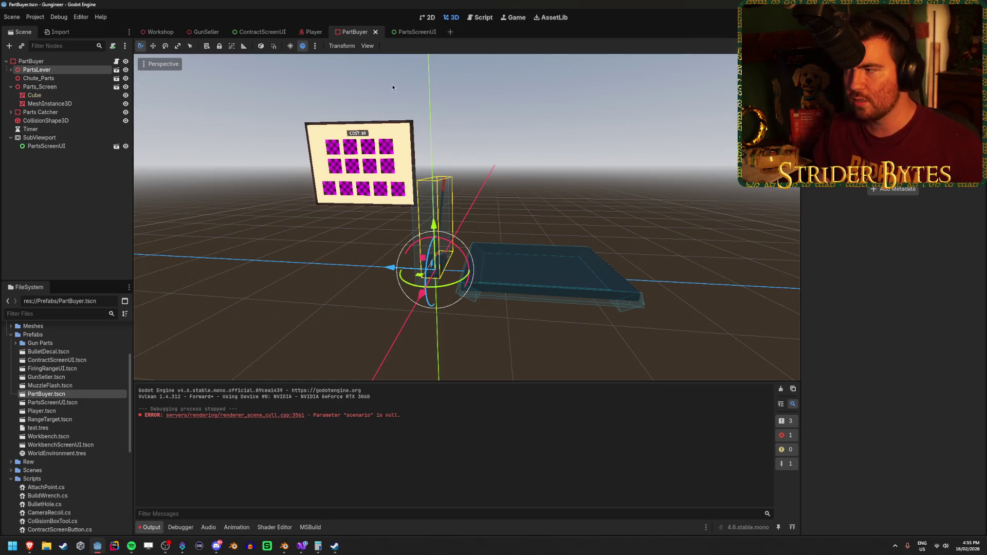
# Bring the PartBuyer.cs script in Visual Studio to the front.
pyautogui.moveTo(301, 546)
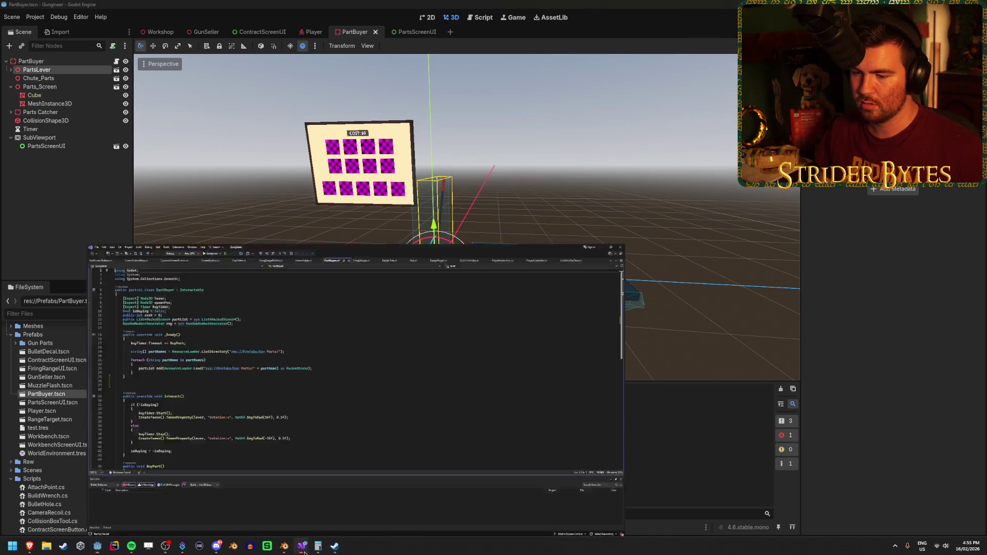
pyautogui.click(284, 530)
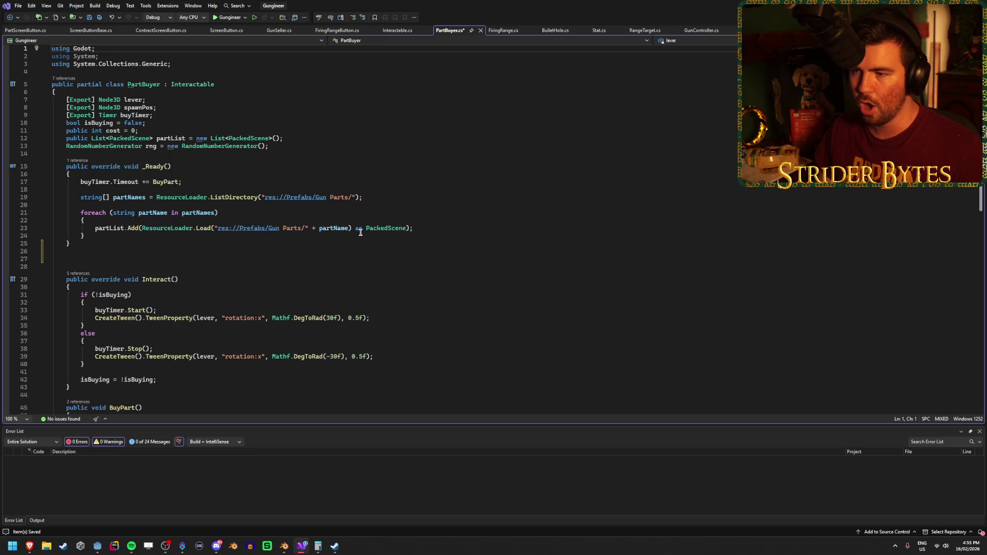
# Declare 'public void SetPartType()' on line 27 of PartBuyer.cs and save.
pyautogui.click(141, 253)
pyautogui.click(135, 260)
pyautogui.write('public void SetPartT')
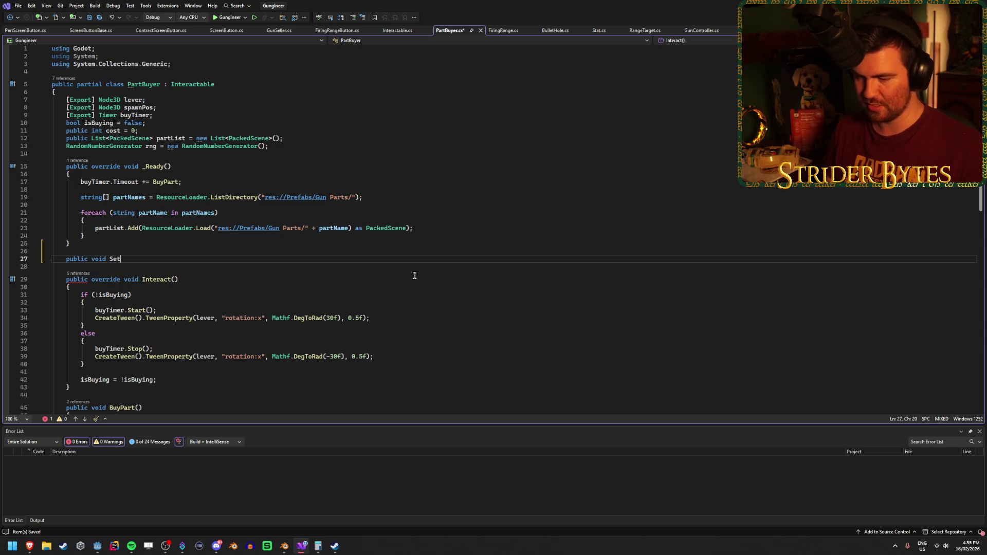
pyautogui.write('y')
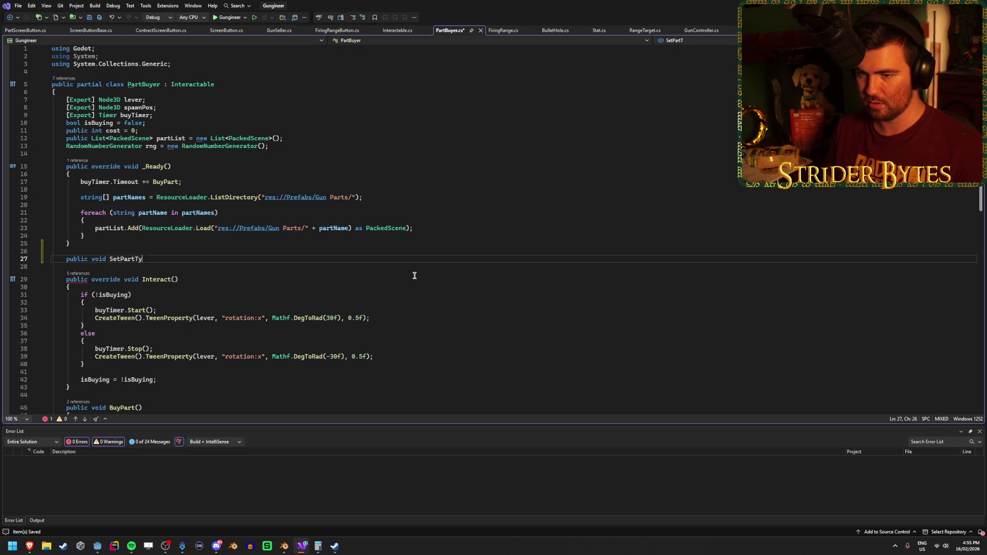
pyautogui.write('pe(')
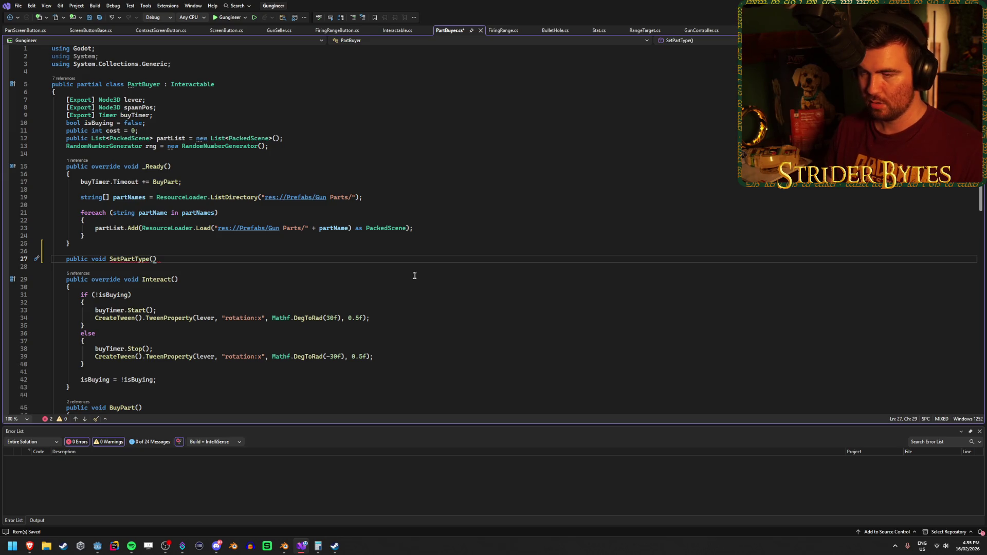
pyautogui.hotkey('ctrl', 's')
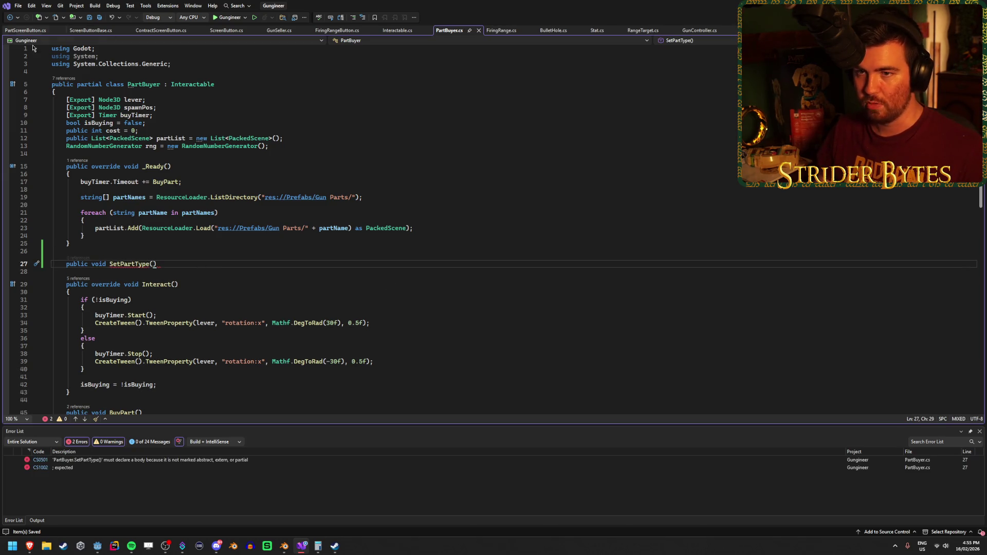
# Review PartScreenButton.cs, ScreenButton.cs and ScreenButtonBase.cs, locating the PartScreenOption enum.
pyautogui.click(27, 30)
pyautogui.moveTo(70, 174); pyautogui.dragTo(7, 97)
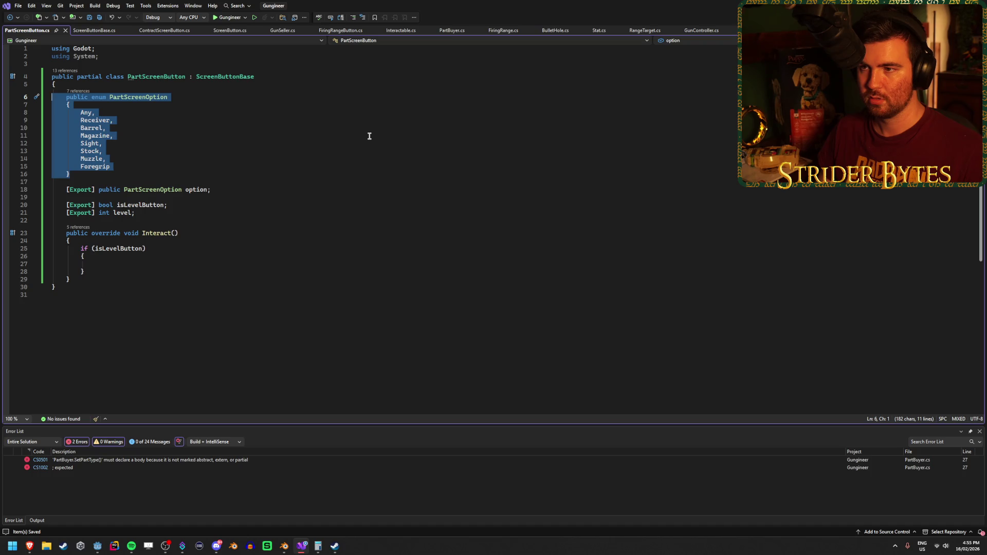
pyautogui.click(310, 145)
pyautogui.click(230, 31)
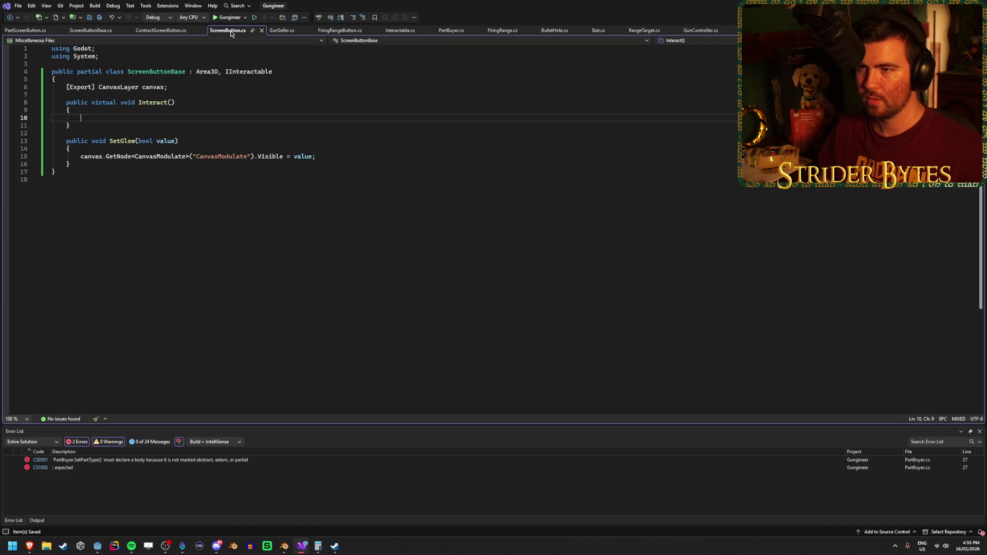
pyautogui.click(90, 32)
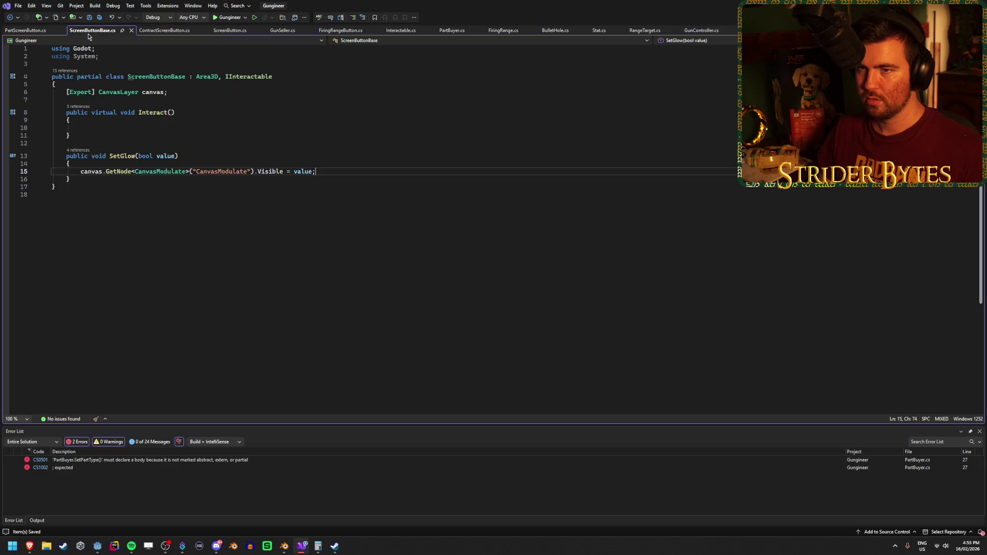
pyautogui.click(26, 30)
# Cut the PartScreenOption enum from PartScreenButton.cs, save, and return to PartBuyer.cs.
pyautogui.moveTo(80, 174); pyautogui.dragTo(52, 96)
pyautogui.hotkey('ctrl', 'c')
pyautogui.press('Delete')
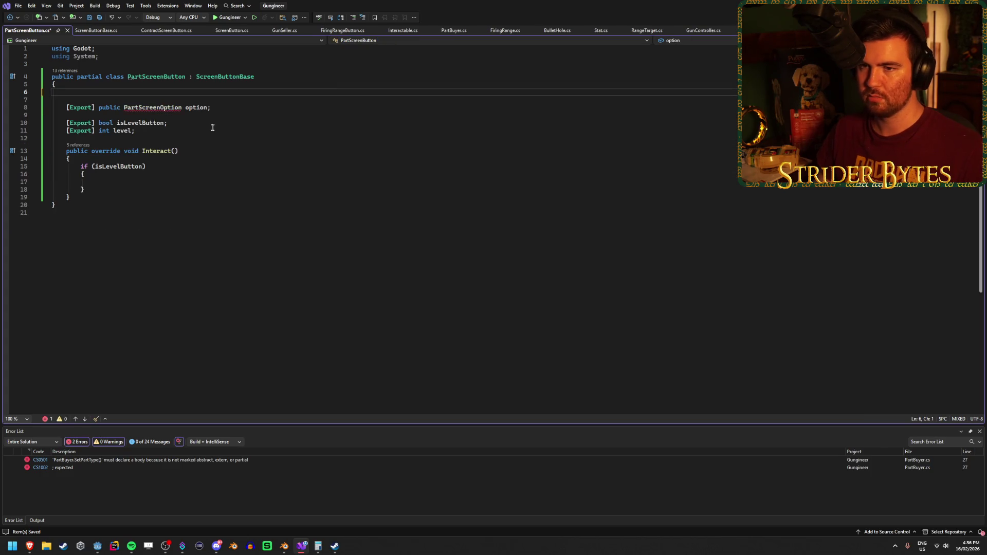
pyautogui.press('Delete')
pyautogui.press('Delete')
pyautogui.hotkey('ctrl', 's')
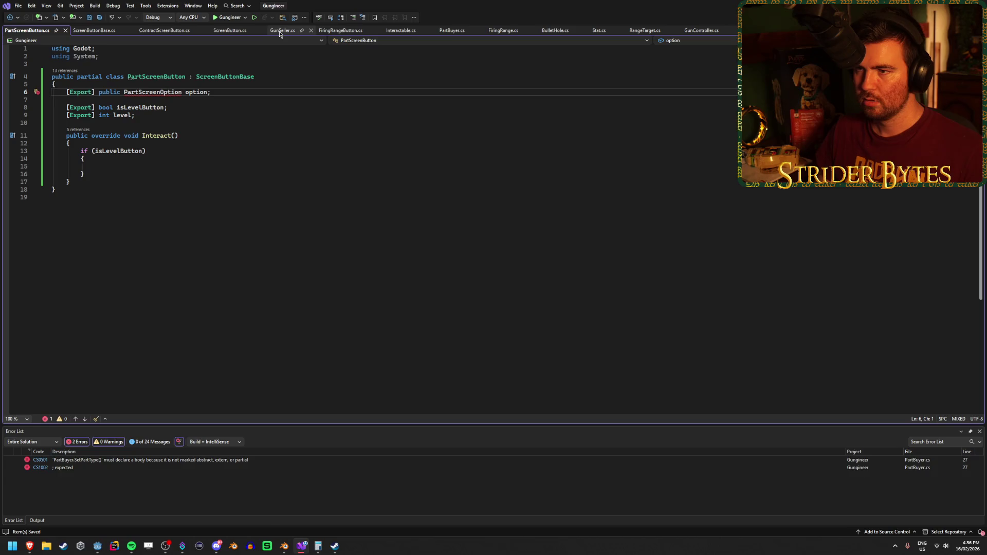
pyautogui.click(449, 30)
pyautogui.click(88, 94)
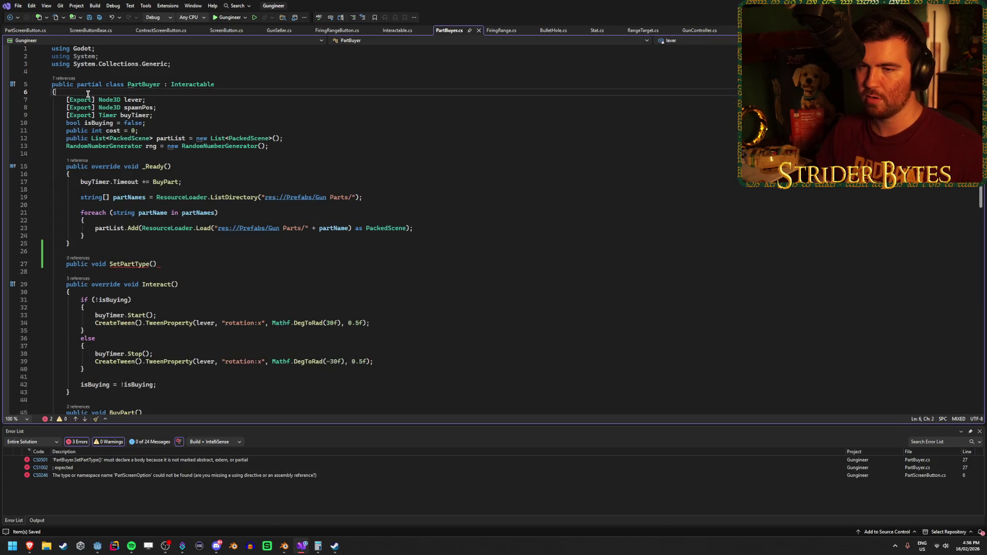
# Paste the PartScreenOption enum inside the PartBuyer class, tidy spacing, and save.
pyautogui.press('Return')
pyautogui.hotkey('ctrl', 'v')
pyautogui.click(88, 94)
pyautogui.press('Down')
pyautogui.press('Return')
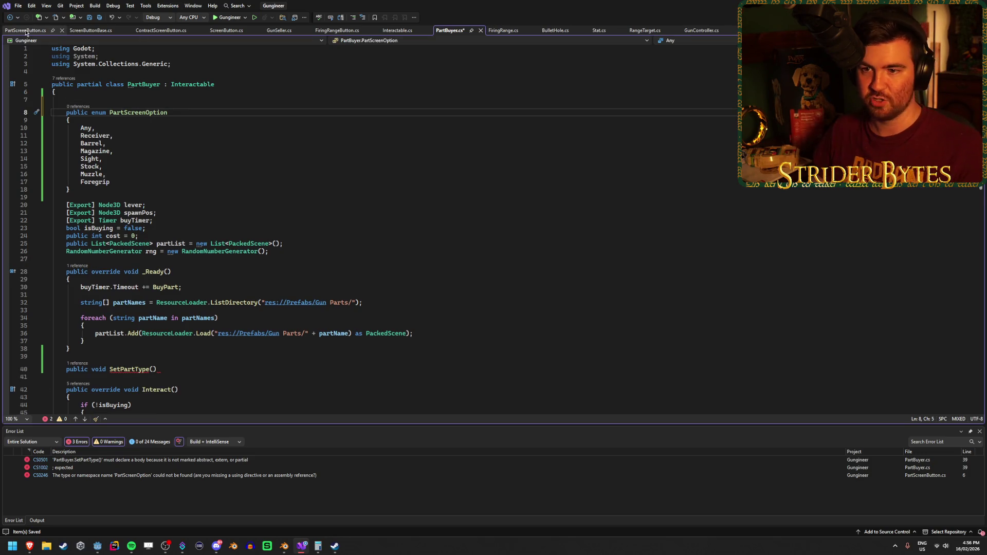
pyautogui.press('BackSpace')
pyautogui.hotkey('ctrl', 's')
# Retype PartScreenButton's option field as PartBuyer.PartScreenOption and save.
pyautogui.click(33, 32)
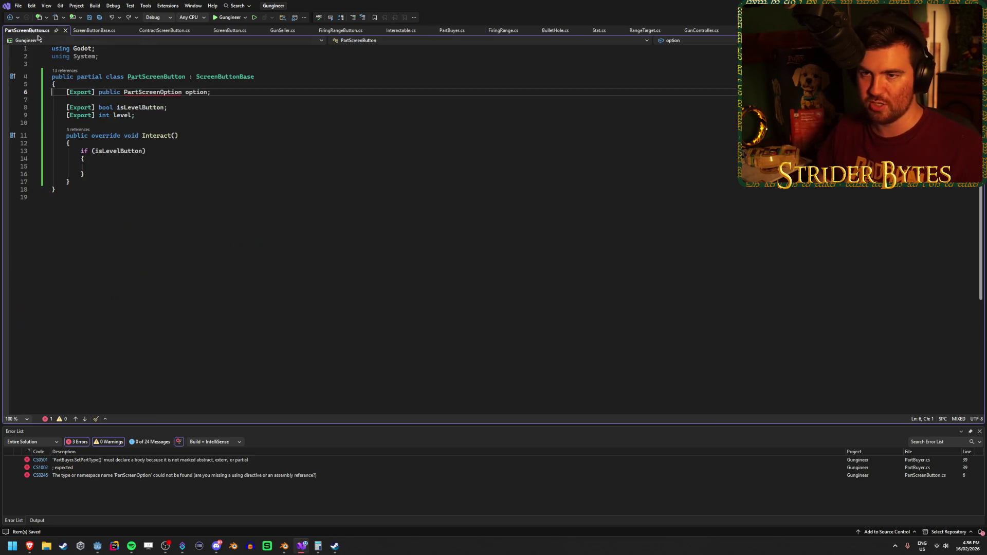
pyautogui.write('Part')
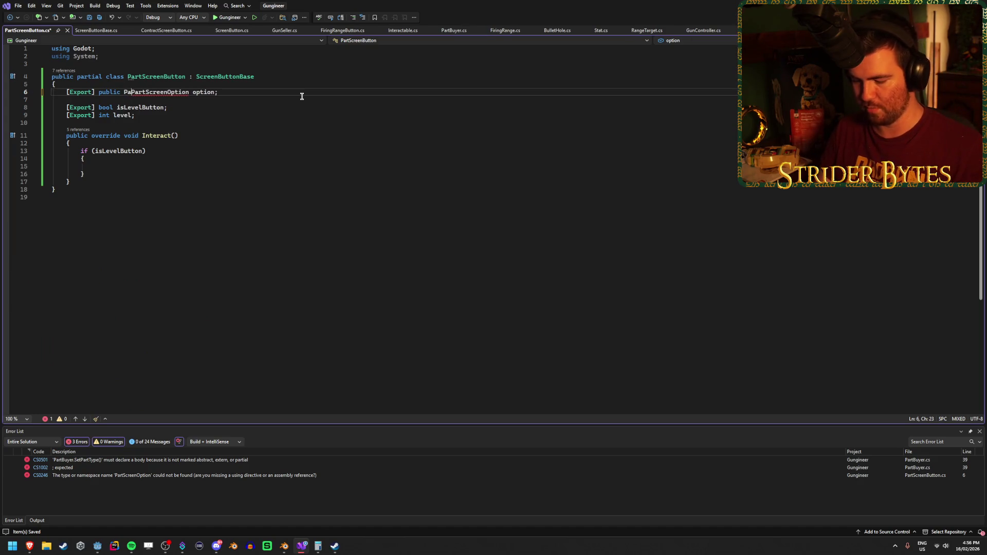
pyautogui.write('Buyer.')
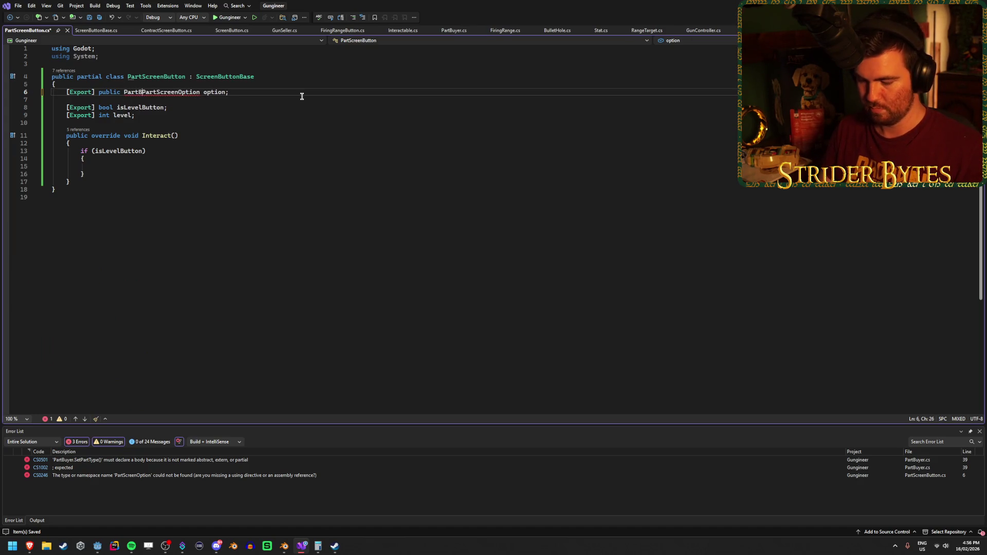
pyautogui.click(302, 96)
pyautogui.hotkey('ctrl', 's')
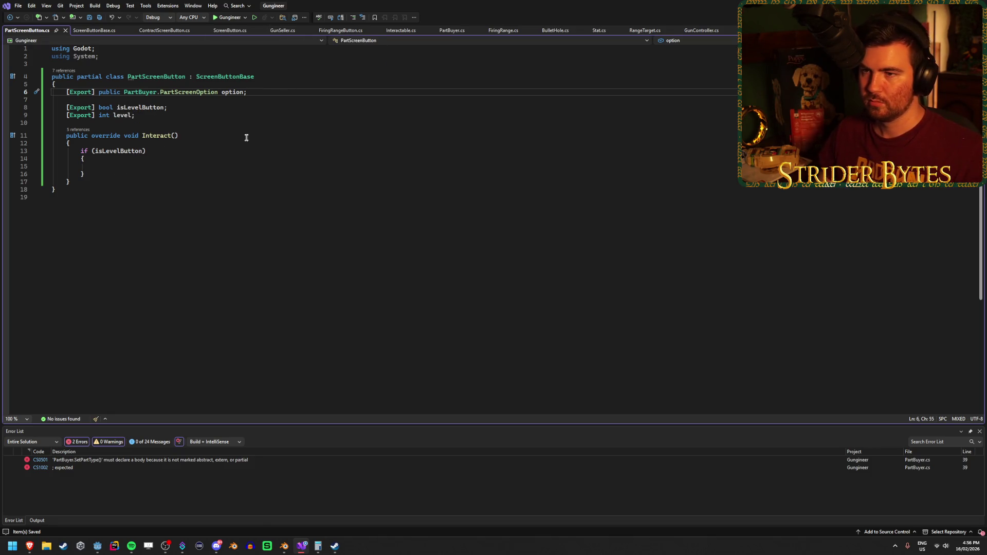
pyautogui.click(451, 30)
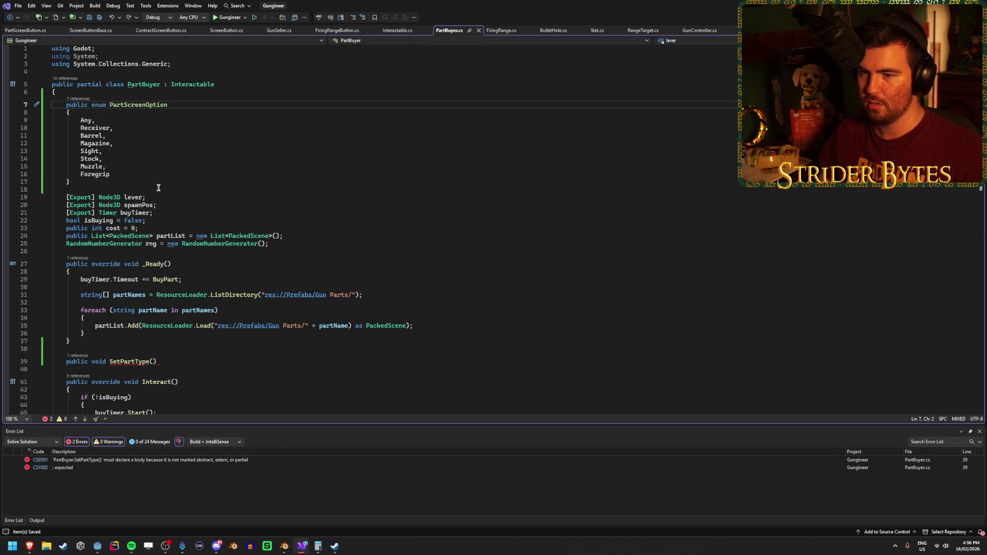
pyautogui.scroll(-4, 171, 256)
# Give SetPartType a PartScreenOption option parameter and an empty body.
pyautogui.click(152, 269)
pyautogui.write('PartS')
pyautogui.press('Tab')
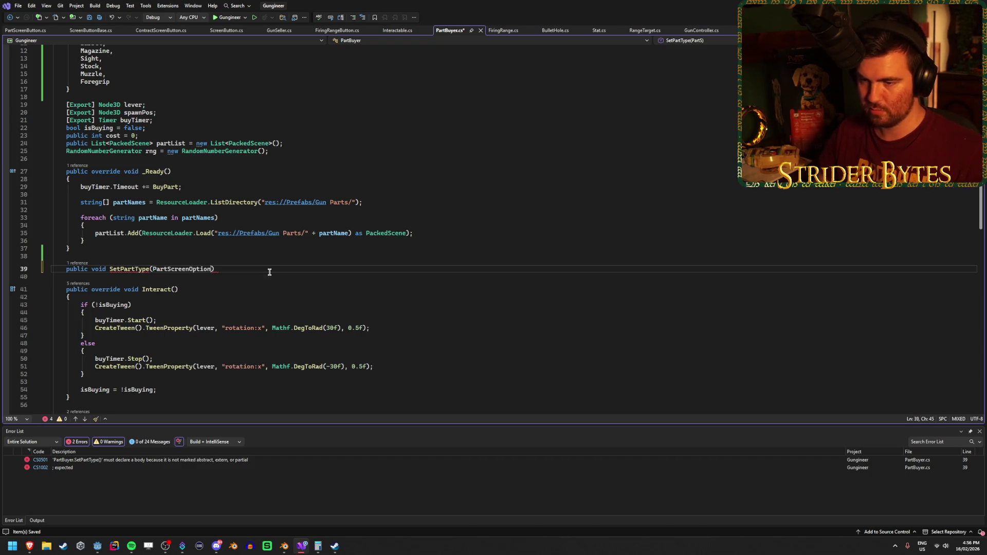
pyautogui.write('option)')
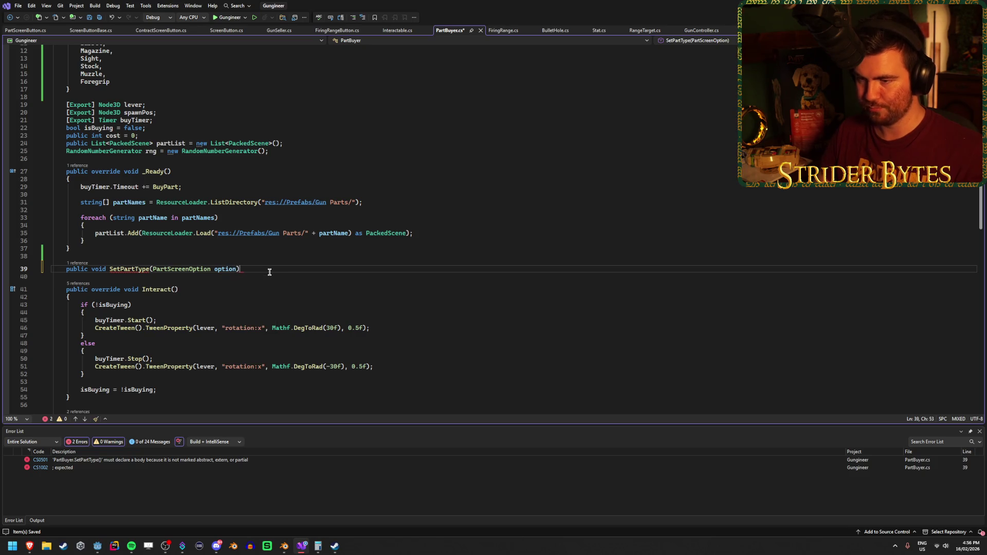
pyautogui.press('Return')
pyautogui.write('{')
pyautogui.press('Return')
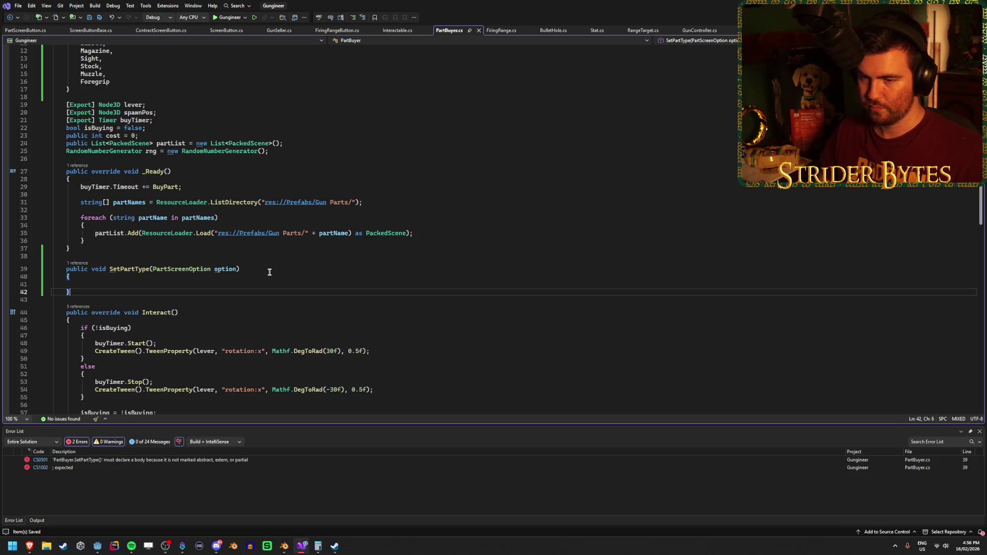
pyautogui.press('Down')
# Add an empty 'public void SetPartLevel(int level)' method and save.
pyautogui.press('Return')
pyautogui.press('Return')
pyautogui.write('public voi')
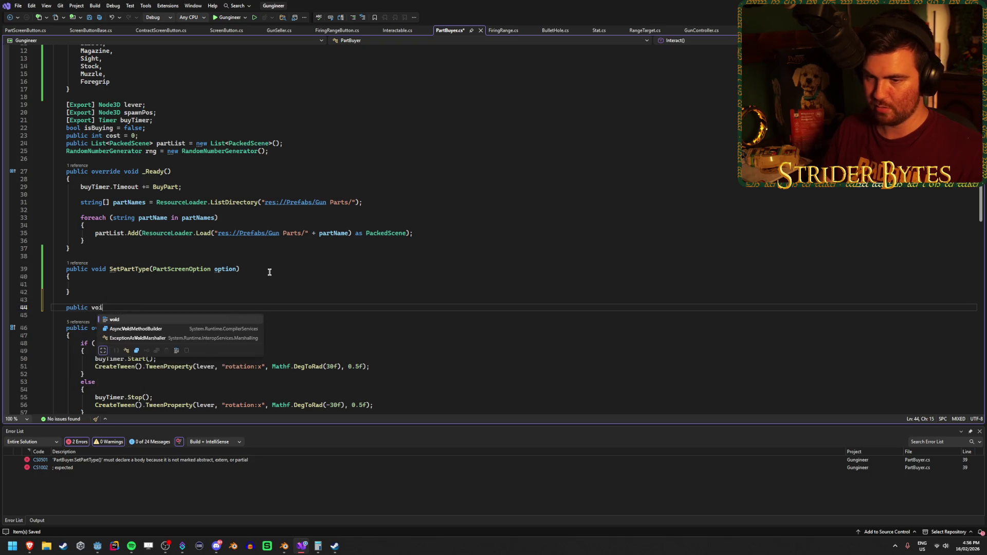
pyautogui.write('d SetP')
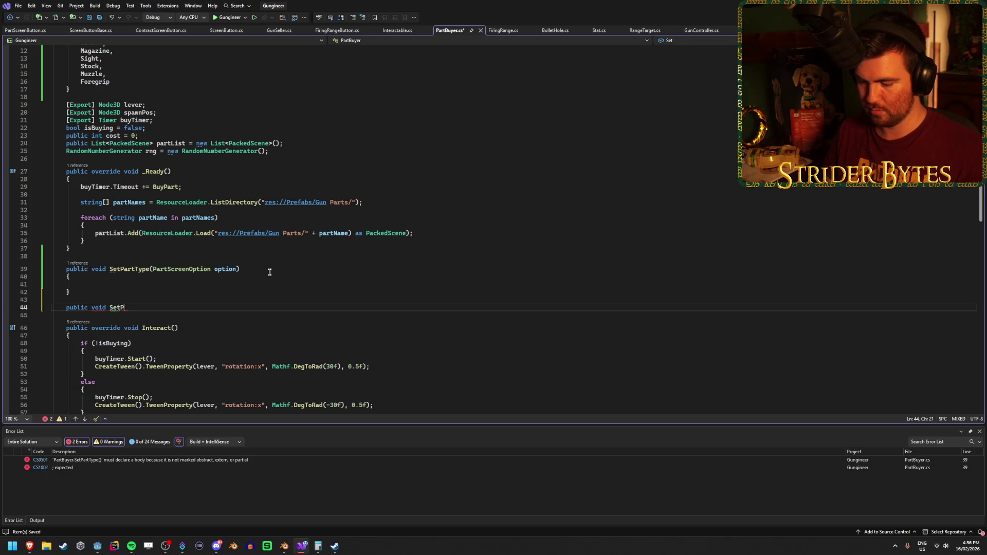
pyautogui.write('artLevel(int level) {')
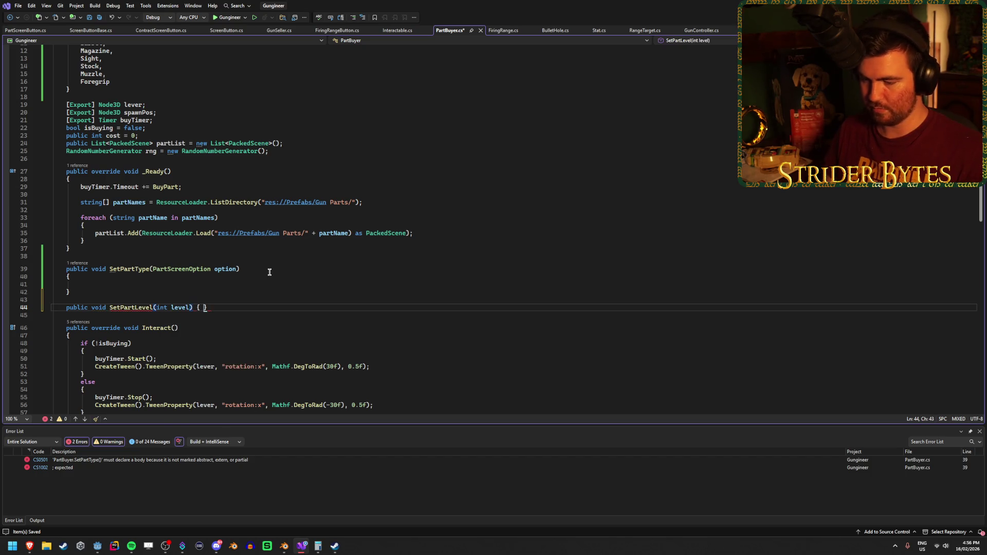
pyautogui.press('Return')
pyautogui.hotkey('ctrl', 's')
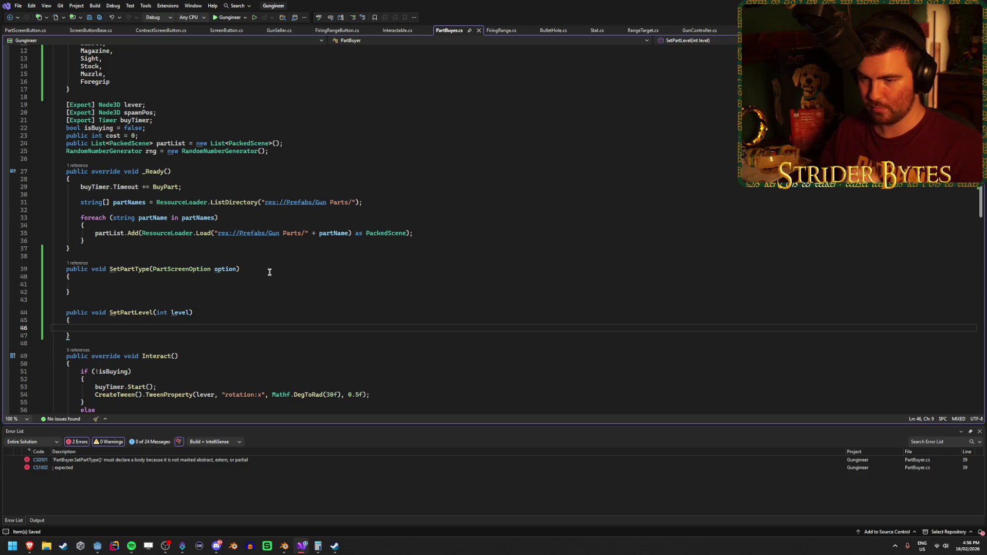
# Add an '[Export] PartBuyer partBuyer;' field to PartScreenButton.cs and save.
pyautogui.click(26, 29)
pyautogui.click(128, 166)
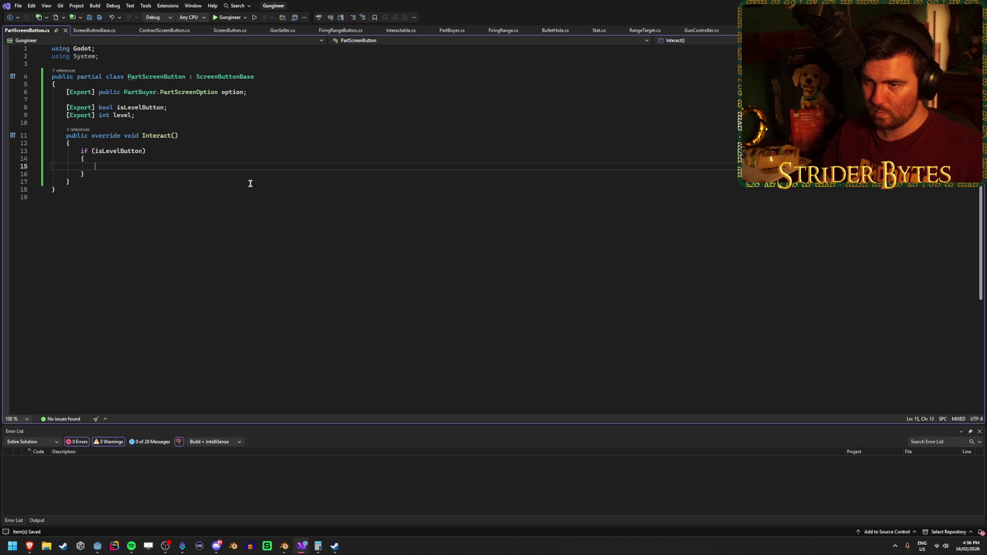
pyautogui.click(271, 91)
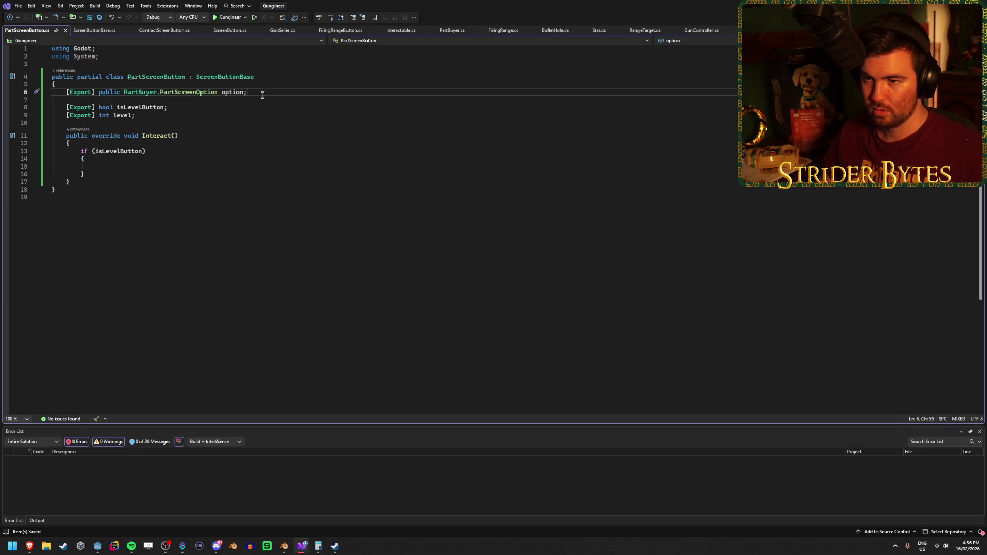
pyautogui.hotkey('alt', 'Down')
pyautogui.press('Up')
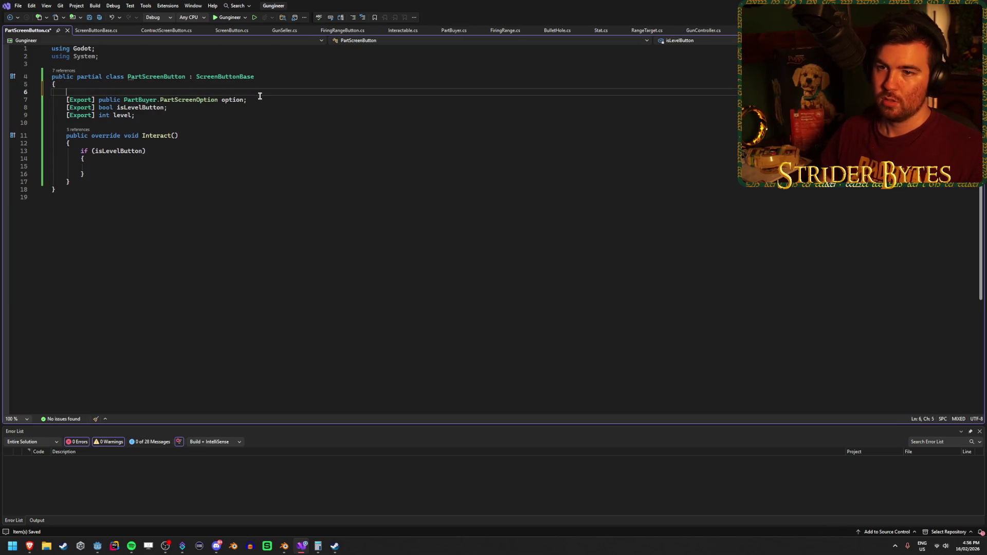
pyautogui.write('[Export] ')
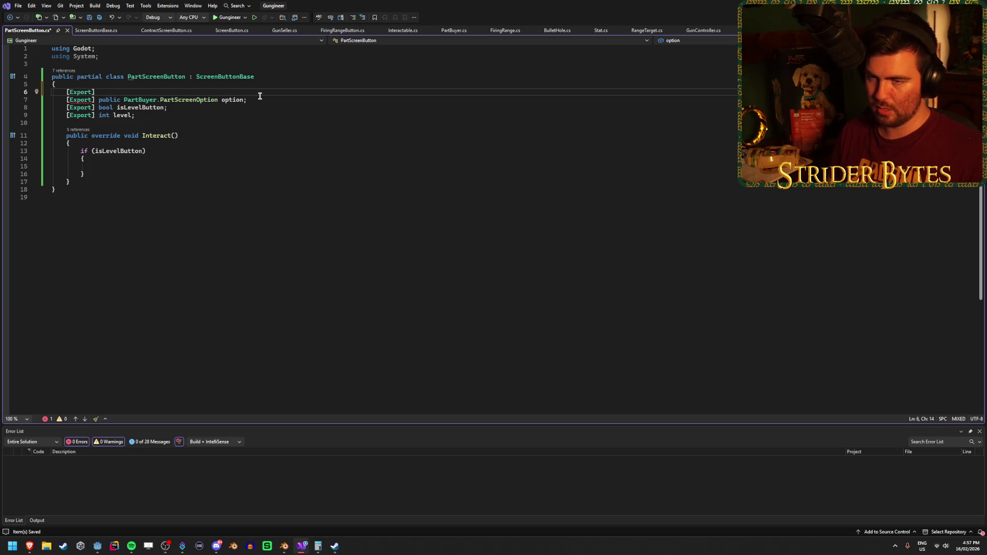
pyautogui.write('Part')
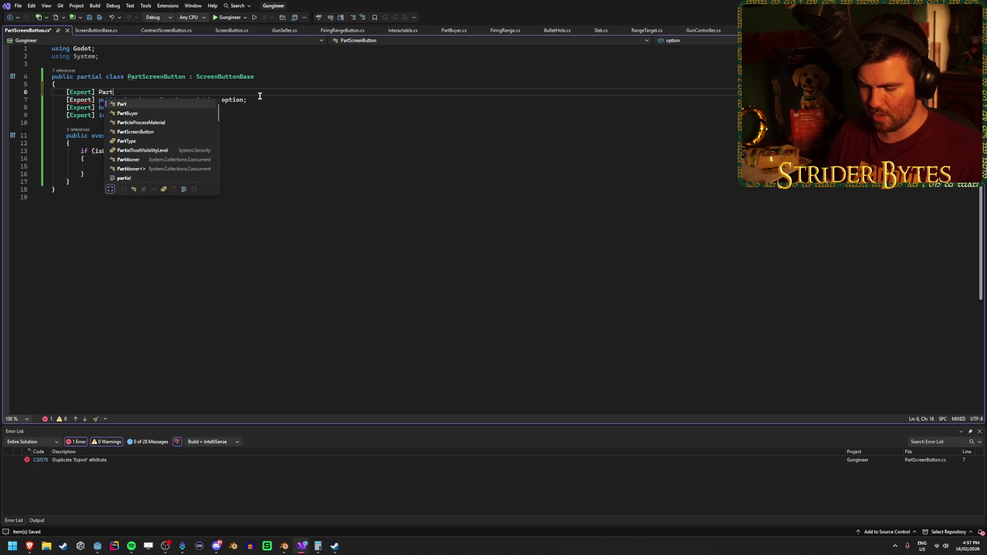
pyautogui.write('Buyer partBuyer;')
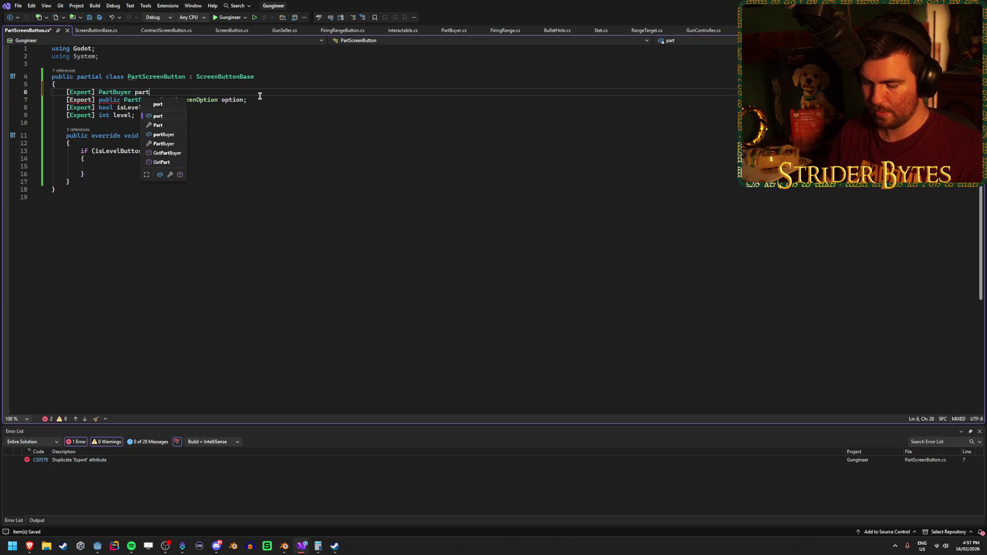
pyautogui.hotkey('ctrl', 's')
# Make level buttons call partBuyer.SetPartLevel(level) and return in Interact.
pyautogui.click(133, 165)
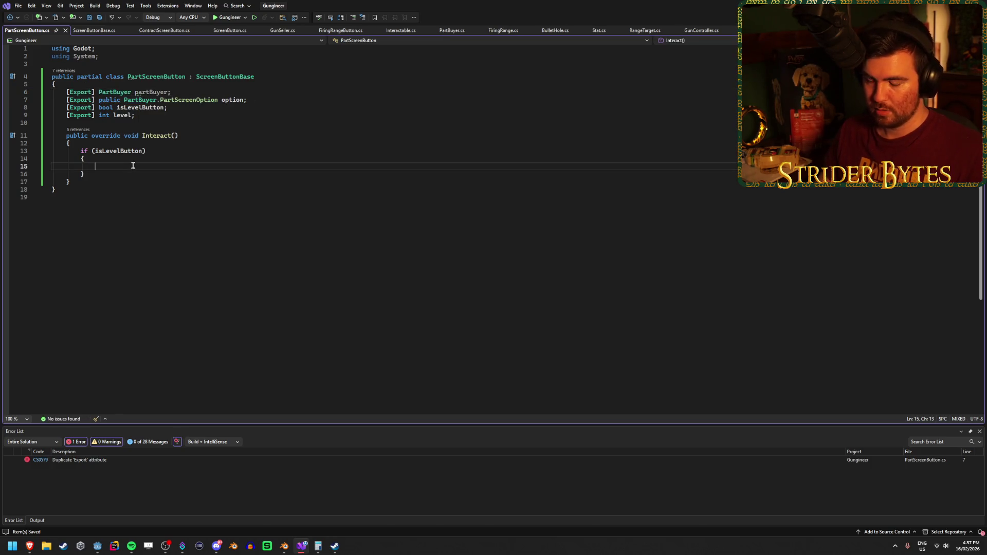
pyautogui.write('partBuyer.Set')
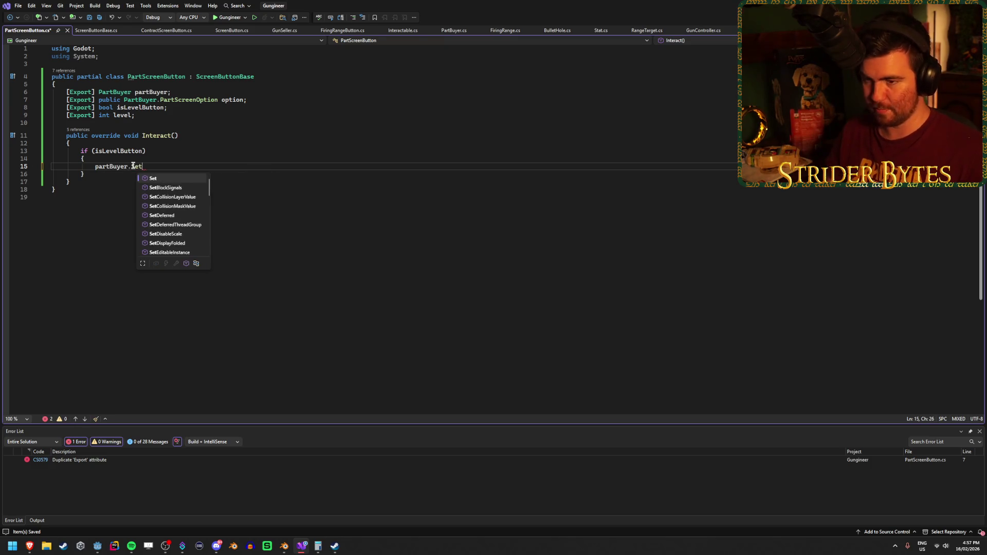
pyautogui.write('Pa')
pyautogui.press('Tab')
pyautogui.press('Tab')
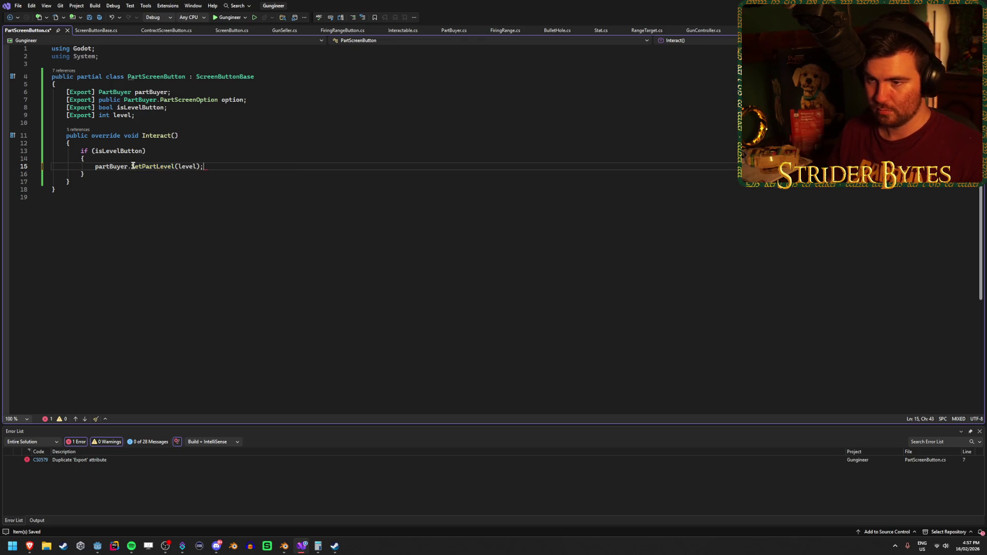
pyautogui.press('Return')
pyautogui.write('return;')
pyautogui.press('Down')
pyautogui.press('Return')
pyautogui.press('Return')
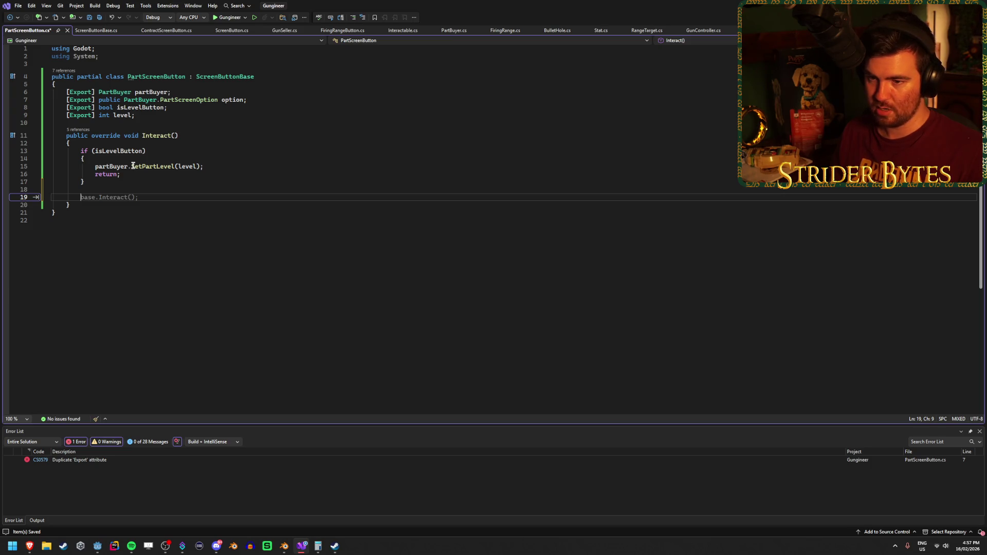
# Call partBuyer.SetPartType(option) for the remaining buttons after the if block.
pyautogui.write('partBuyer')
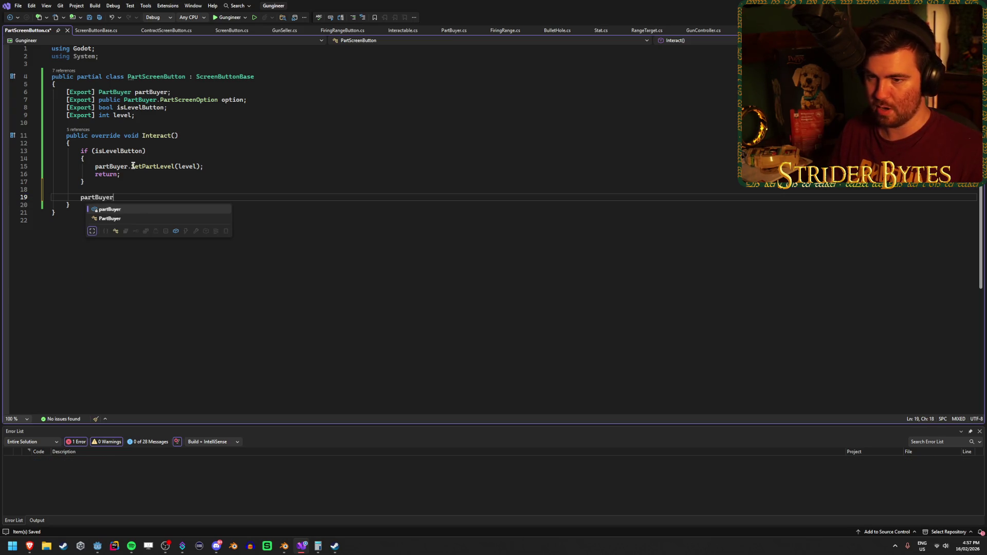
pyautogui.write('.SetPartT')
pyautogui.press('Tab')
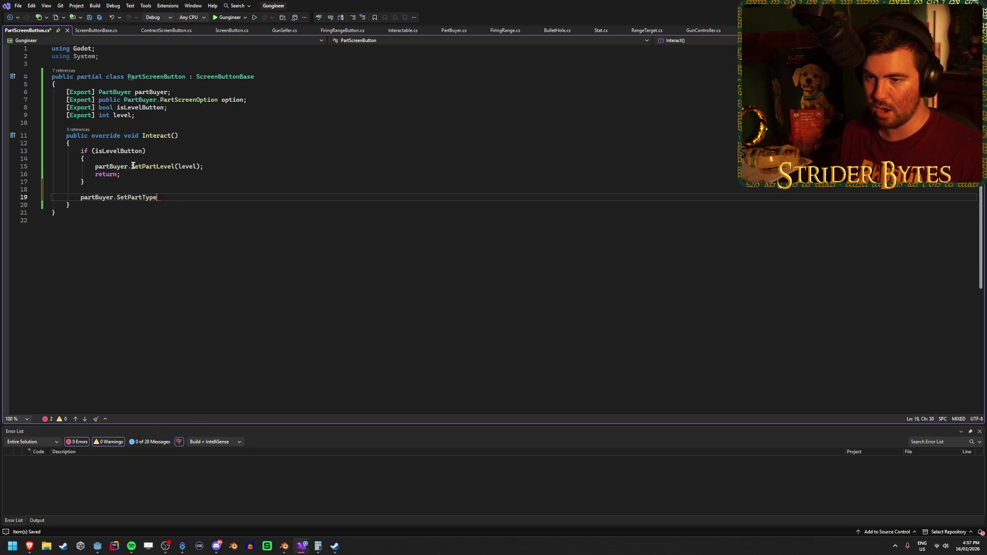
pyautogui.write('(')
pyautogui.write('option);')
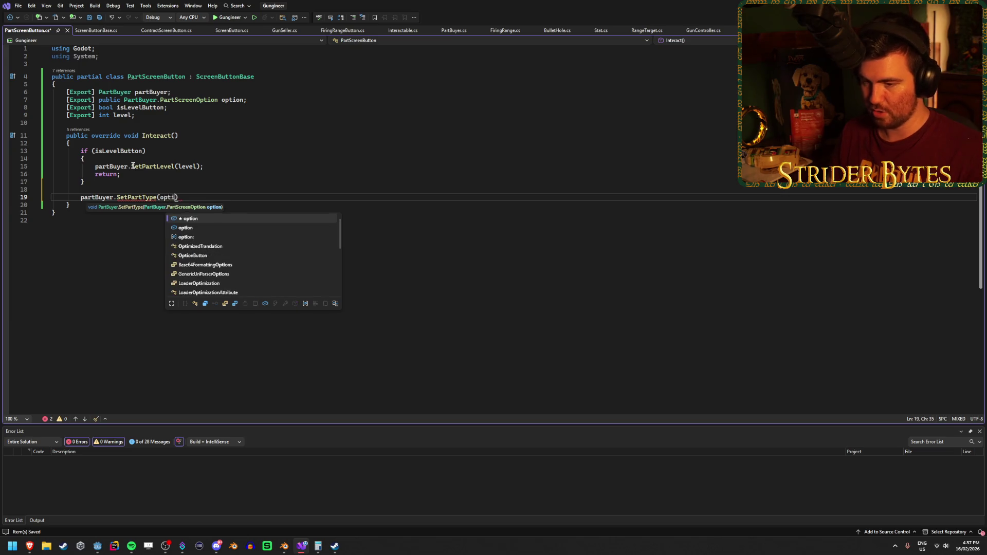
pyautogui.click(236, 204)
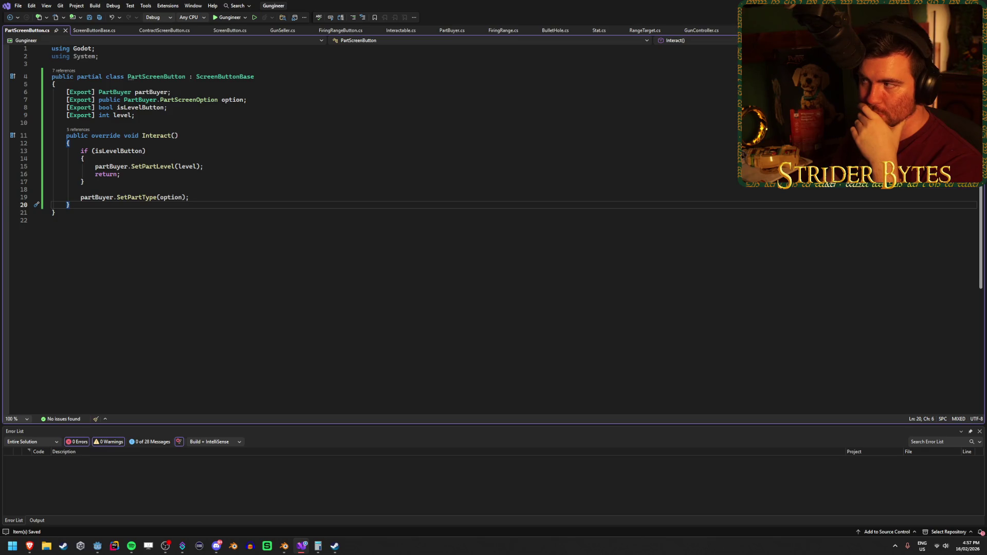
pyautogui.hotkey('alt', 'Tab')
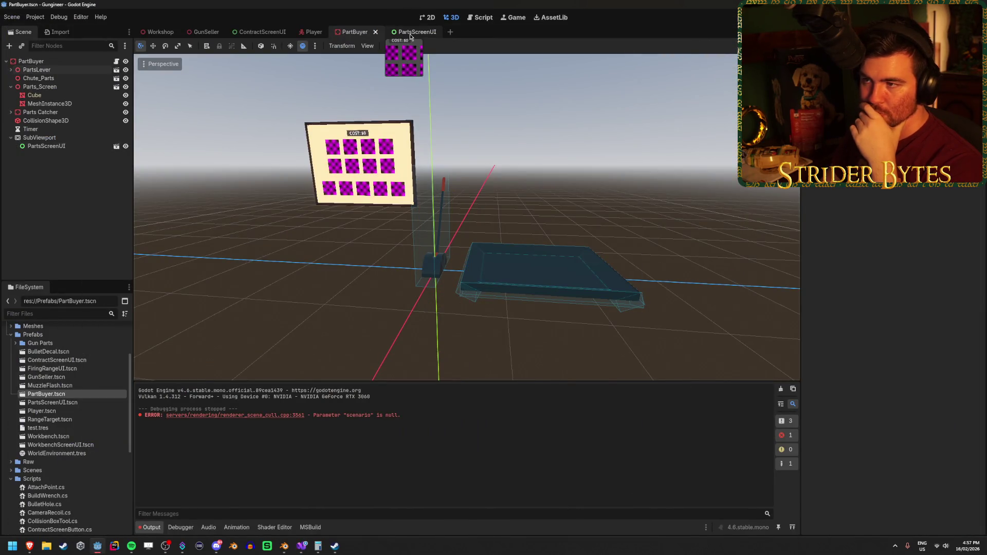
pyautogui.click(410, 32)
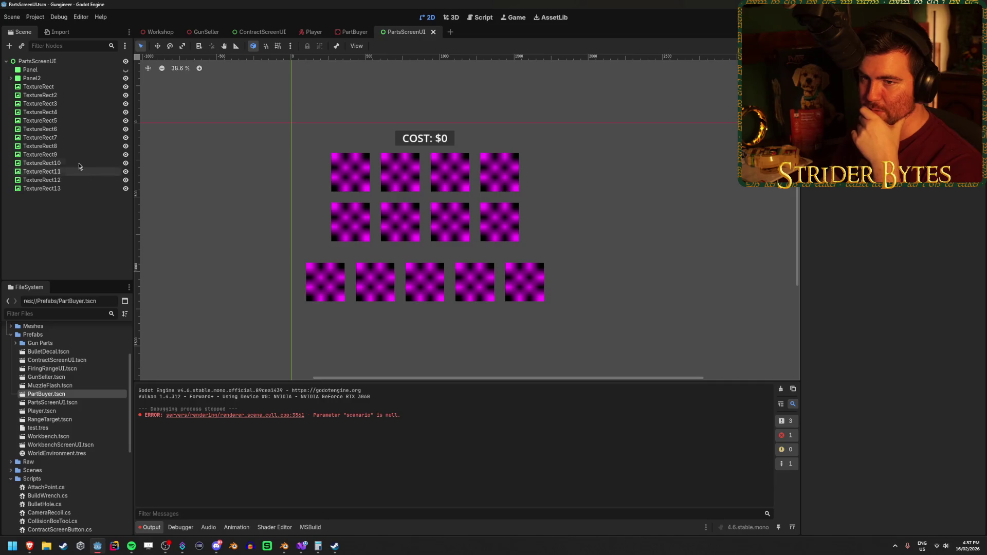
pyautogui.click(36, 78)
pyautogui.click(62, 86)
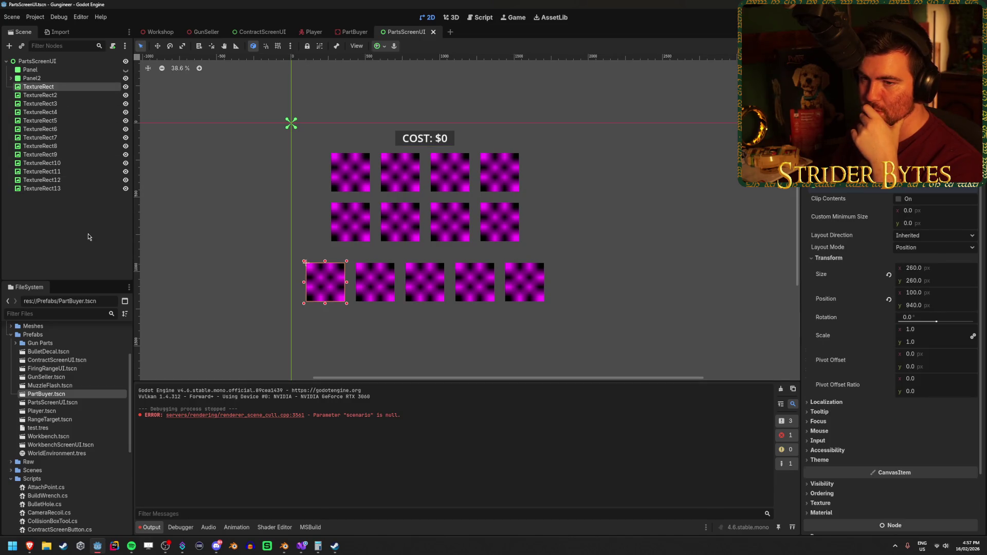
pyautogui.click(62, 154)
pyautogui.click(64, 86)
pyautogui.click(66, 78)
pyautogui.click(66, 72)
pyautogui.click(66, 78)
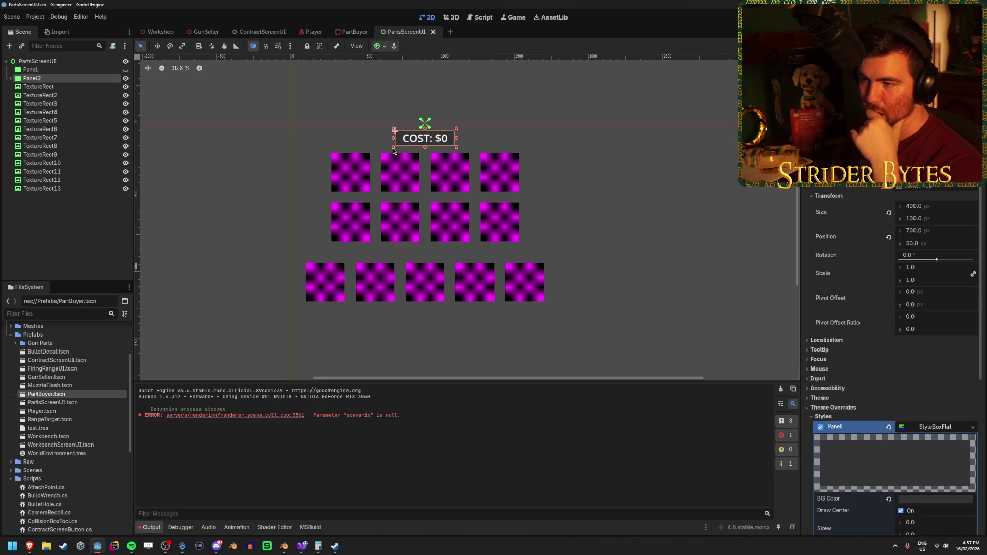
pyautogui.click(462, 123)
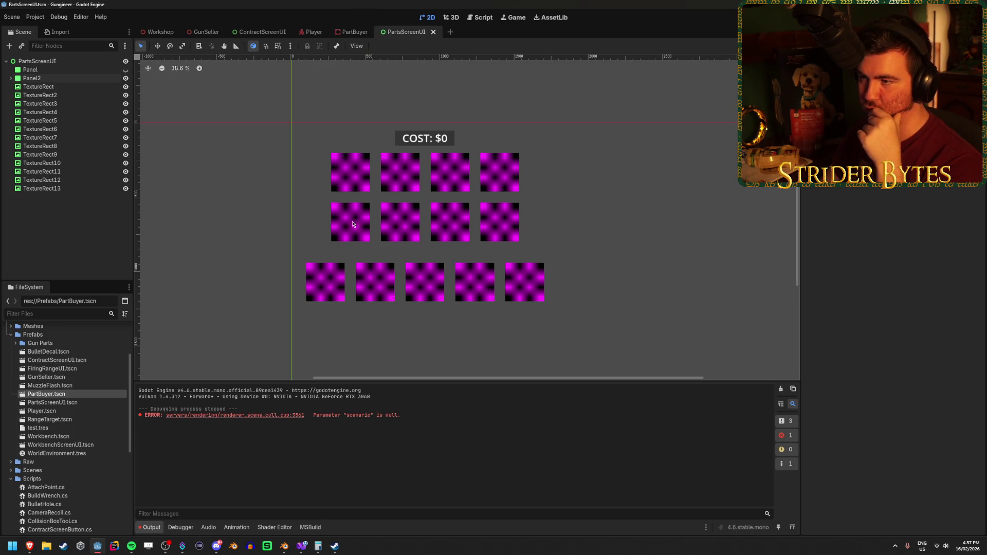
pyautogui.click(354, 32)
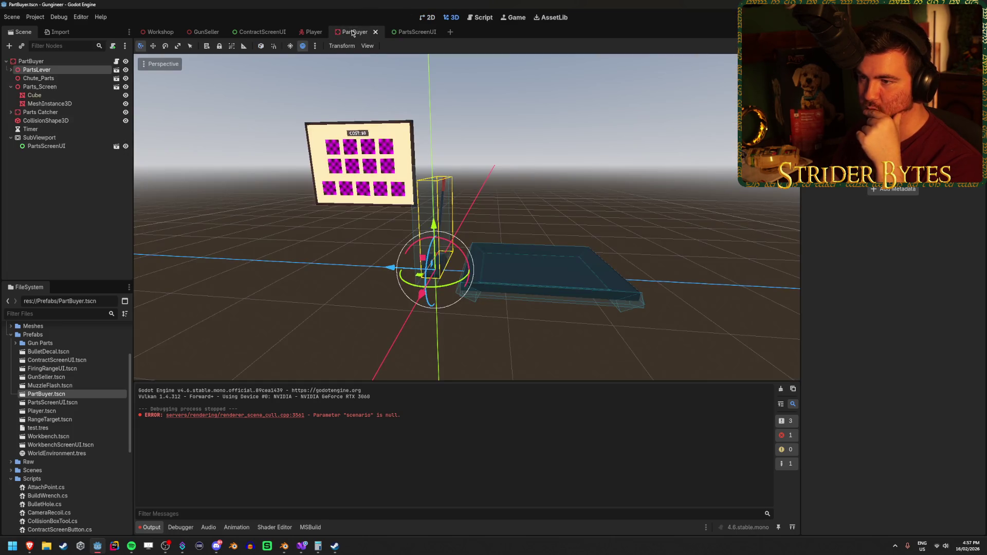
# Frame Parts_Screen in the viewport and add an Area3D child to it.
pyautogui.click(102, 204)
pyautogui.click(57, 87)
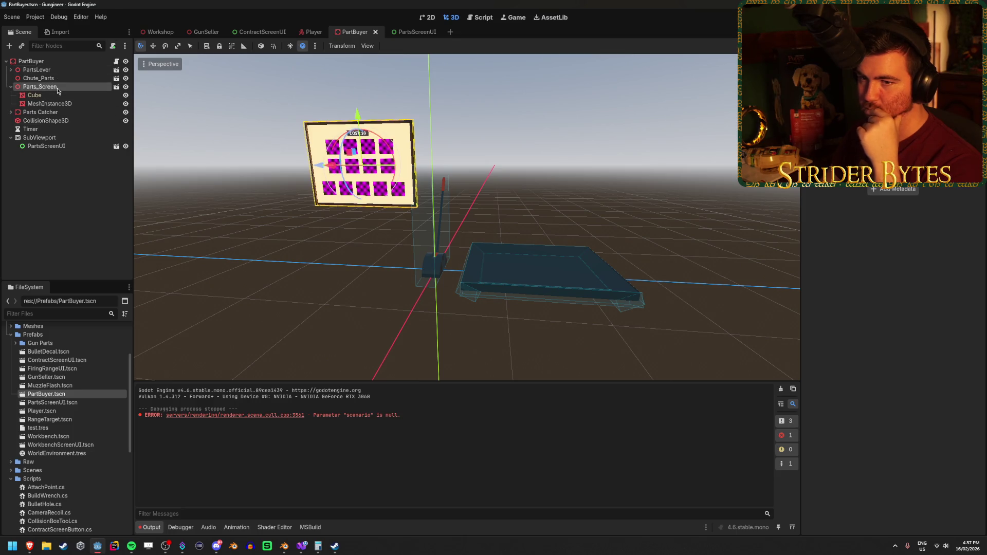
pyautogui.press('f')
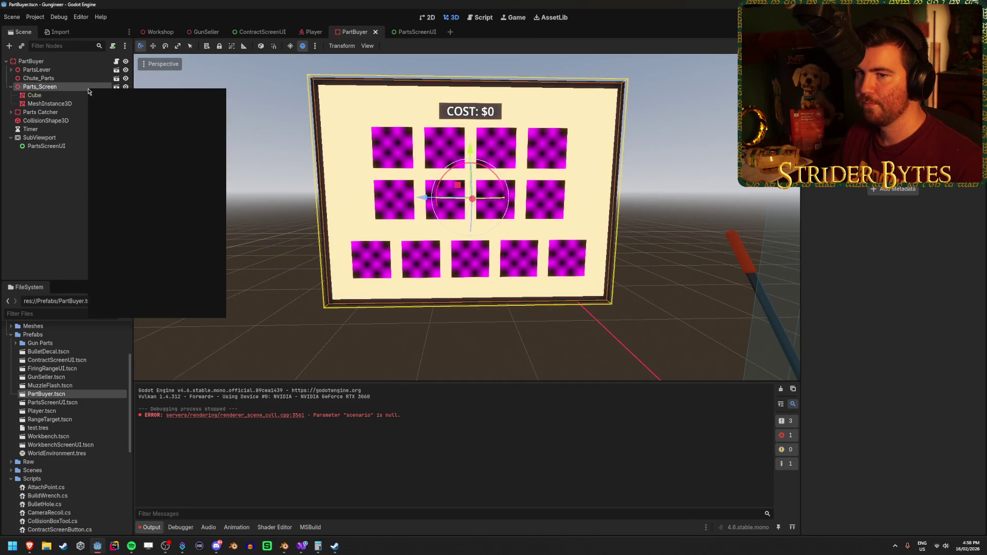
pyautogui.click(117, 97)
pyautogui.write('area')
pyautogui.press('Return')
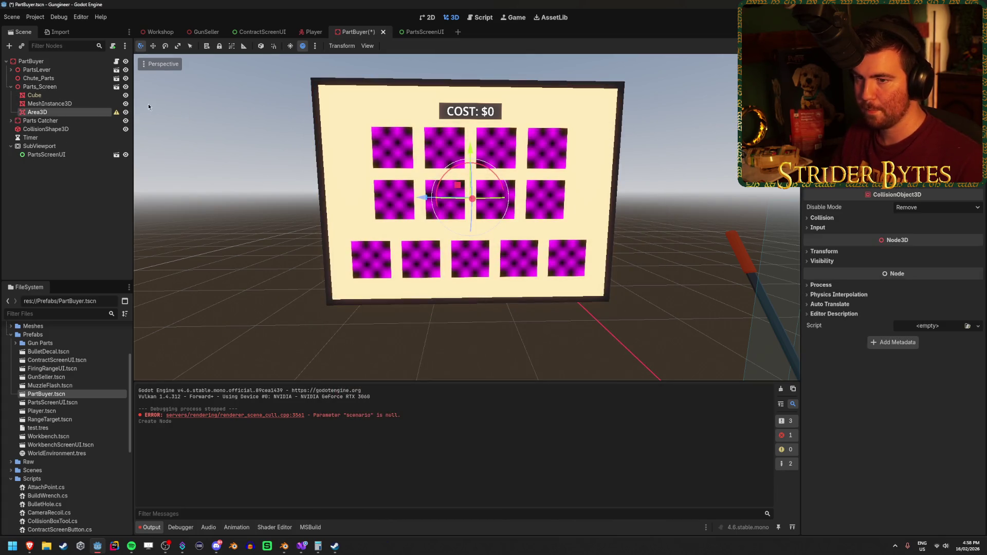
# Add a CollisionShape3D under the Area3D with a new BoxShape3D shape.
pyautogui.rightClick(96, 112)
pyautogui.click(116, 118)
pyautogui.write('colli')
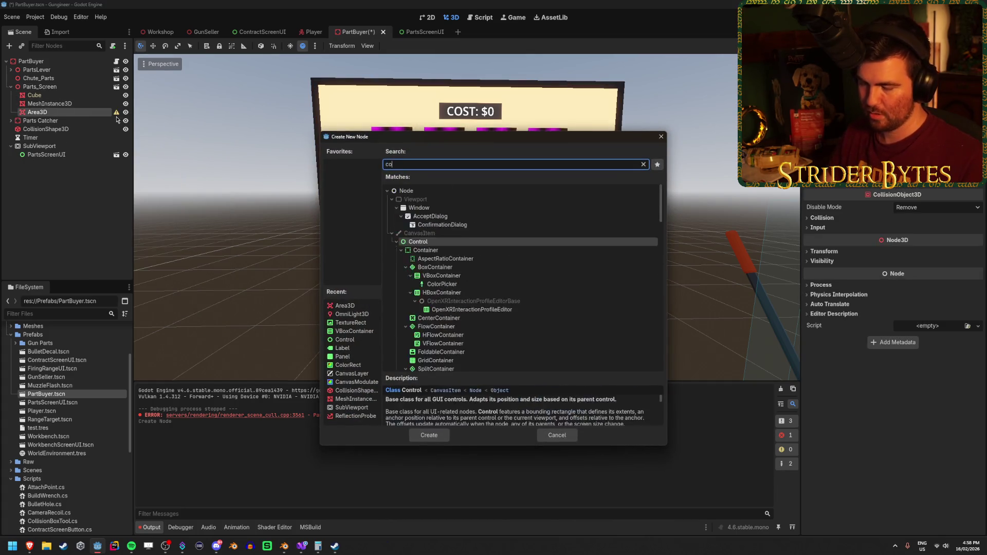
pyautogui.press('Return')
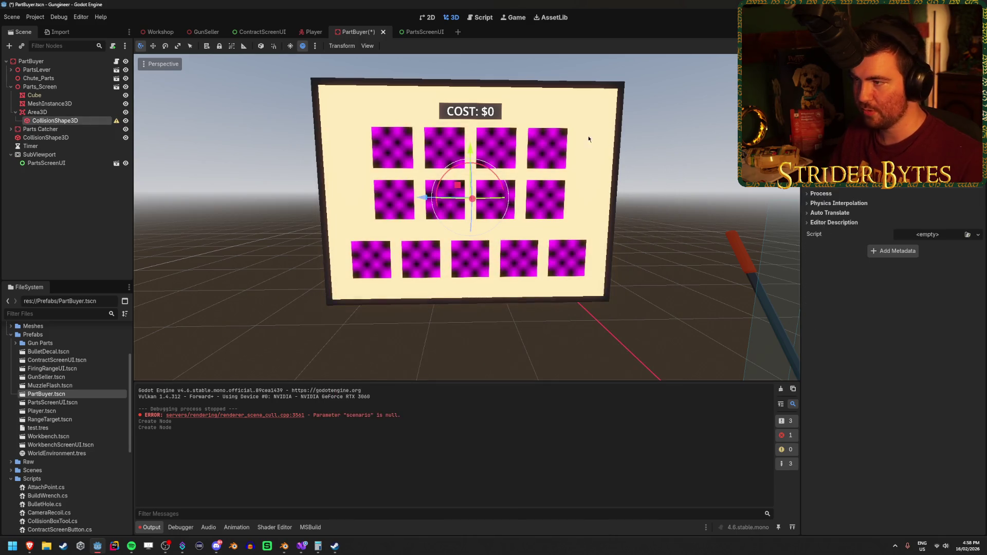
pyautogui.click(936, 102)
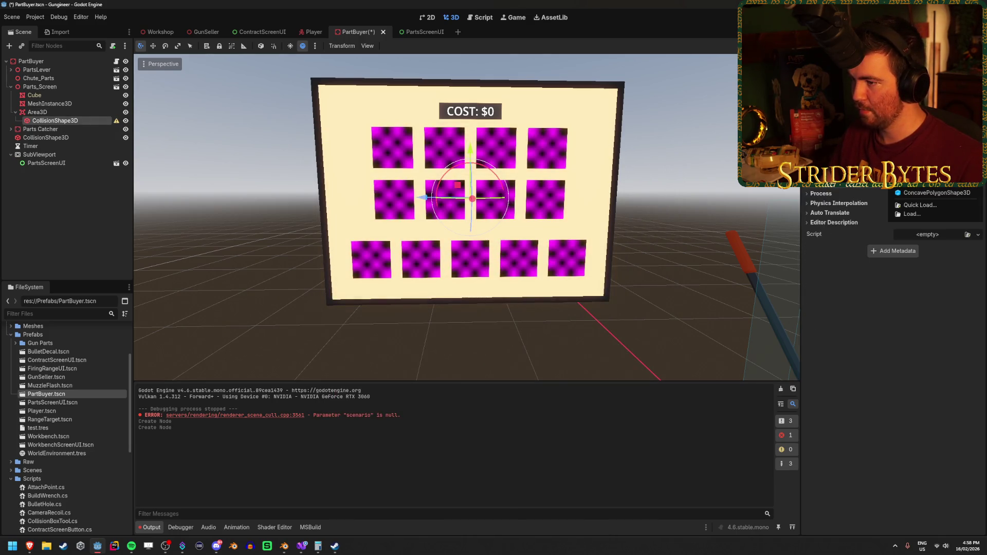
pyautogui.click(925, 113)
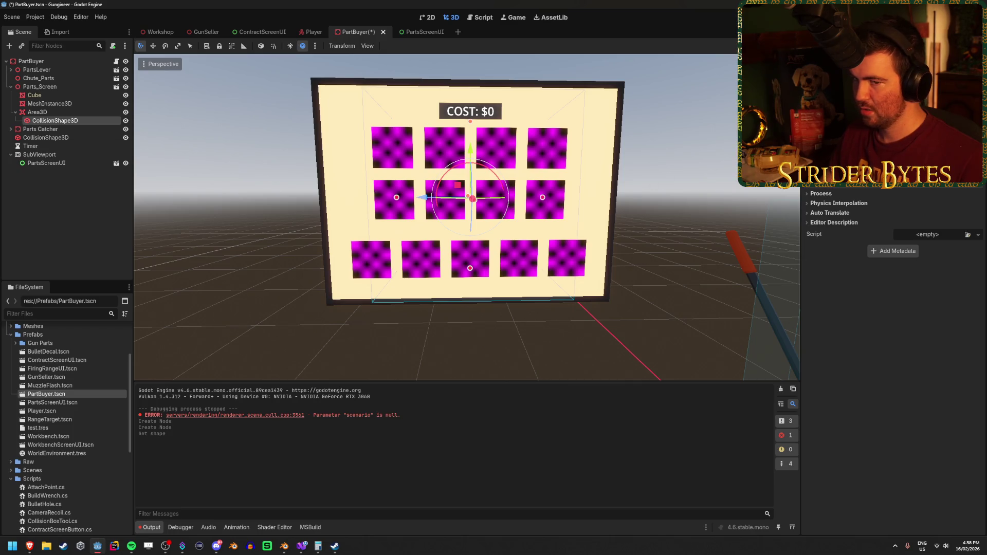
pyautogui.click(67, 112)
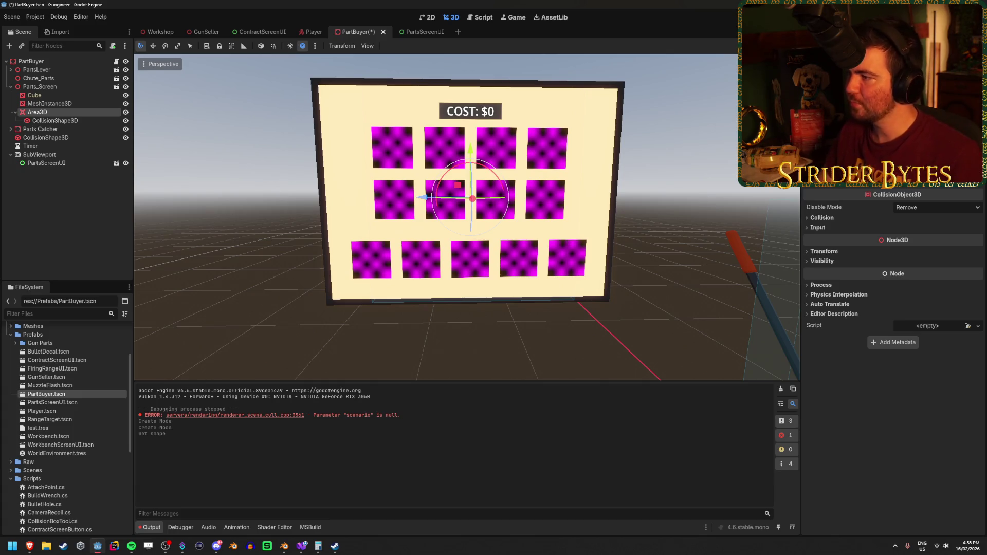
pyautogui.click(828, 252)
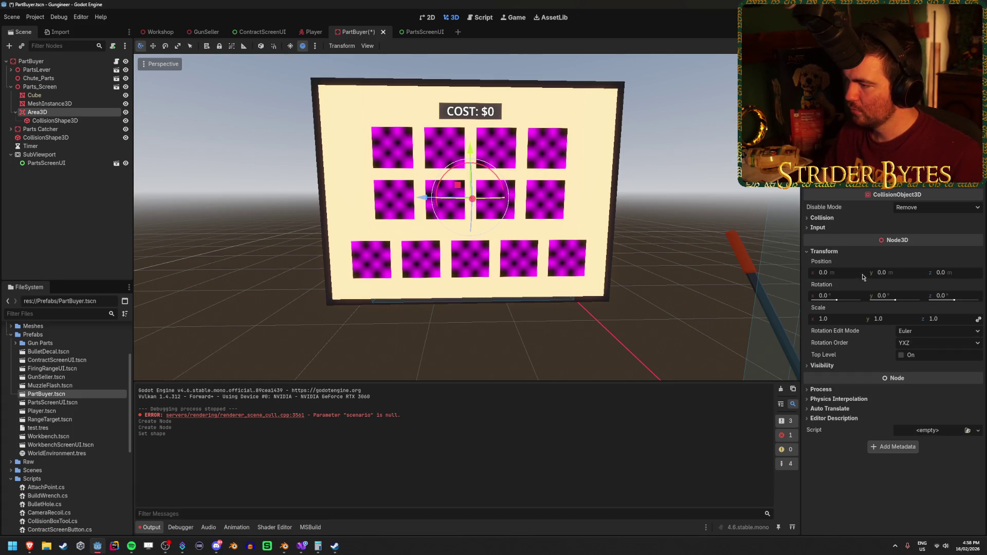
# Position the Area3D at X -0.5 and Y 0.3 over the top-left button.
pyautogui.moveTo(846, 278); pyautogui.dragTo(813, 273)
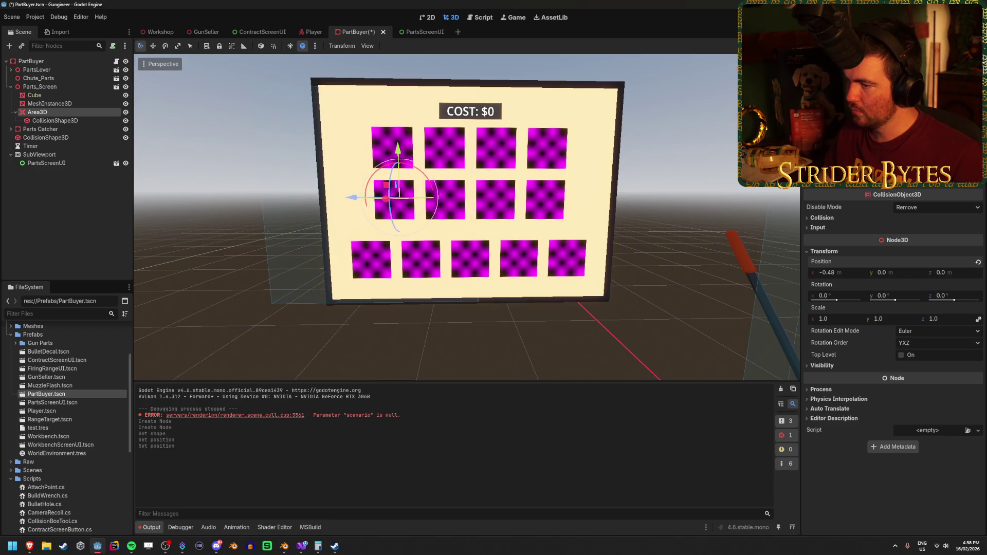
pyautogui.click(843, 275)
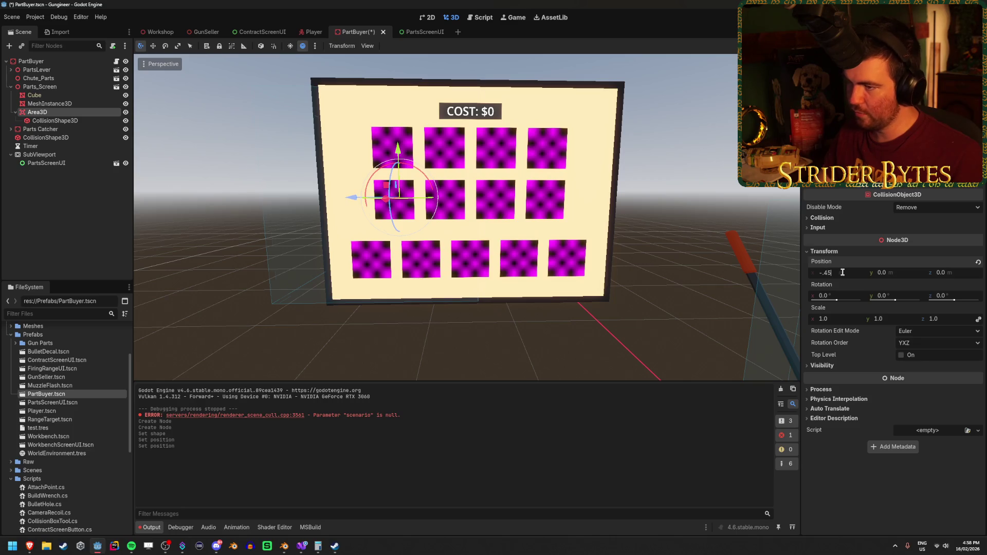
pyautogui.press('Return')
pyautogui.press('KP_3')
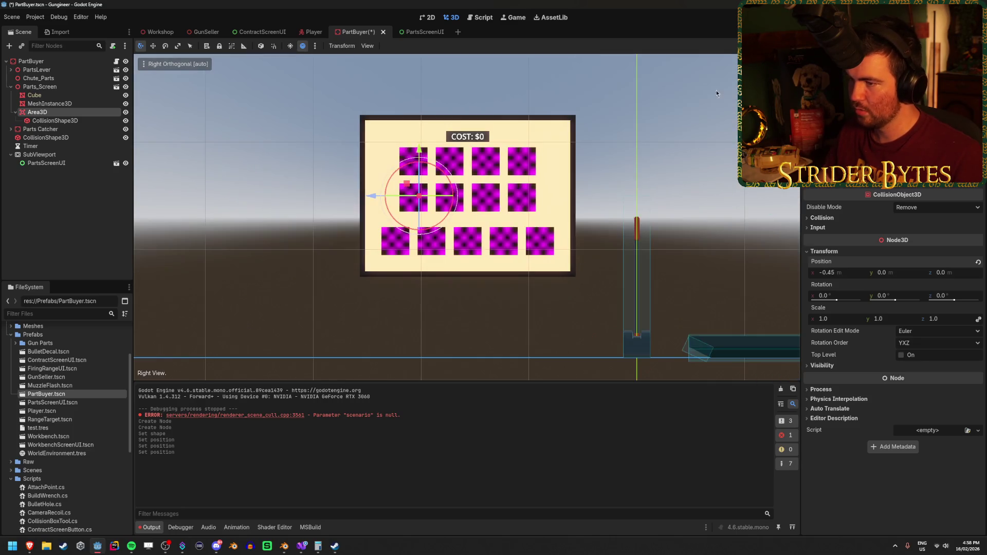
pyautogui.click(851, 275)
pyautogui.write('-.5')
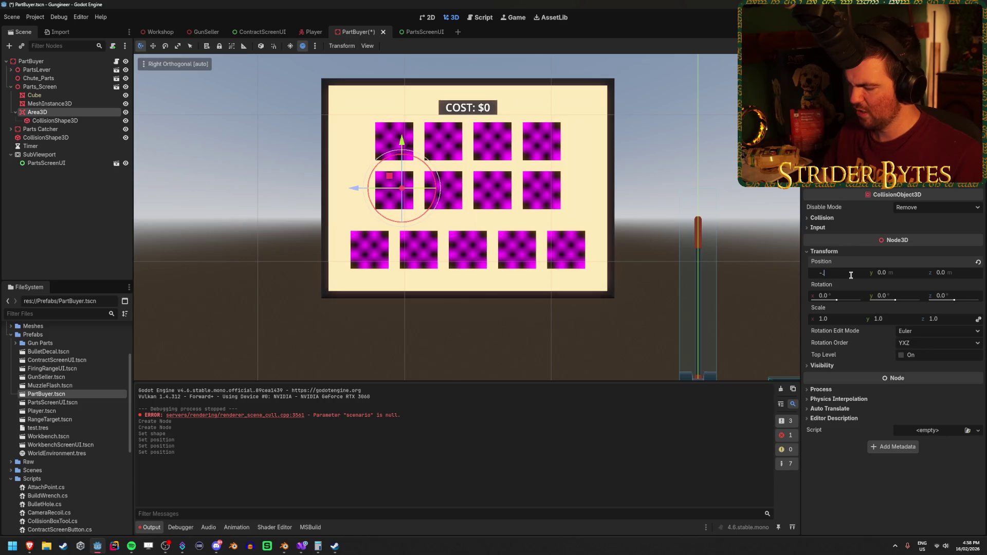
pyautogui.press('Return')
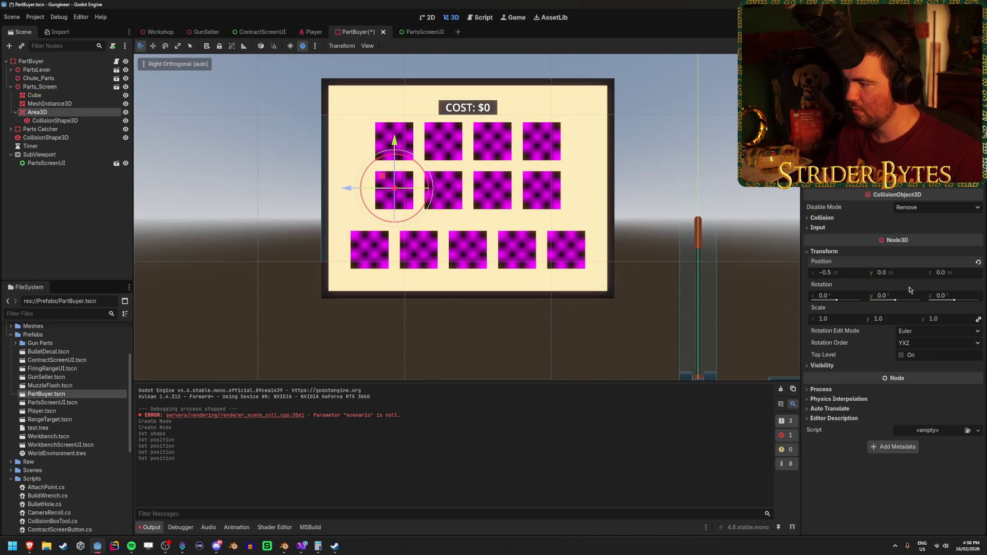
pyautogui.moveTo(887, 273); pyautogui.dragTo(918, 273)
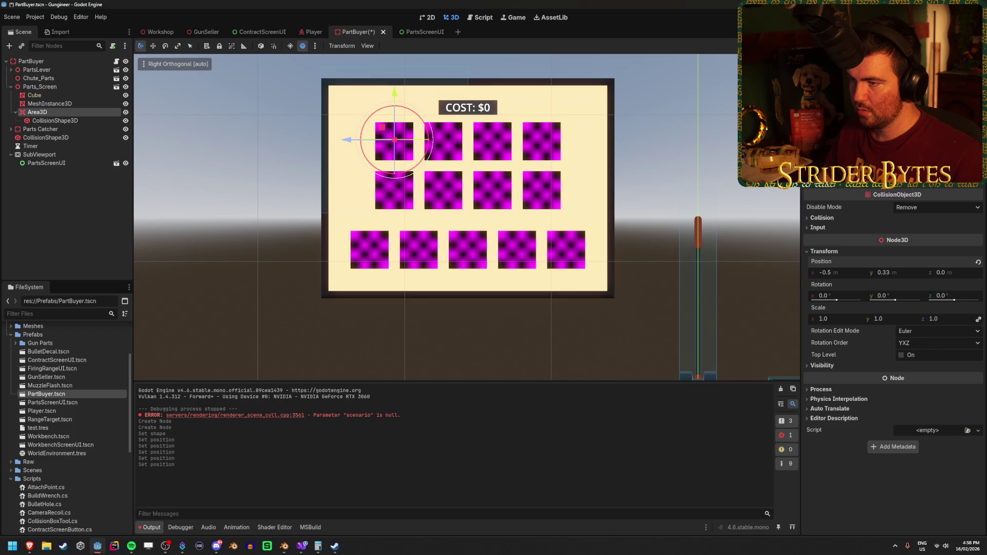
pyautogui.write('0.3')
pyautogui.press('Return')
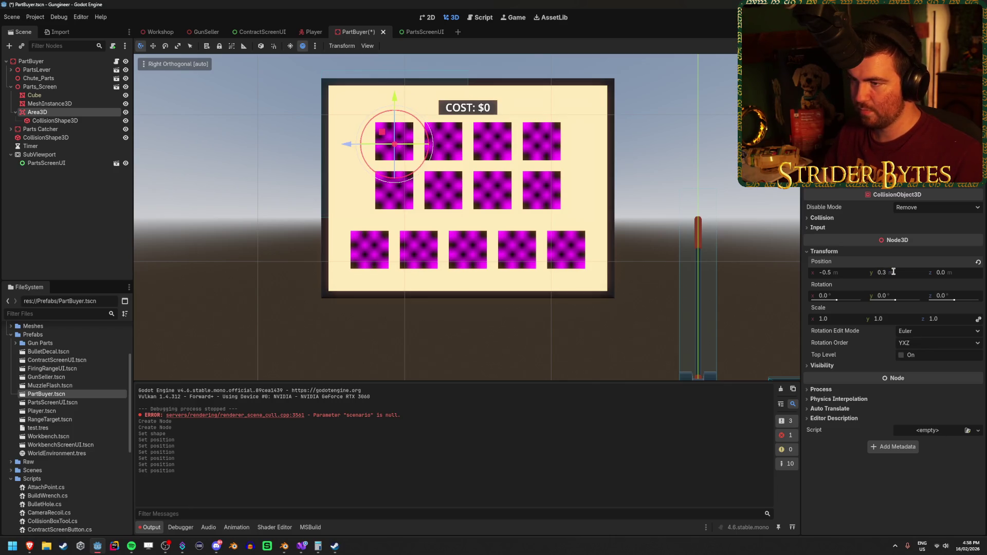
# Shrink the CollisionShape3D to fit the top-left parts button.
pyautogui.scroll(8, 360, 117)
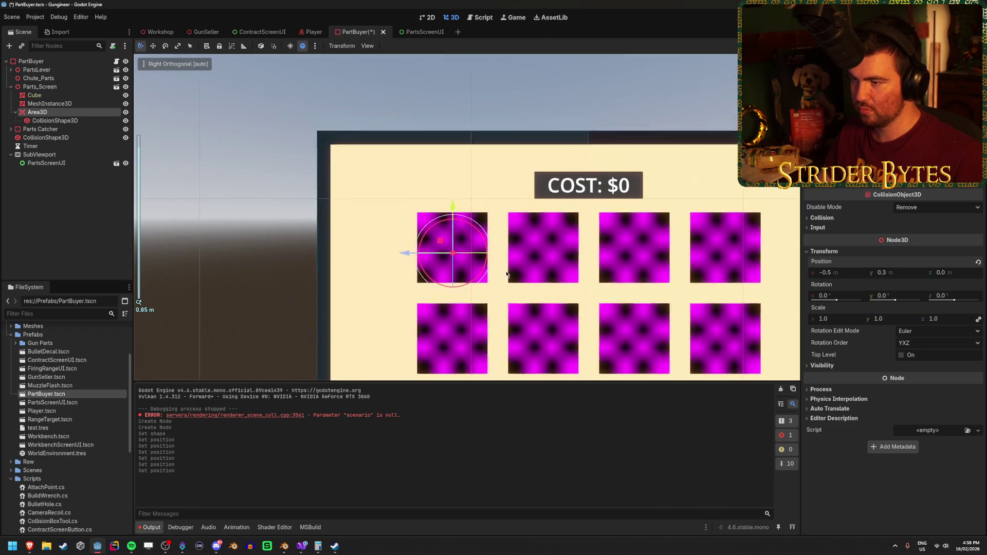
pyautogui.moveTo(544, 305); pyautogui.dragTo(542, 226)
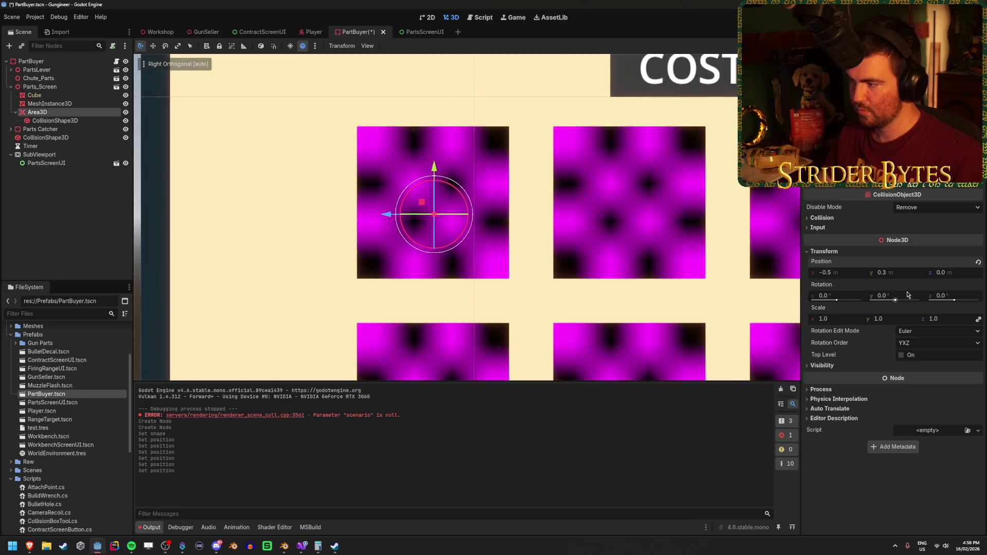
pyautogui.scroll(-6, 566, 288)
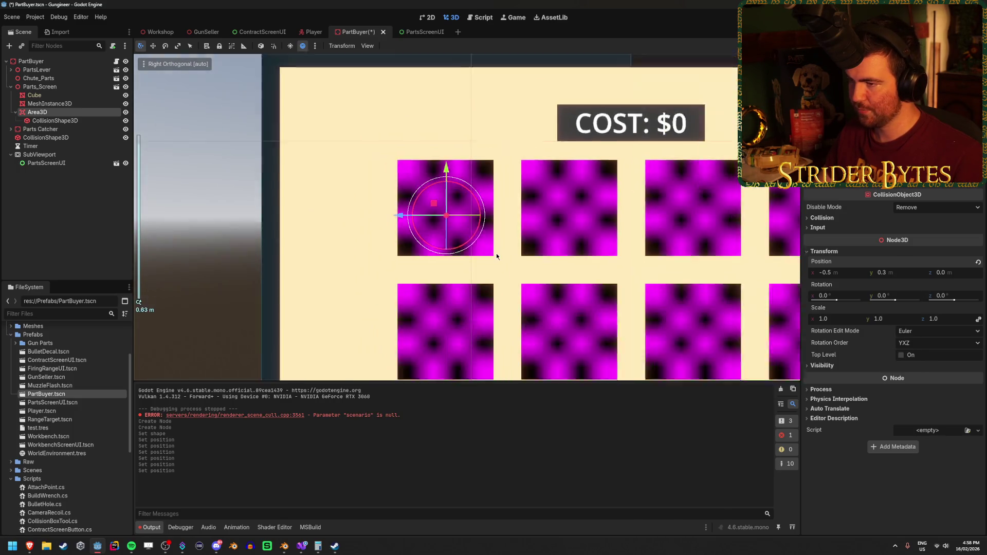
pyautogui.click(73, 121)
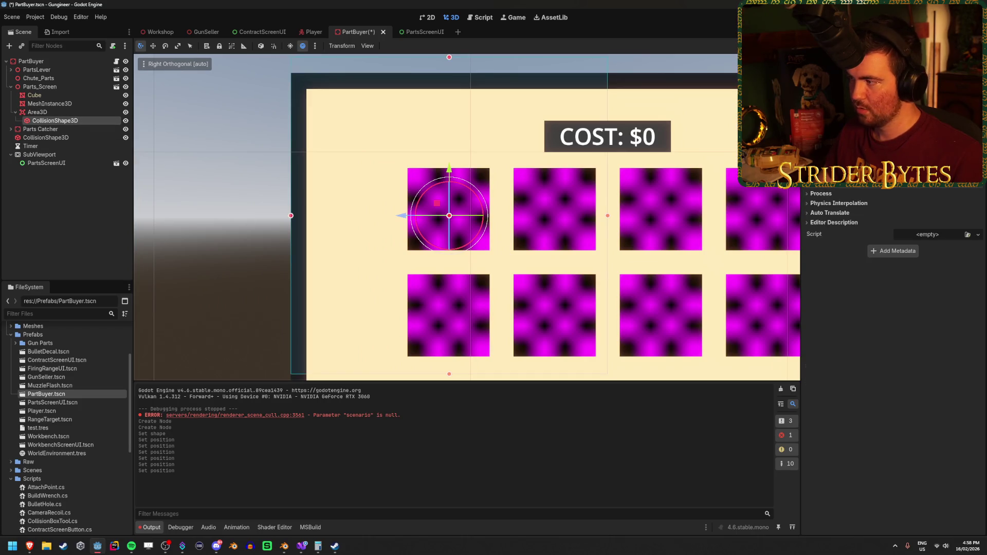
pyautogui.scroll(2, 893, 242)
pyautogui.press('Return')
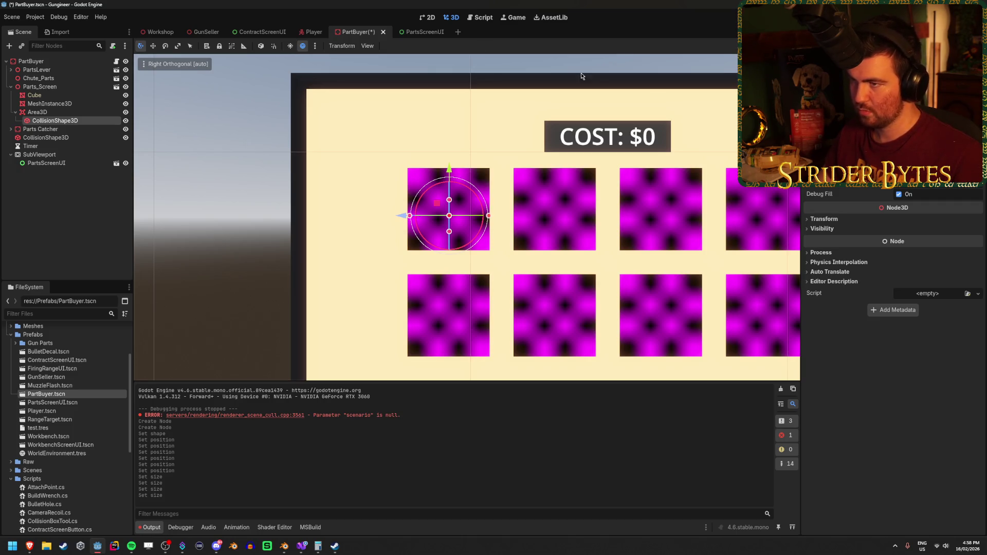
# Check the first button's rect size in PartsScreenUI, enlarge the collision shape slightly, and save.
pyautogui.click(421, 31)
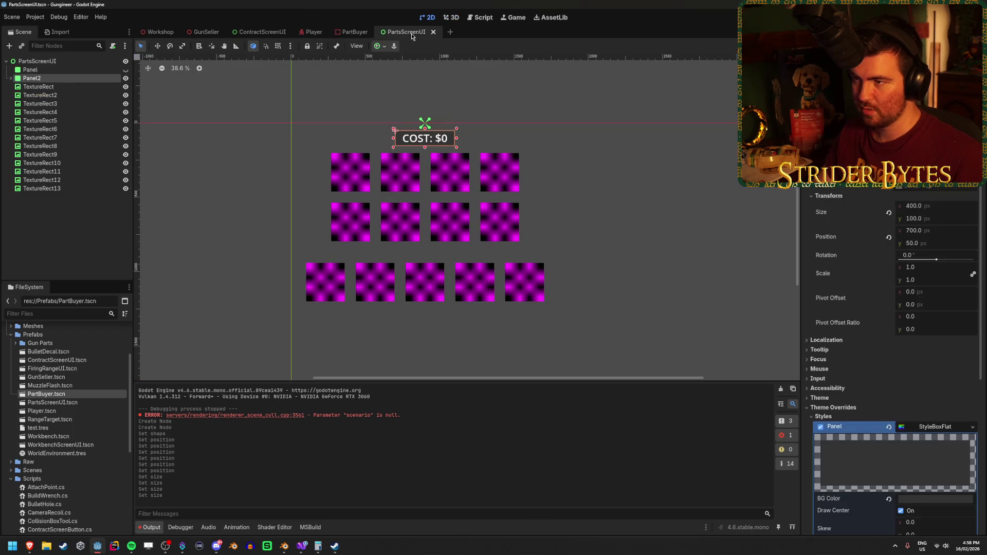
pyautogui.click(56, 87)
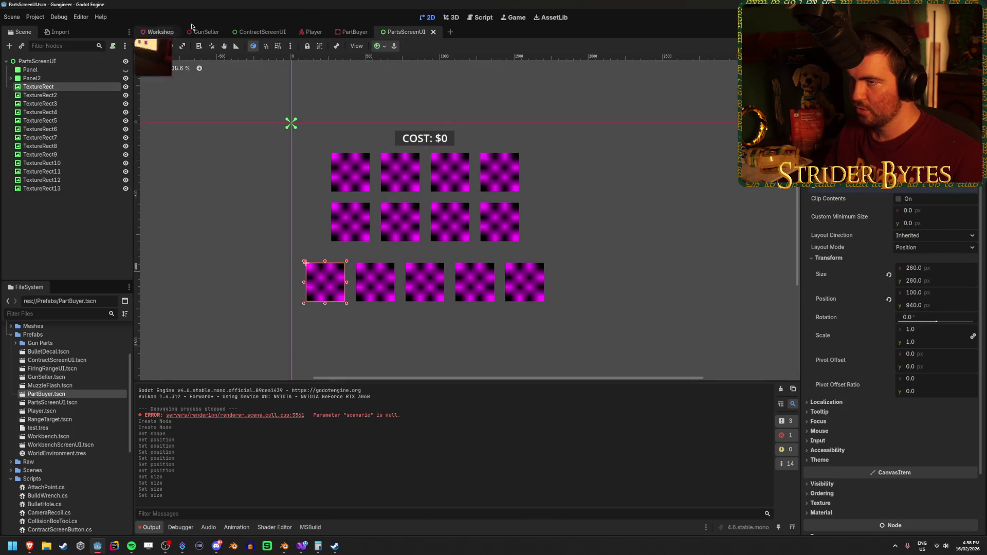
pyautogui.click(355, 32)
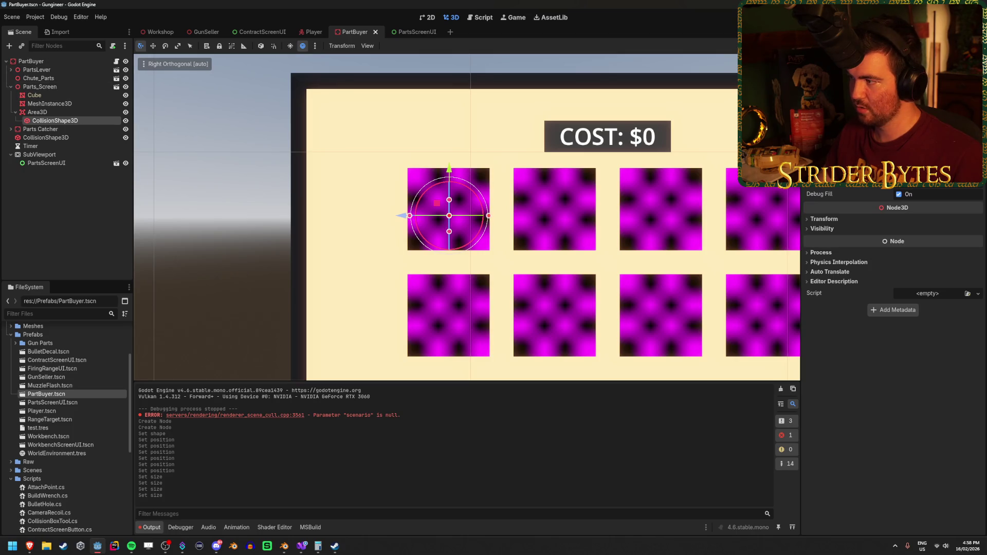
pyautogui.moveTo(925, 103); pyautogui.dragTo(936, 102)
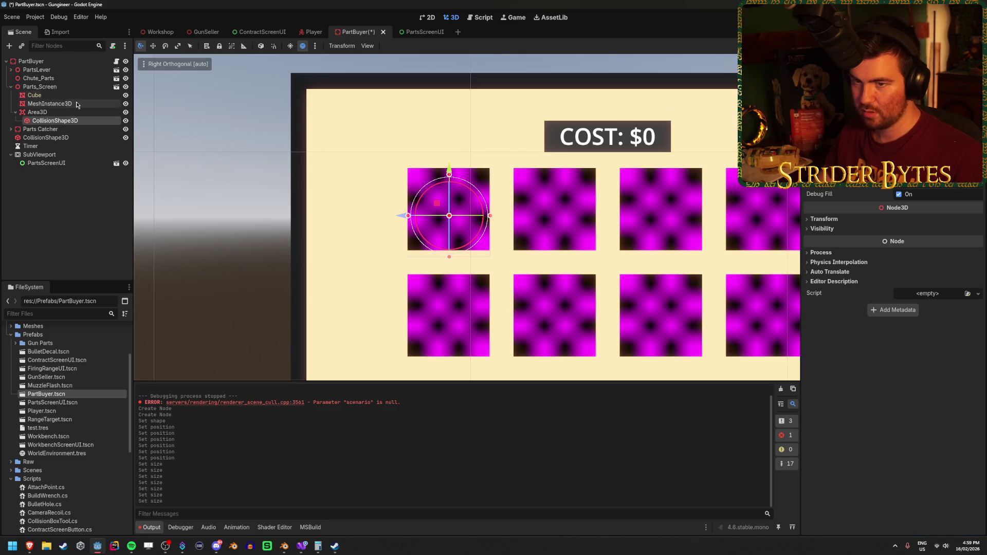
pyautogui.hotkey('ctrl', 's')
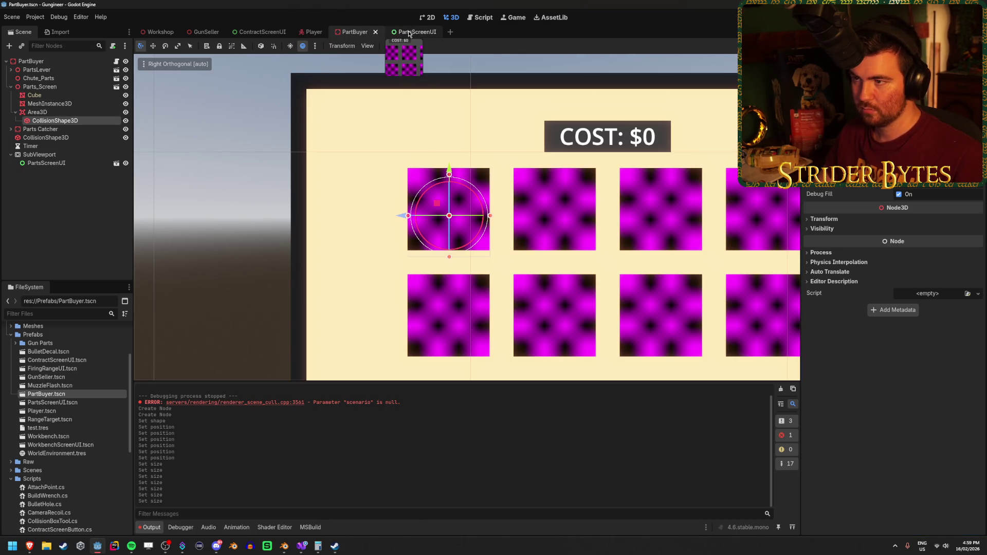
pyautogui.click(414, 32)
pyautogui.click(343, 32)
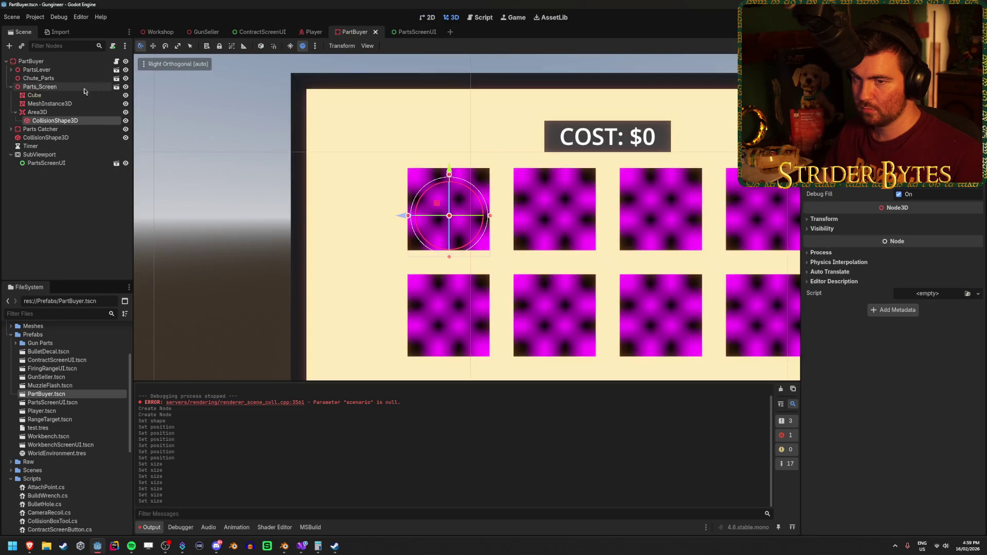
# Set the Area3D click zone's Y position to 0.35.
pyautogui.click(68, 112)
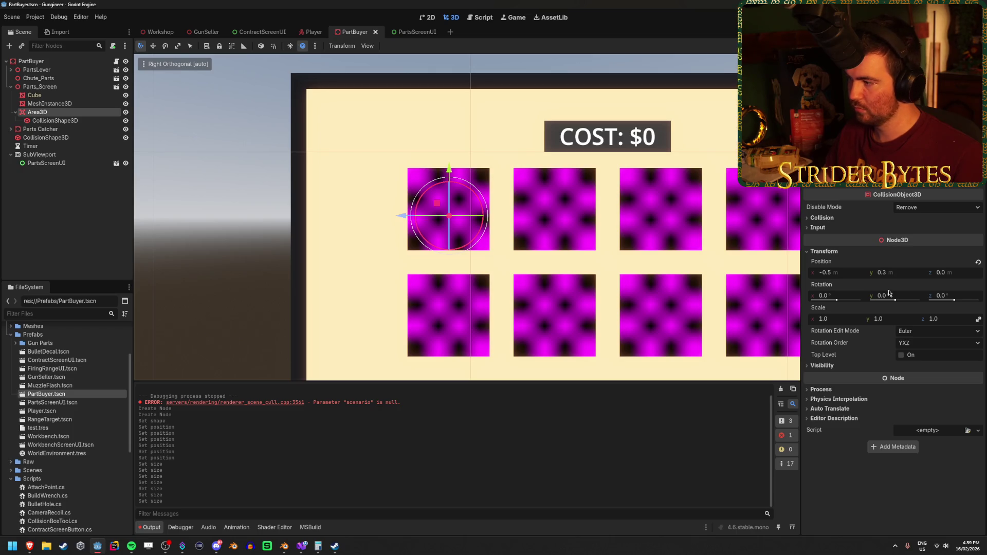
pyautogui.click(894, 273)
pyautogui.write('0.35')
pyautogui.press('Return')
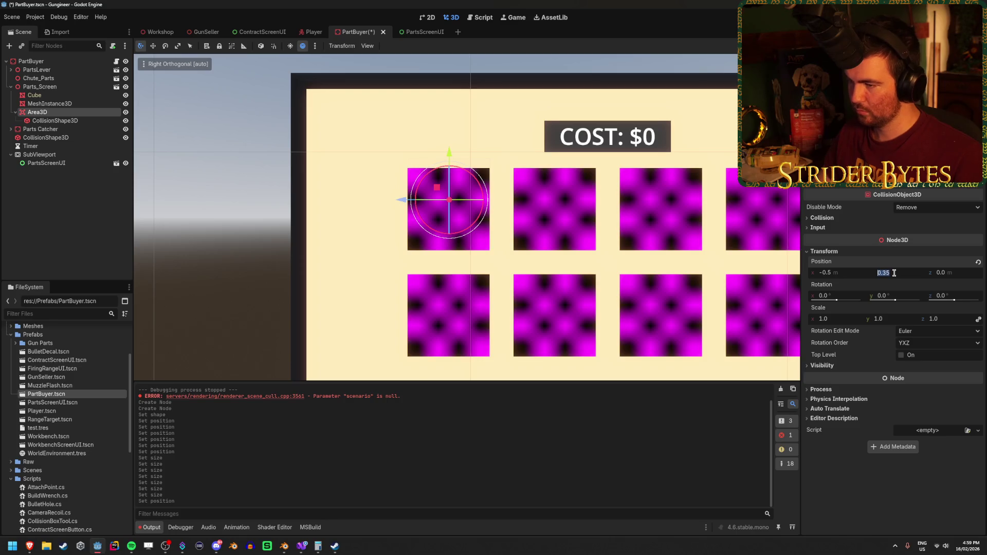
# Lower the click zone to about 0.318, save the scene, and clear the output log.
pyautogui.click(82, 121)
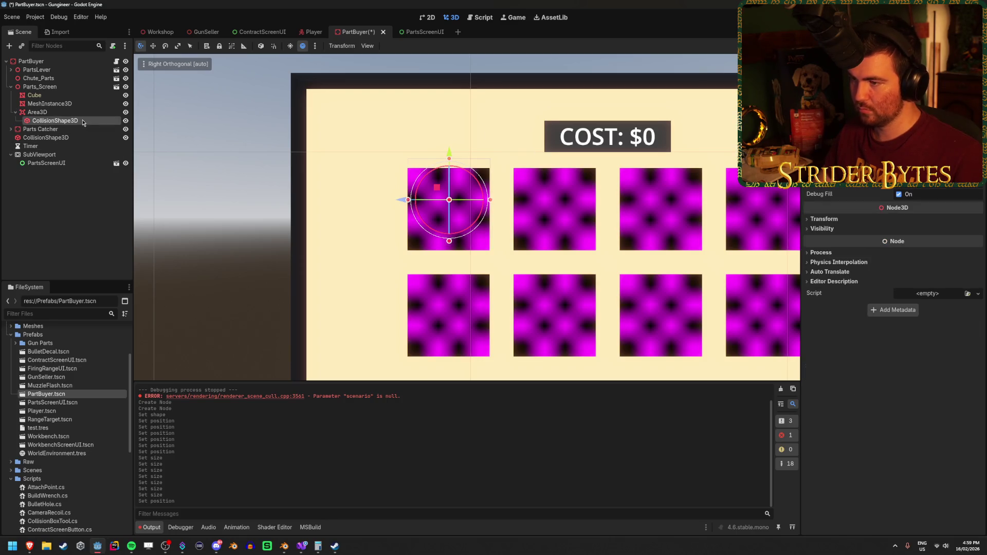
pyautogui.click(85, 114)
pyautogui.moveTo(449, 152); pyautogui.dragTo(451, 162)
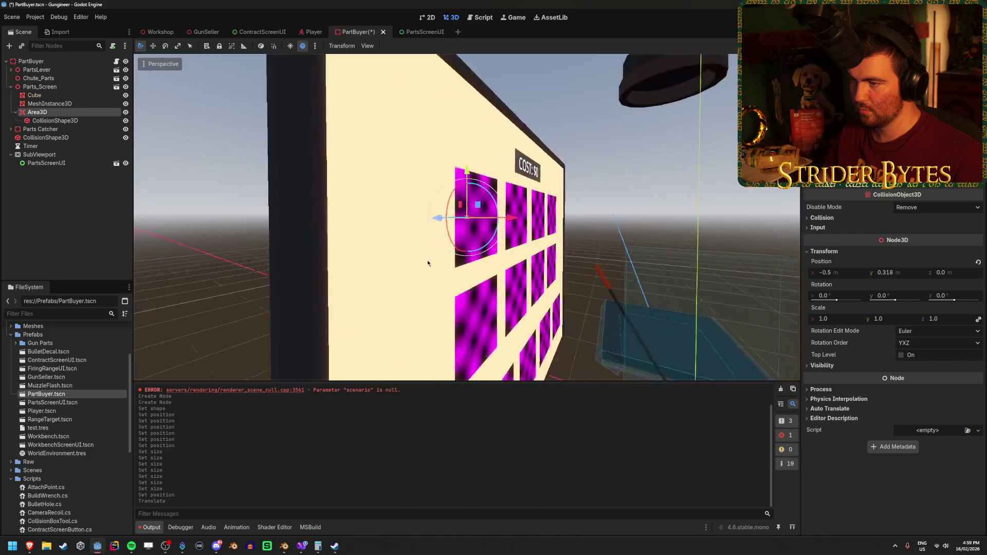
pyautogui.scroll(5, 428, 260)
pyautogui.moveTo(266, 273)
pyautogui.mouseDown()
pyautogui.moveTo(213, 287)
pyautogui.moveTo(328, 268)
pyautogui.moveTo(195, 278)
pyautogui.moveTo(329, 280)
pyautogui.mouseUp()
pyautogui.hotkey('ctrl', 's')
pyautogui.scroll(-3, 384, 332)
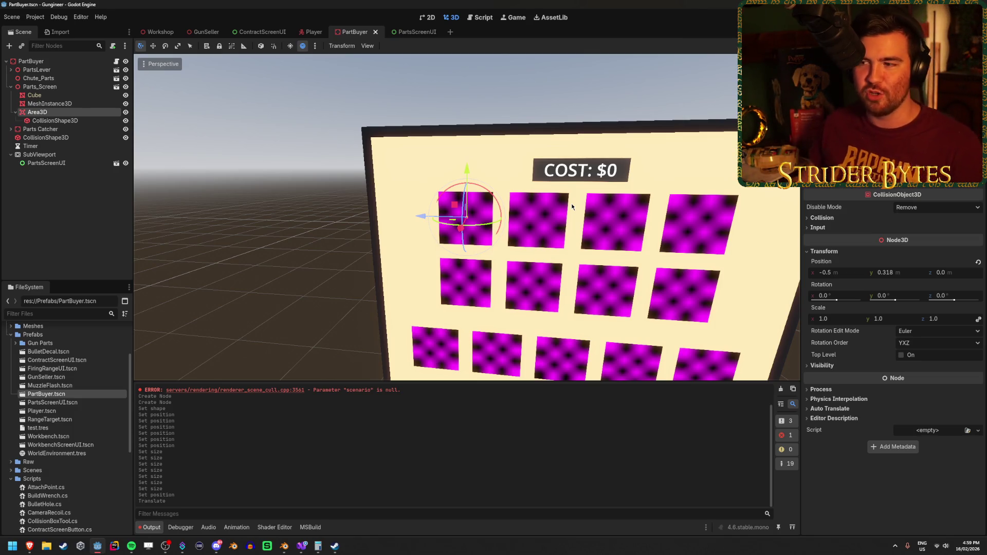
pyautogui.click(782, 389)
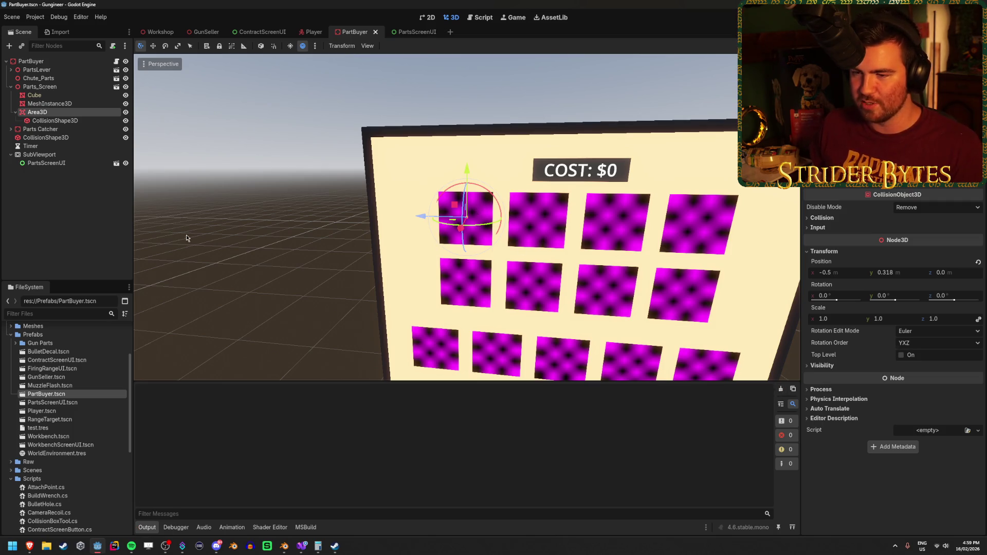
# Set the click zone's Z position to 0.05, in front of the screen, and save.
pyautogui.moveTo(208, 237); pyautogui.dragTo(24, 119)
pyautogui.press('f')
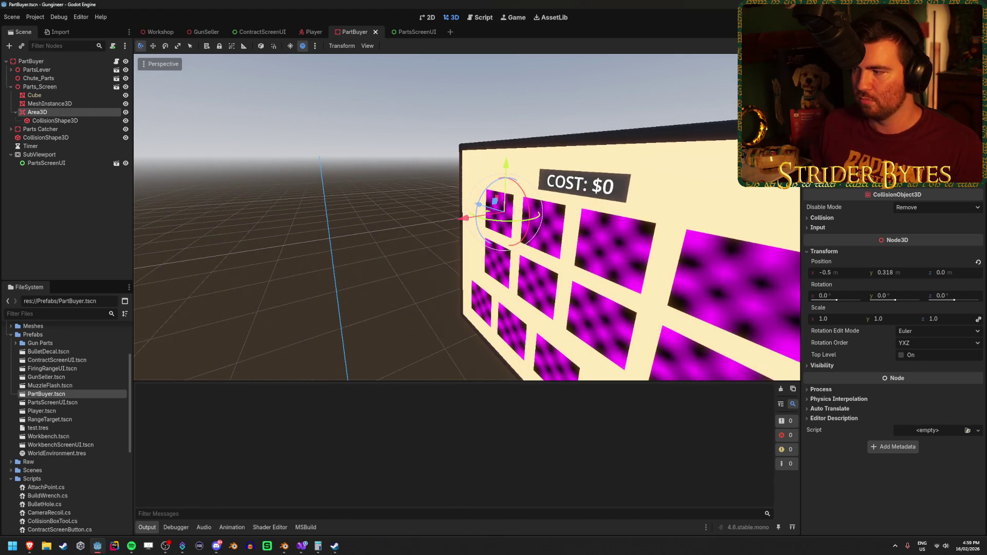
pyautogui.click(960, 272)
pyautogui.write('-.085')
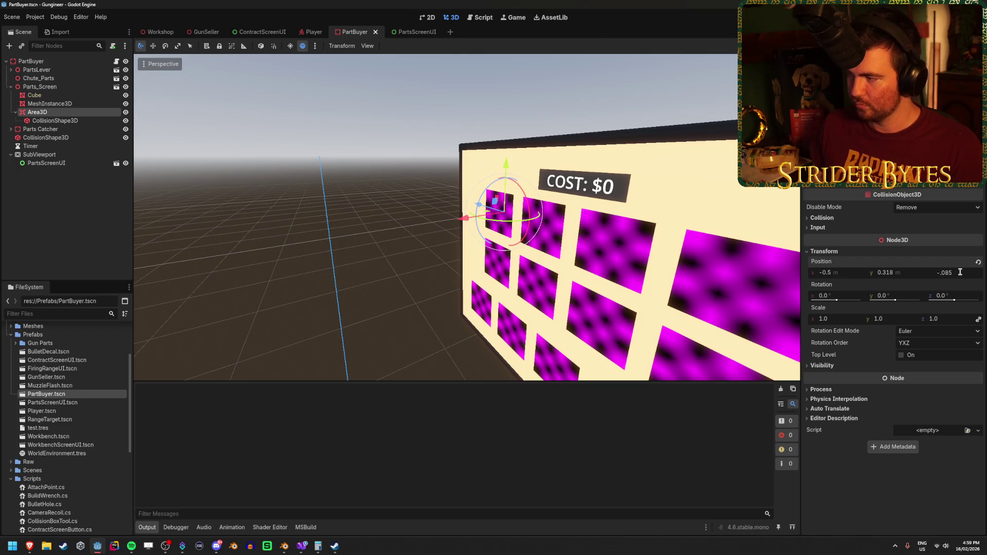
pyautogui.press('BackSpace')
pyautogui.press('BackSpace')
pyautogui.press('BackSpace')
pyautogui.write('05')
pyautogui.press('Return')
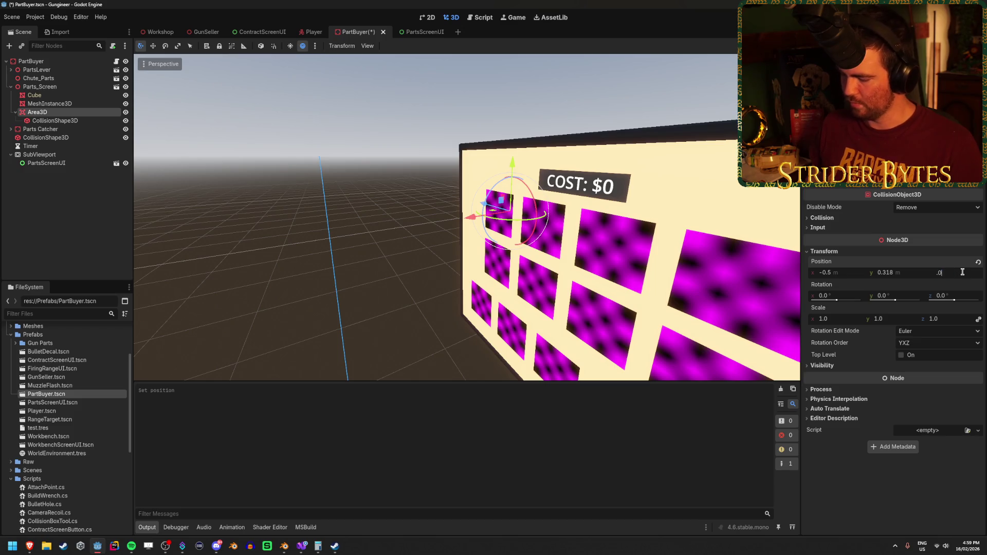
pyautogui.write('5')
pyautogui.press('Return')
pyautogui.hotkey('ctrl', 's')
# Open the Inspector's script picker for the Area3D click zone.
pyautogui.moveTo(391, 258); pyautogui.dragTo(340, 260)
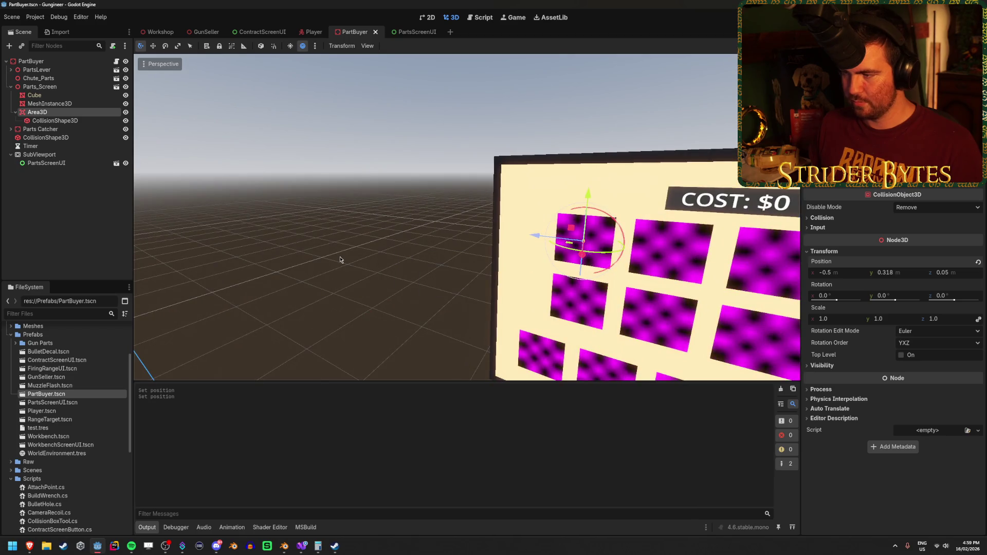
pyautogui.click(340, 259)
pyautogui.scroll(-5, 340, 259)
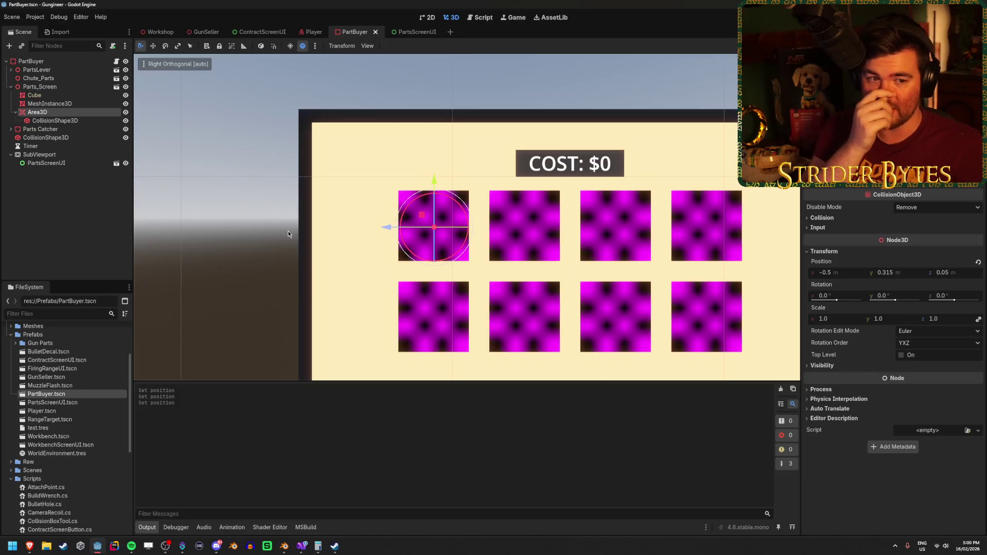
pyautogui.click(15, 113)
pyautogui.doubleClick(81, 112)
pyautogui.press('Escape')
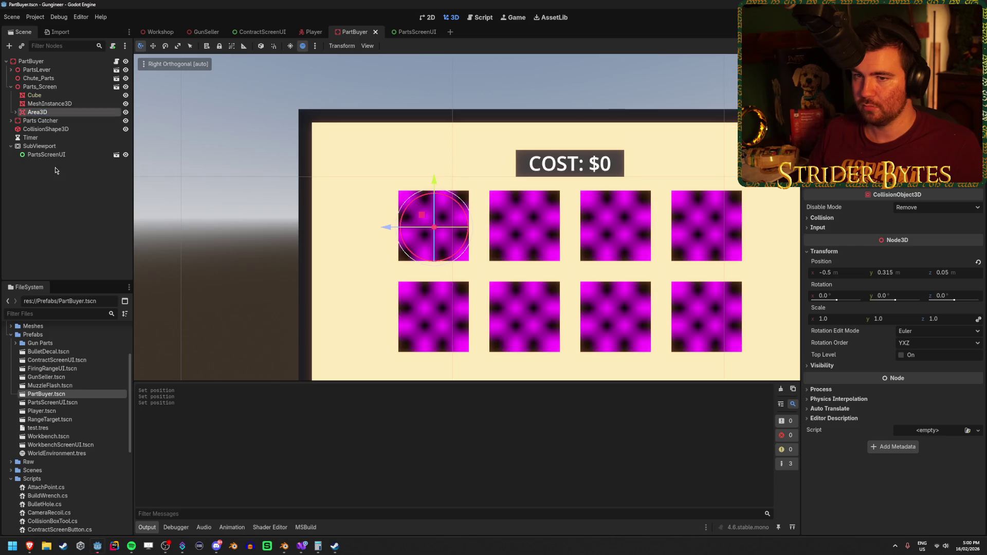
pyautogui.click(15, 112)
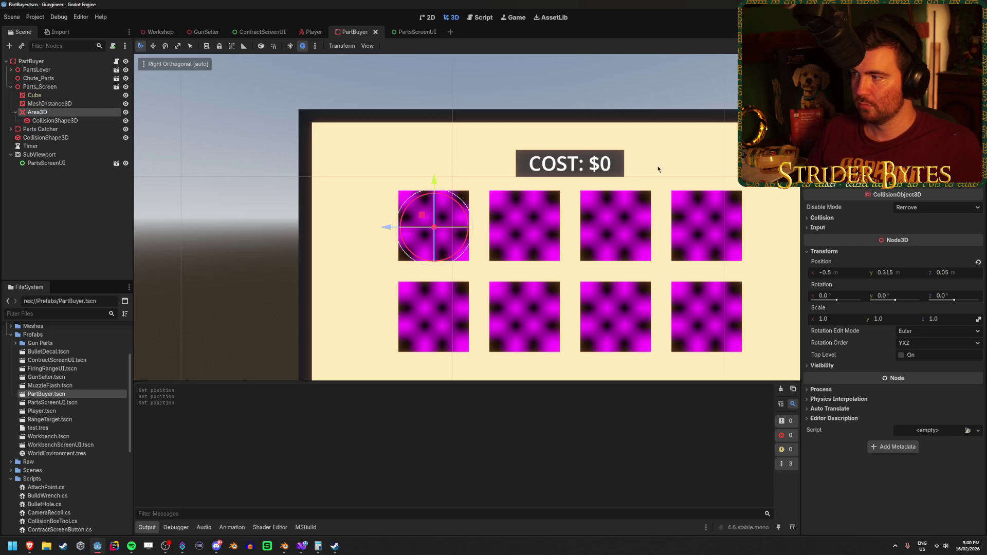
pyautogui.click(967, 430)
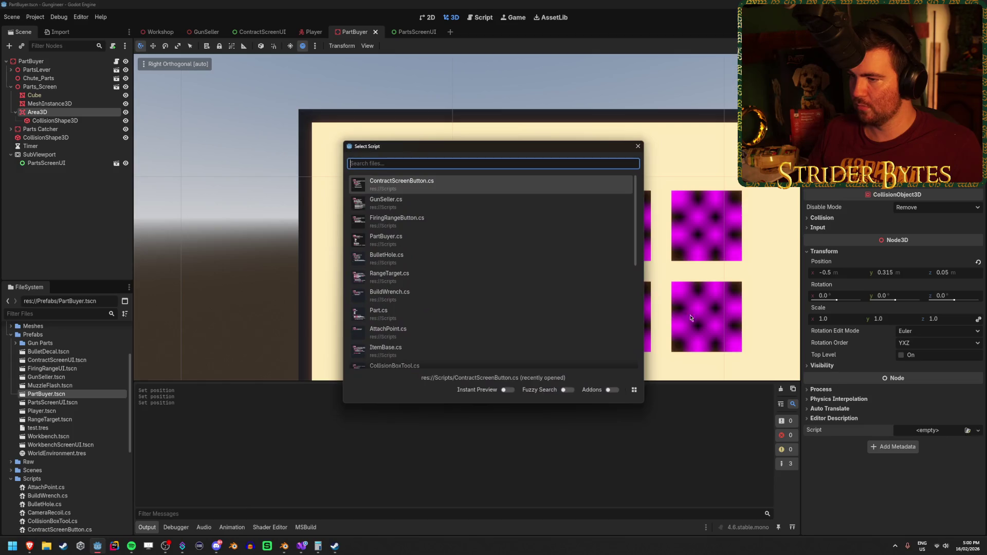
# Attach PartScreenButton.cs to the Area3D click zone, save the PartBuyer scene, and rebuild the .NET project.
pyautogui.write('part')
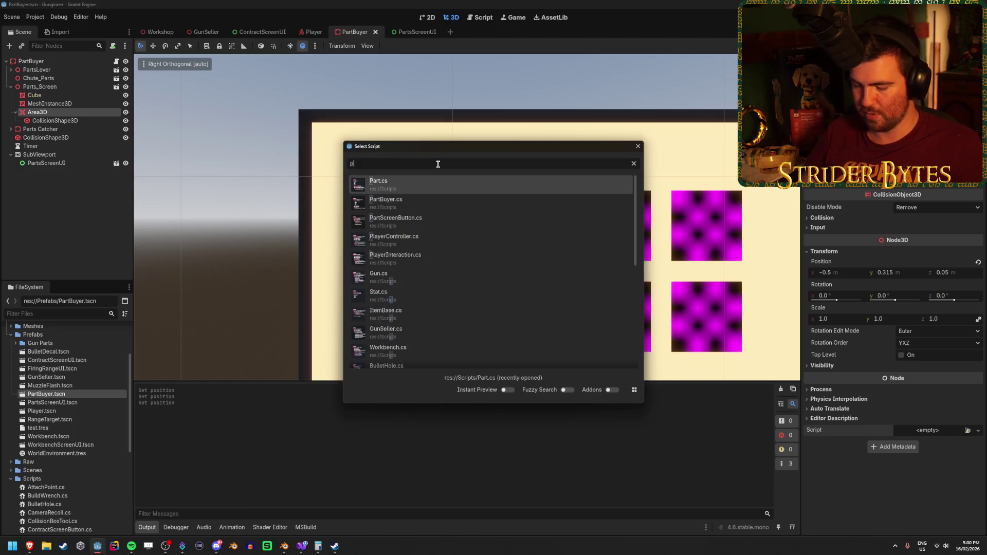
pyautogui.click(426, 219)
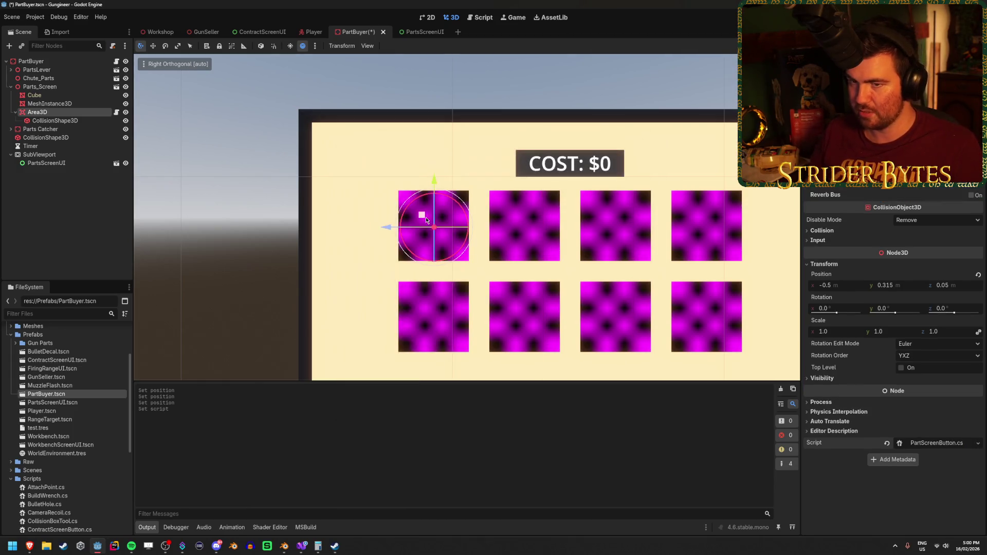
pyautogui.hotkey('ctrl', 's')
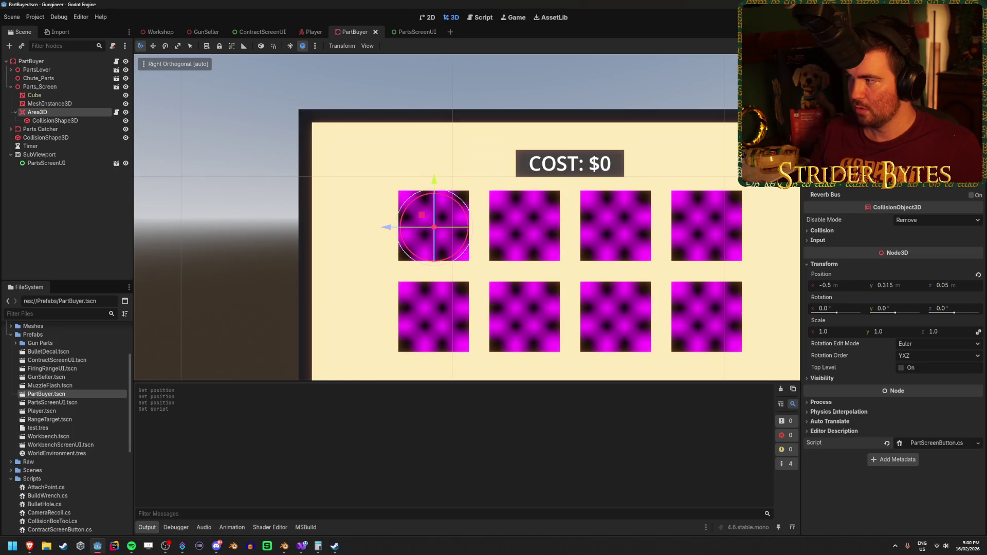
pyautogui.press('F5')
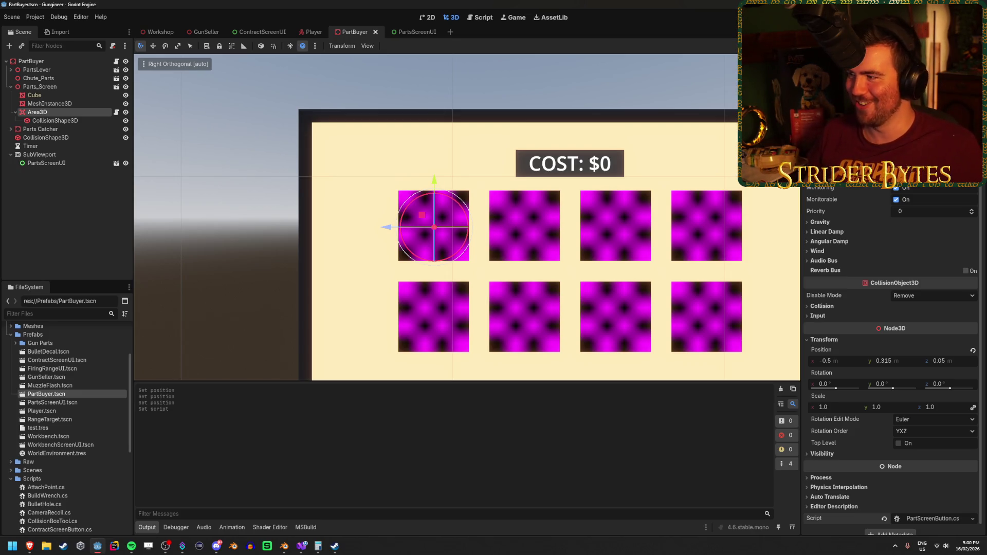
# Assign Area3D's partBuyer reference and save the PartBuyer scene.
pyautogui.click(933, 165)
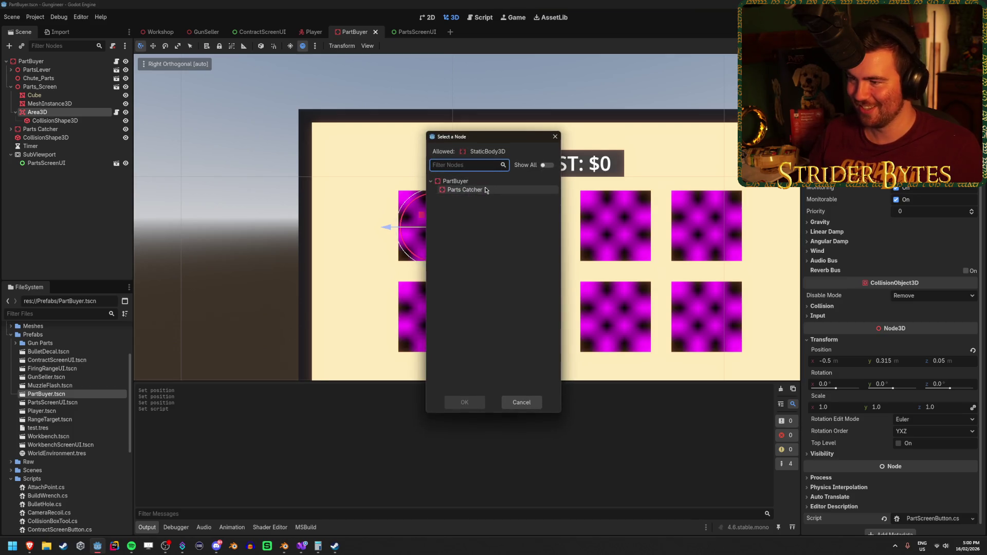
pyautogui.click(465, 405)
pyautogui.hotkey('ctrl', 's')
# Duplicate Area3D into Area3D2 and make PartsScreenUI's children editable.
pyautogui.hotkey('ctrl', 'd')
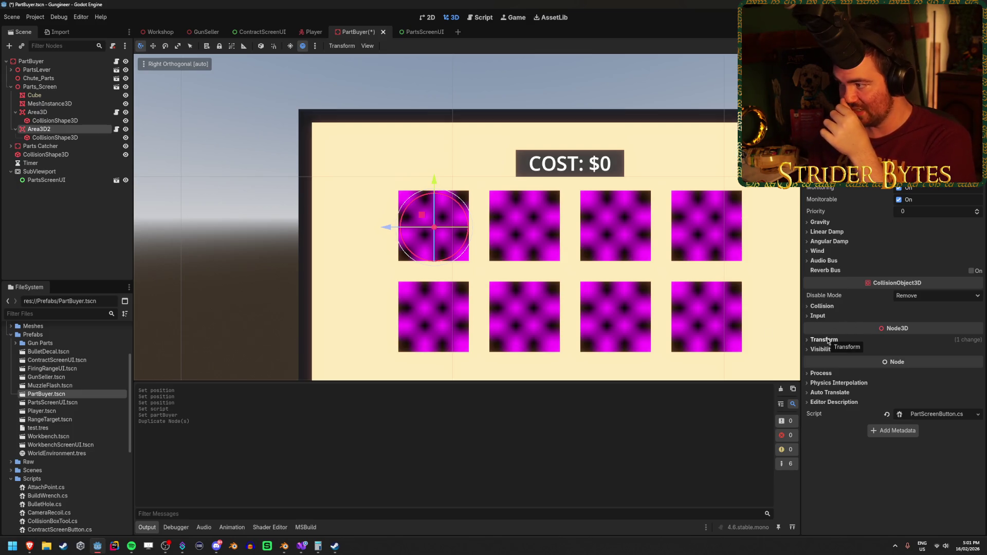
pyautogui.click(57, 114)
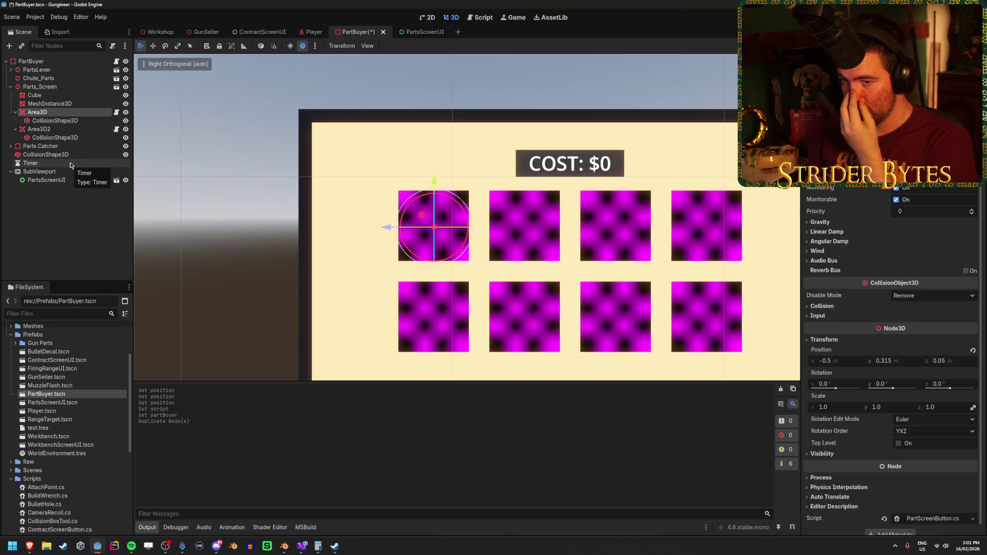
pyautogui.rightClick(61, 182)
pyautogui.click(107, 343)
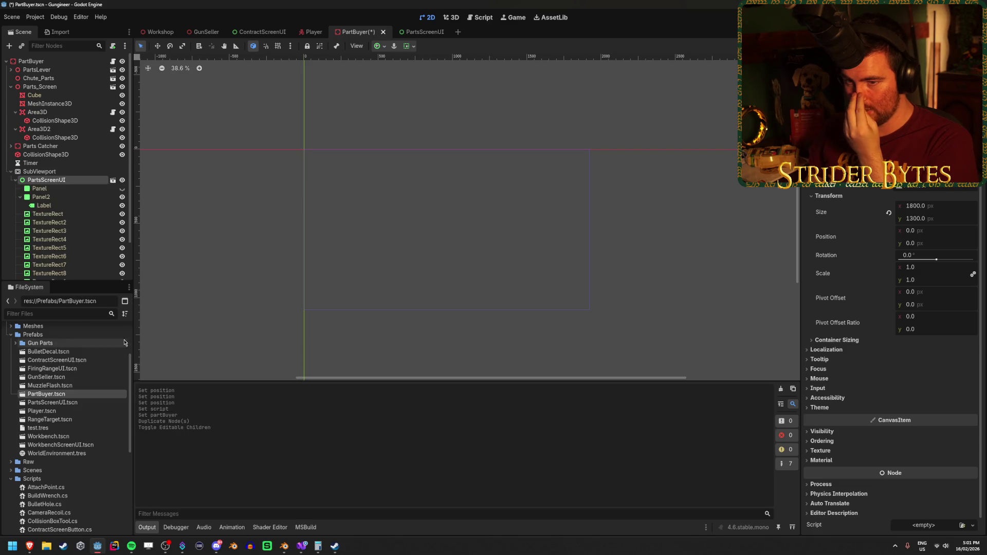
# Check the Area3D and first TextureRect positions, then open the PartsScreenUI scene.
pyautogui.click(59, 113)
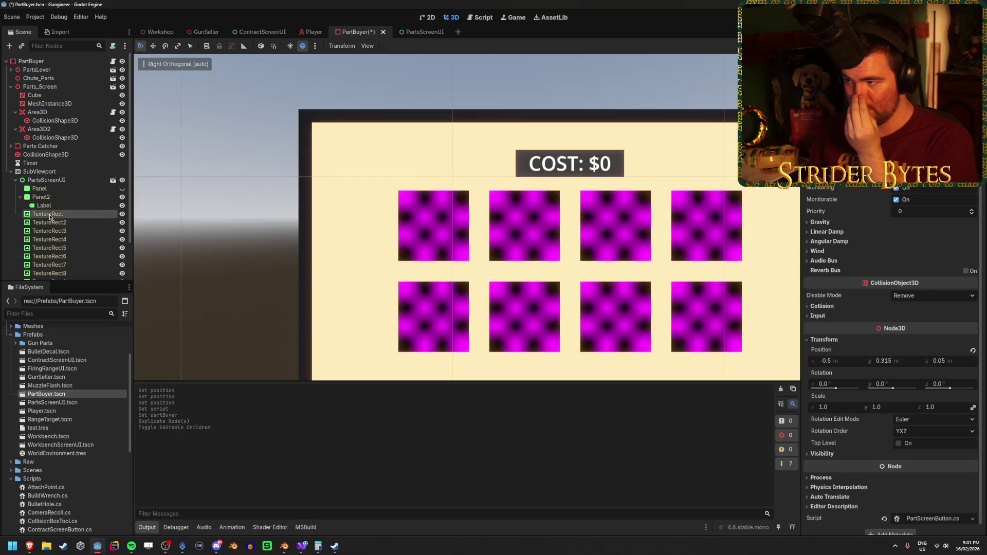
pyautogui.click(48, 214)
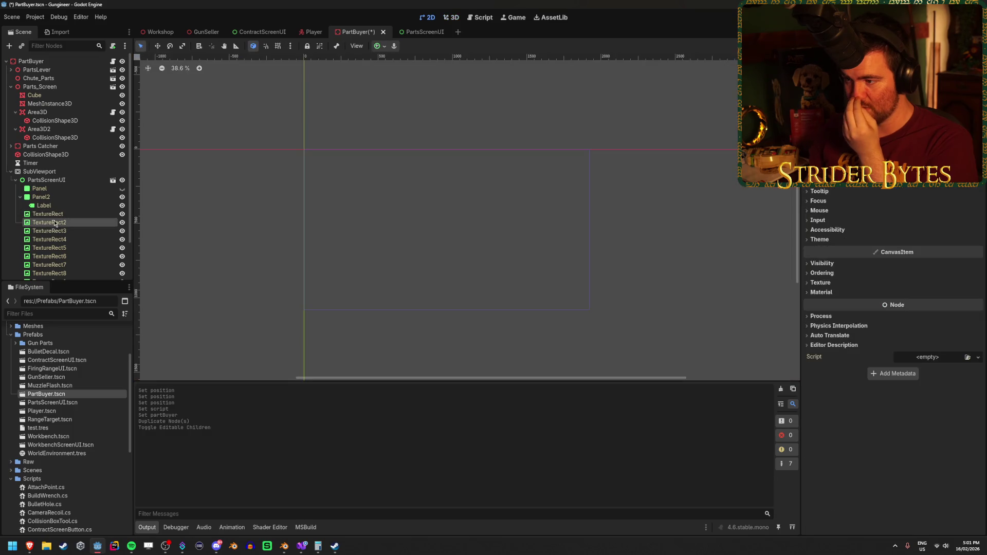
pyautogui.click(424, 32)
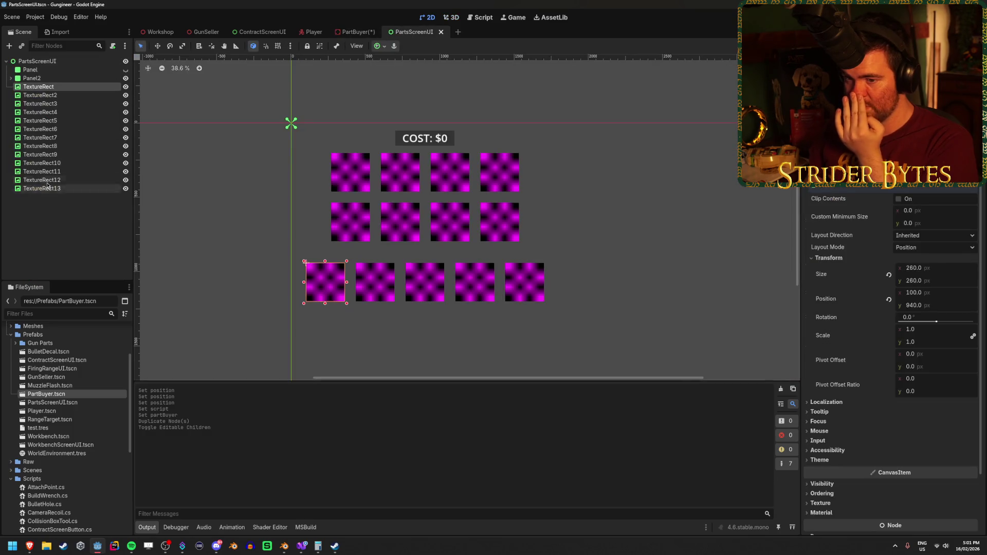
# Step through the PartsScreenUI TextureRects to find each icon's position, ending on the bottom-left one.
pyautogui.click(54, 96)
pyautogui.press('Down')
pyautogui.press('Down')
pyautogui.press('Down')
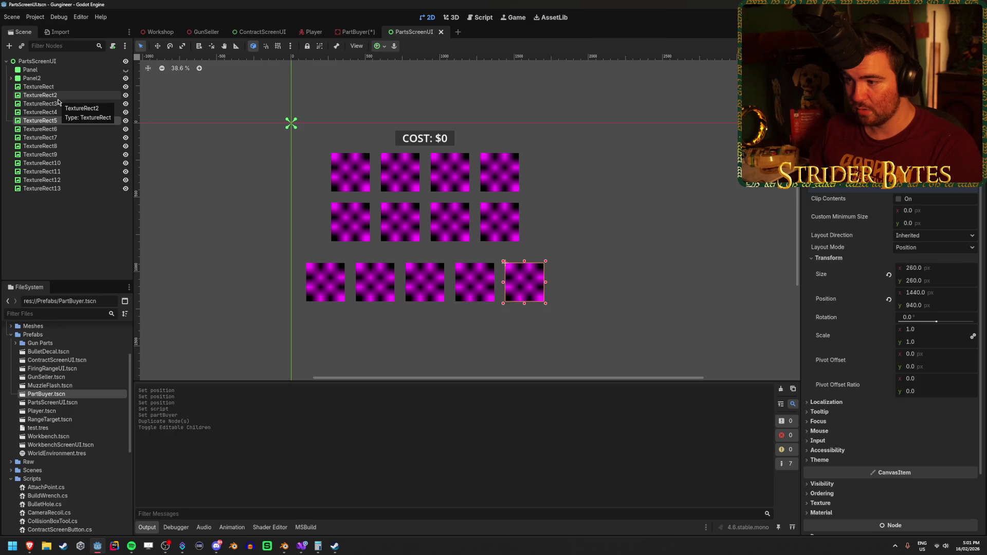
pyautogui.press('Down')
pyautogui.press('Down')
pyautogui.press('Down')
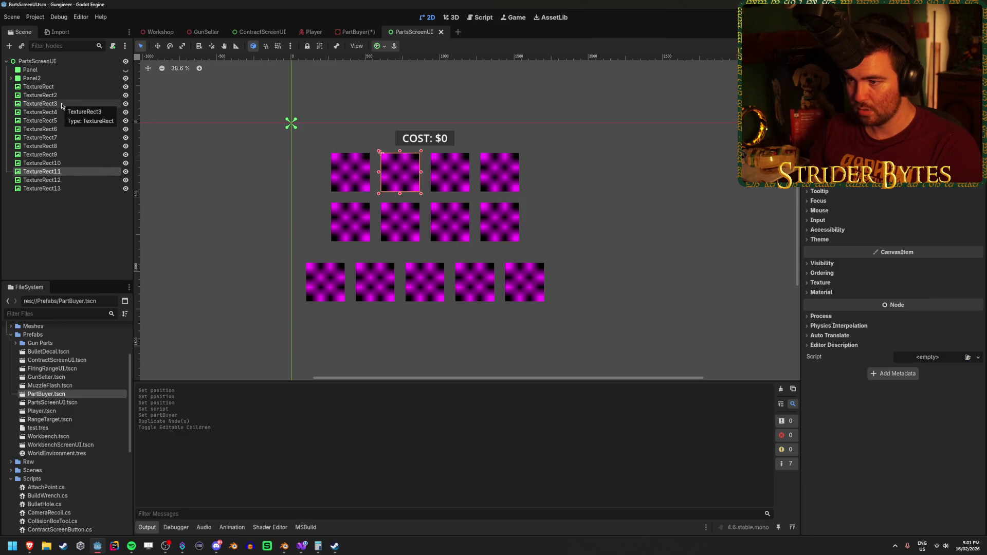
pyautogui.press('Up')
pyautogui.press('Up')
pyautogui.press('Up')
pyautogui.press('Up')
pyautogui.press('Up')
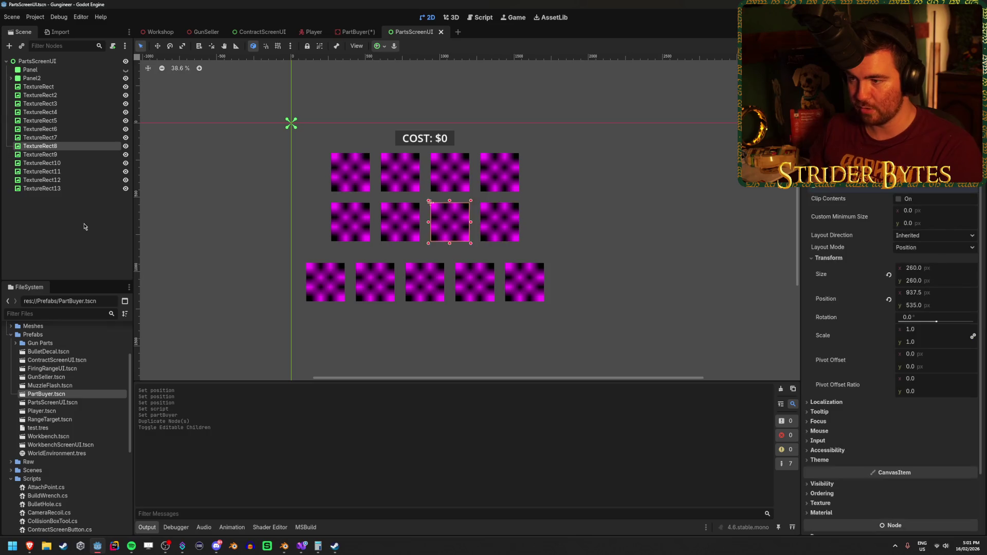
pyautogui.press('Down')
pyautogui.press('Down')
pyautogui.press('Down')
pyautogui.press('Down')
pyautogui.press('Down')
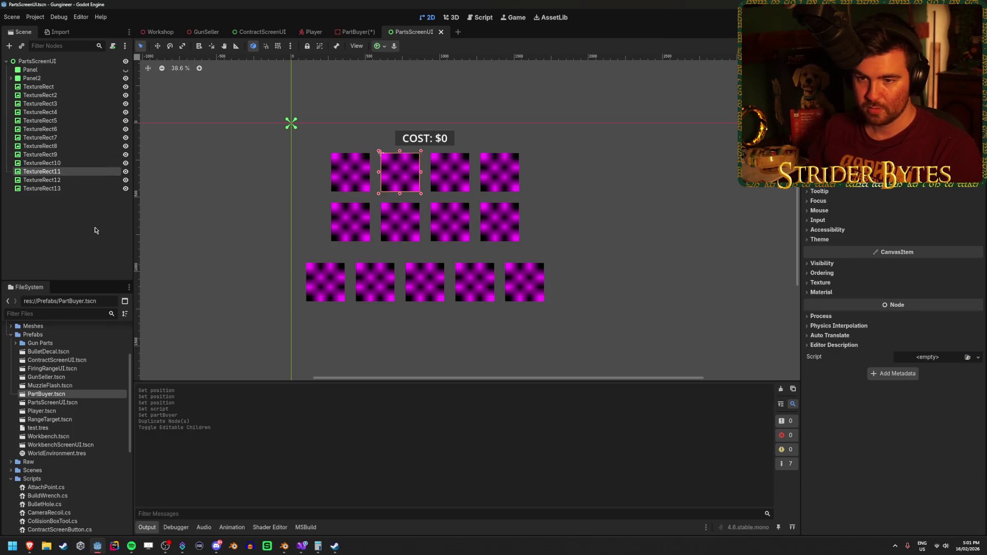
pyautogui.press('Up')
pyautogui.press('Up')
pyautogui.press('Up')
pyautogui.press('Up')
pyautogui.press('Up')
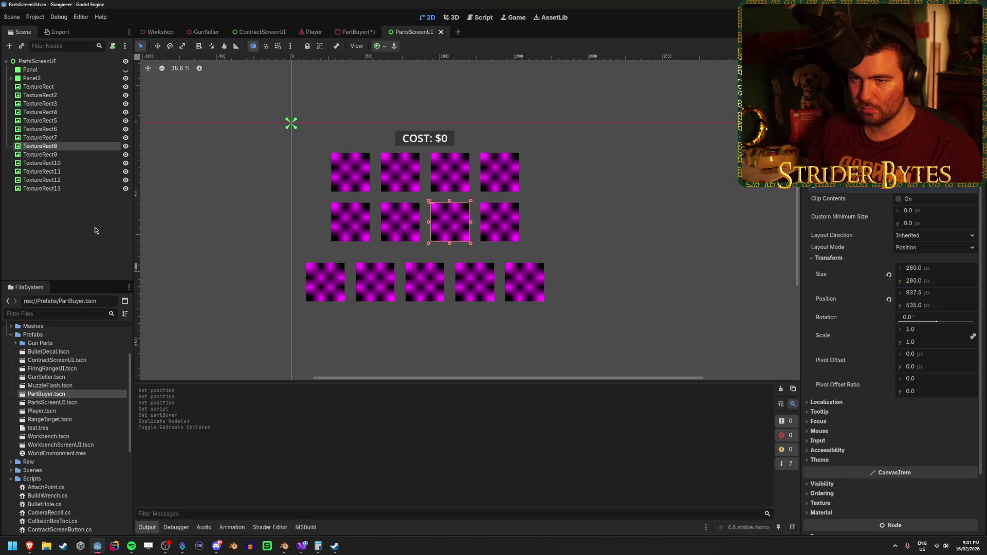
pyautogui.press('Down')
pyautogui.press('Down')
pyautogui.press('Down')
pyautogui.press('Up')
pyautogui.press('Up')
pyautogui.press('Up')
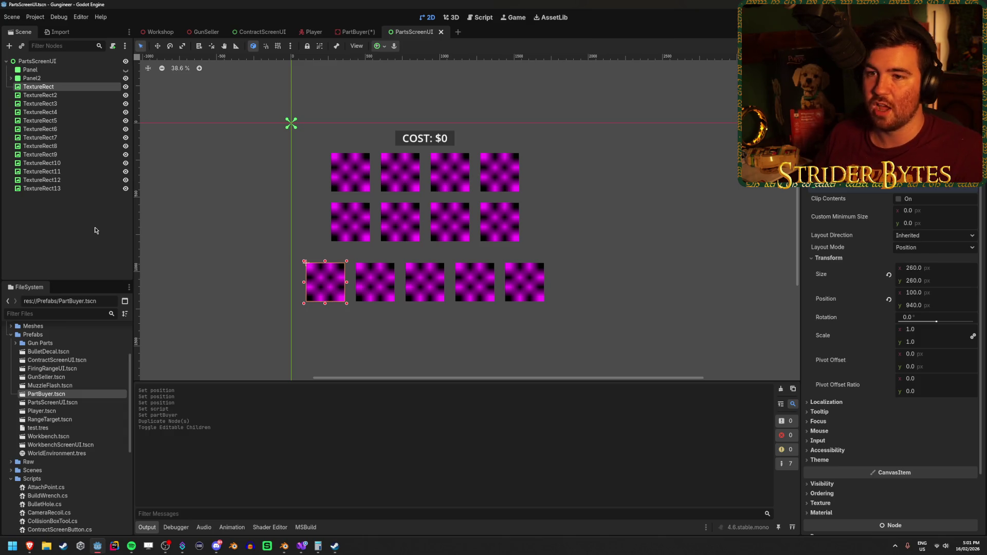
# Move TextureRect–TextureRect5 below TextureRect13 and TextureRect10–13 above TextureRect6.
pyautogui.keyDown('shift'); pyautogui.click(43, 123); pyautogui.keyUp('shift')
pyautogui.moveTo(43, 123); pyautogui.dragTo(66, 196)
pyautogui.click(42, 121)
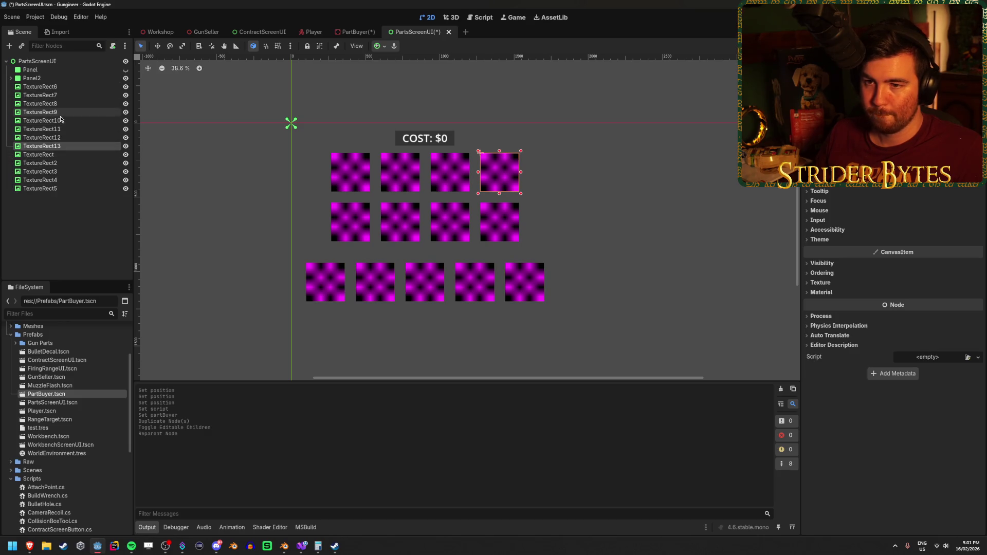
pyautogui.keyDown('shift'); pyautogui.click(41, 146); pyautogui.keyUp('shift')
pyautogui.moveTo(61, 123); pyautogui.dragTo(59, 85)
pyautogui.click(59, 88)
# Check TextureRect9's position and start renaming TextureRect10.
pyautogui.press('Down')
pyautogui.press('Down')
pyautogui.press('Down')
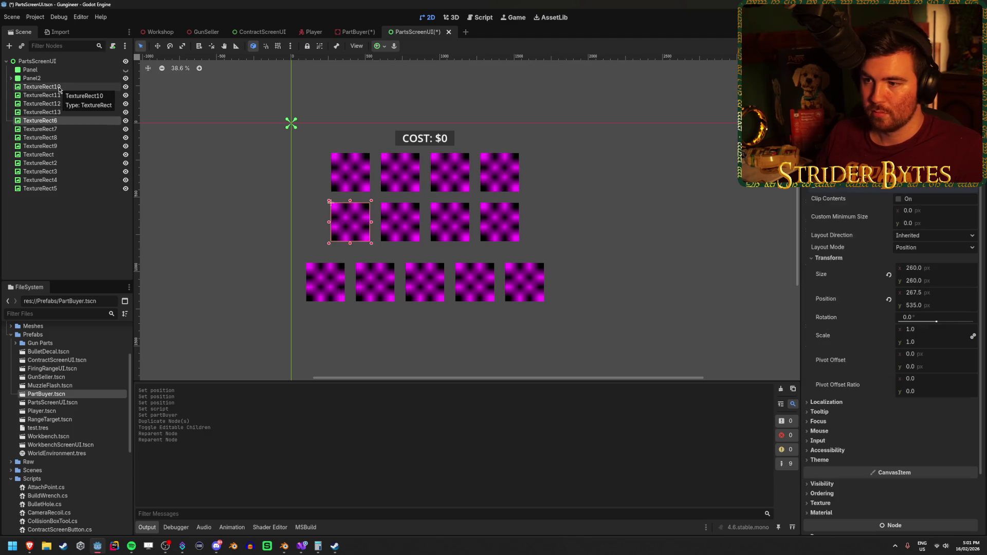
pyautogui.press('Up')
pyautogui.press('Up')
pyautogui.press('Up')
pyautogui.doubleClick(59, 86)
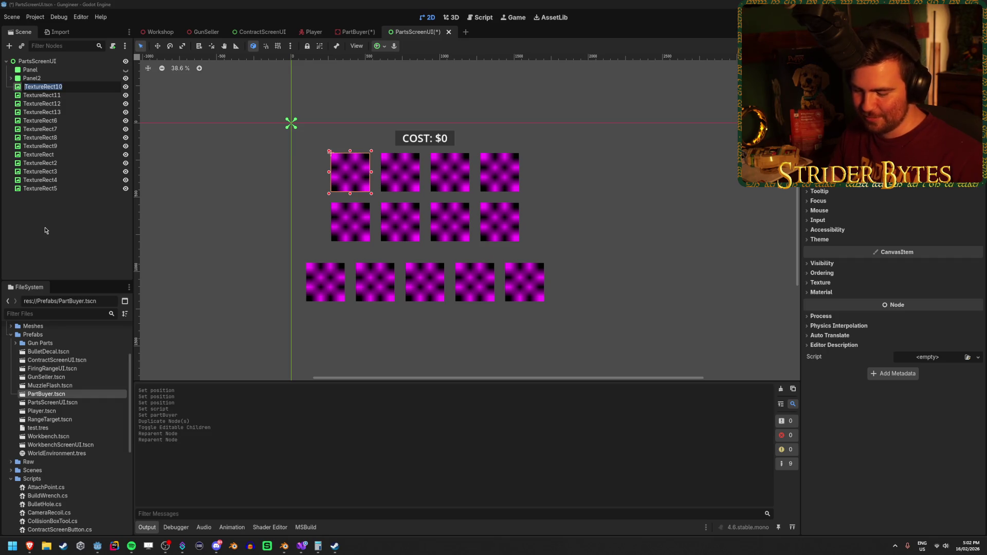
# Rename TextureRect10–13 to AnyPartButton, ReceiverPartButton, BarrelPartButton and MagazinePartButton.
pyautogui.write('AnyPartButton')
pyautogui.press('Return')
pyautogui.press('Down')
pyautogui.press('F2')
pyautogui.write('ReceiverPartBut')
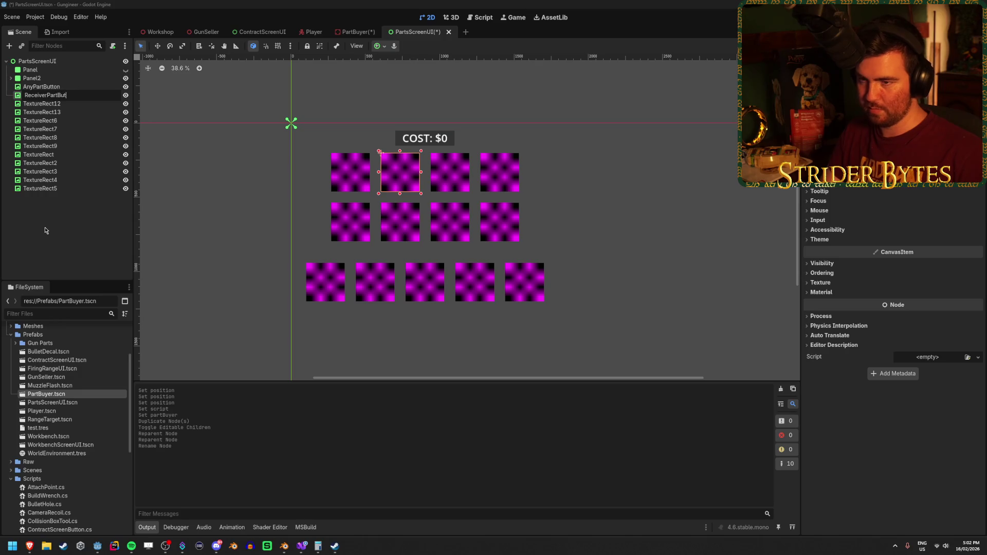
pyautogui.write('on')
pyautogui.press('Return')
pyautogui.press('Down')
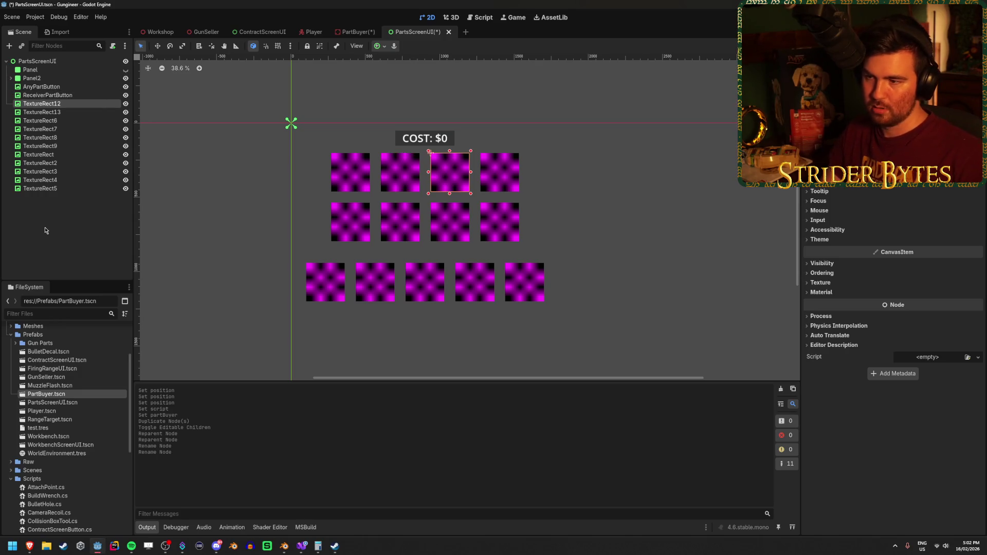
pyautogui.press('F2')
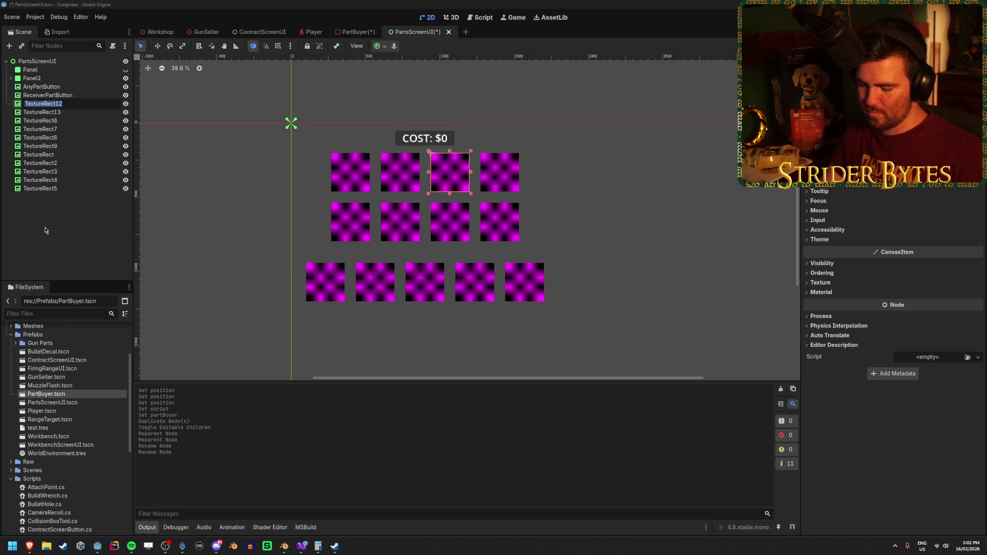
pyautogui.write('BarrelPartButton')
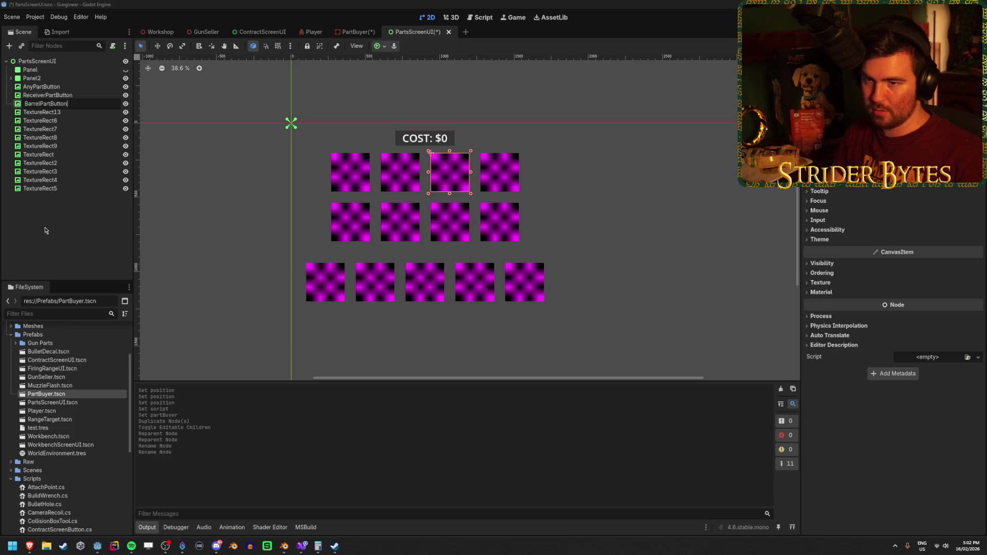
pyautogui.press('Return')
pyautogui.press('Down')
pyautogui.press('F2')
pyautogui.write('Magazine')
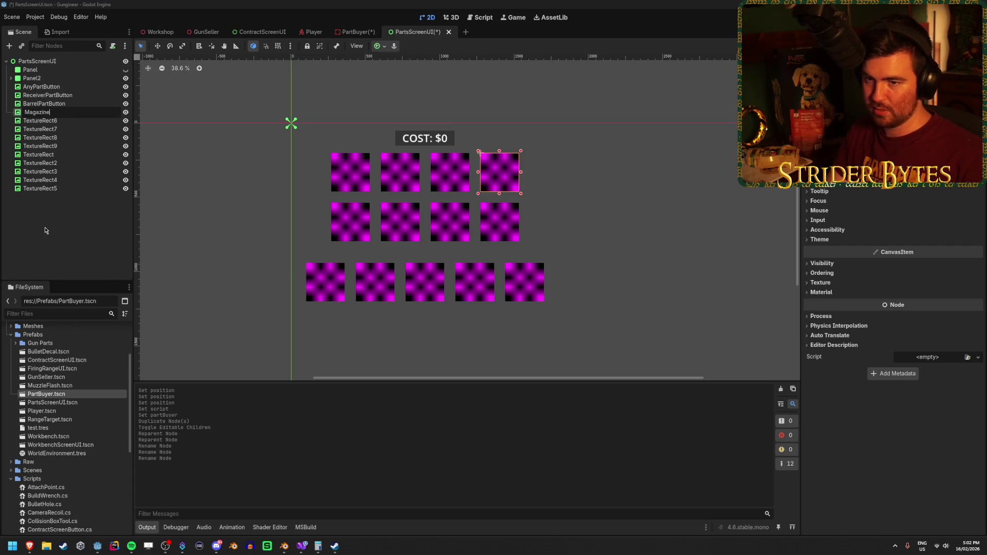
pyautogui.write('n')
pyautogui.press('Return')
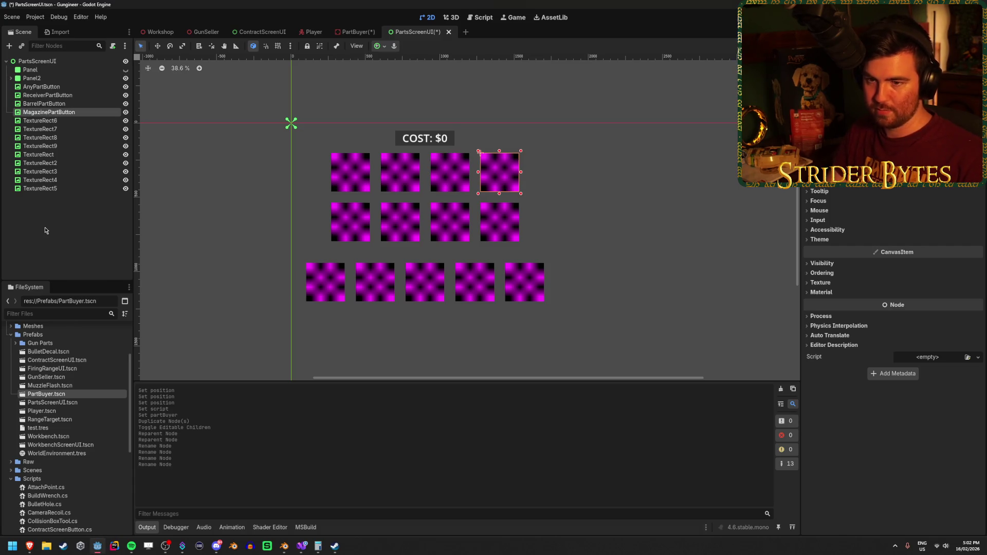
# Rename TextureRect6–8 to SightPartButton, StockPartButton and MuzzlePartButton.
pyautogui.press('Down')
pyautogui.press('F2')
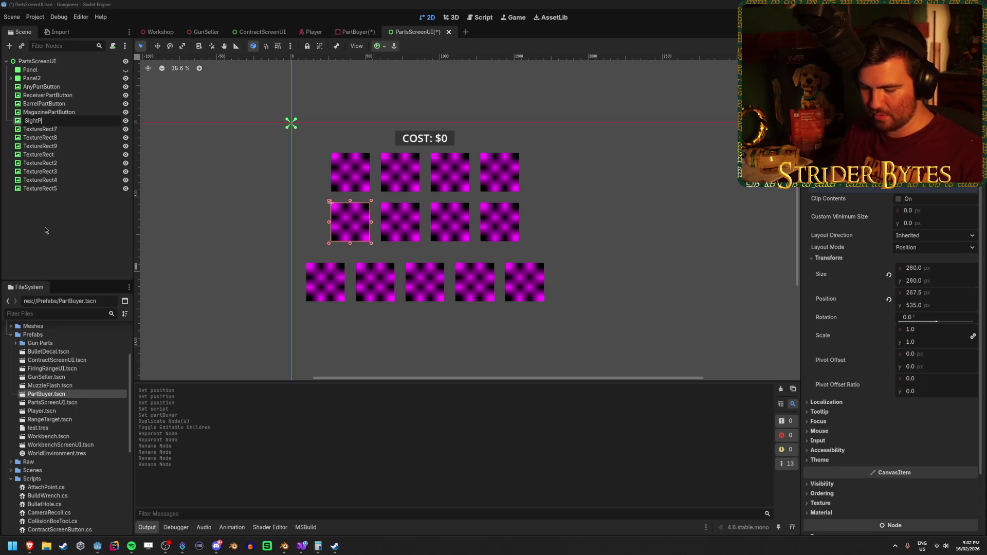
pyautogui.write('ton')
pyautogui.press('Return')
pyautogui.press('Down')
pyautogui.press('F2')
pyautogui.write('StockPartB')
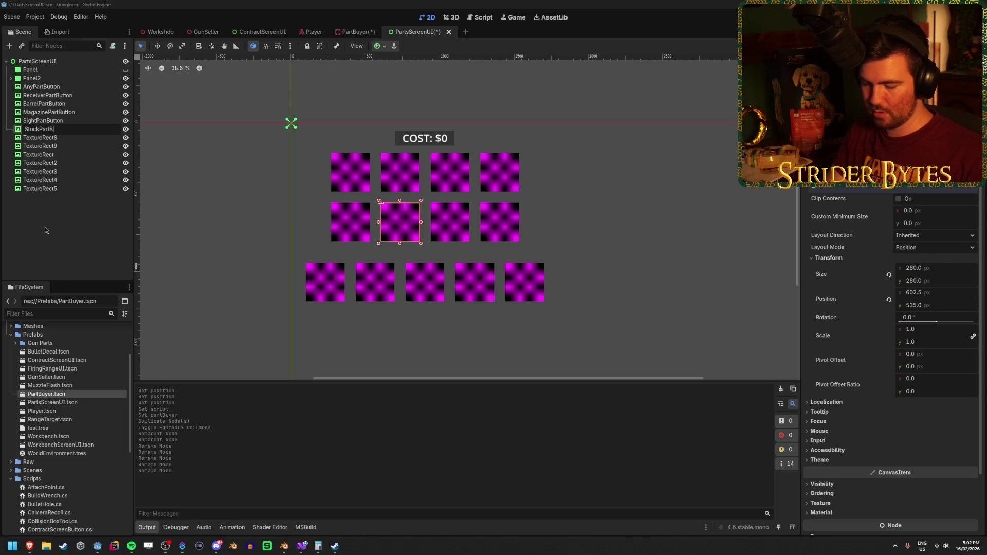
pyautogui.write('n')
pyautogui.press('Return')
pyautogui.press('Down')
pyautogui.press('F2')
pyautogui.write('MUzz')
pyautogui.write('uzzlePartBu')
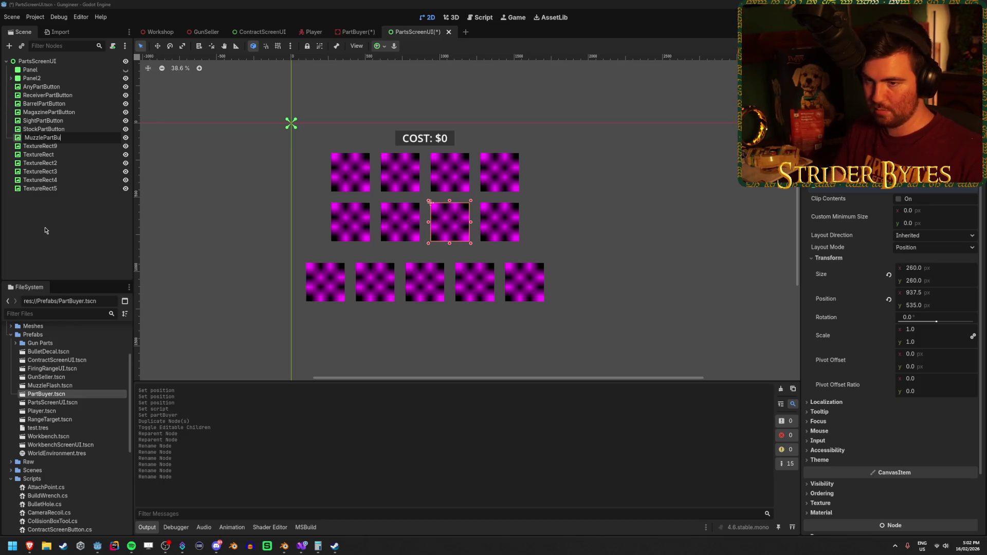
pyautogui.write('n')
pyautogui.press('Return')
# Rename TextureRect9 to ForegripPartButton and the bottom-left icon to Level1Button.
pyautogui.press('Down')
pyautogui.press('F2')
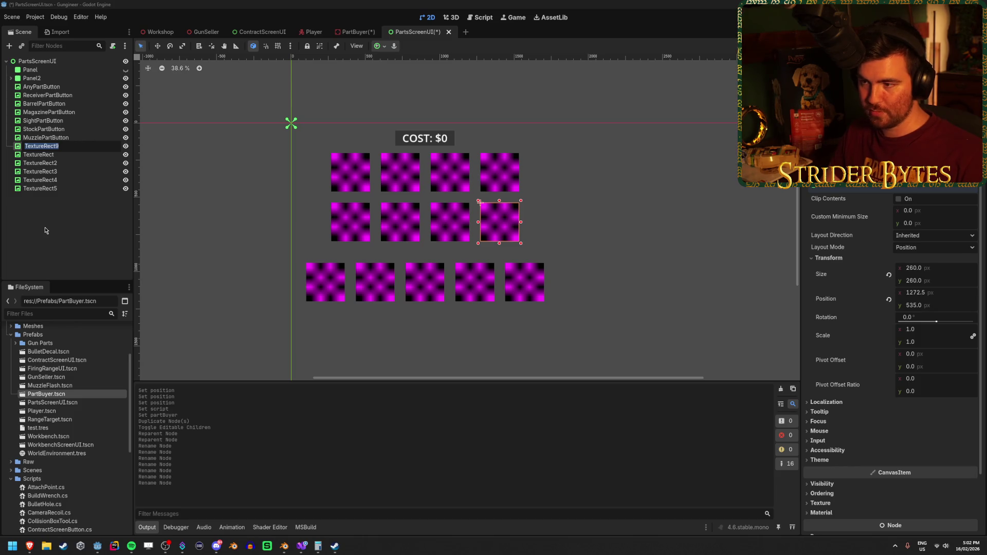
pyautogui.write('ForegripPart')
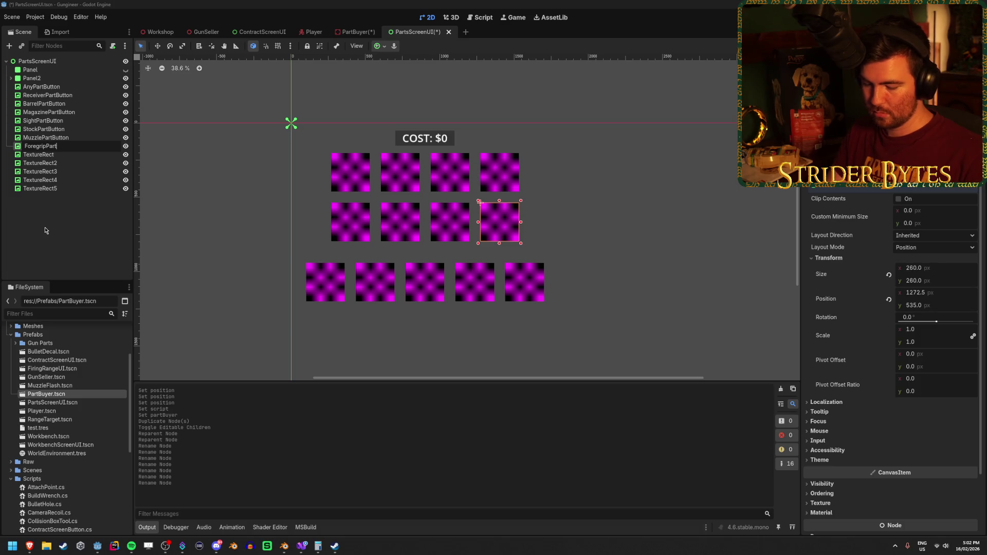
pyautogui.write('on')
pyautogui.press('Return')
pyautogui.press('Down')
pyautogui.press('F2')
pyautogui.write('L')
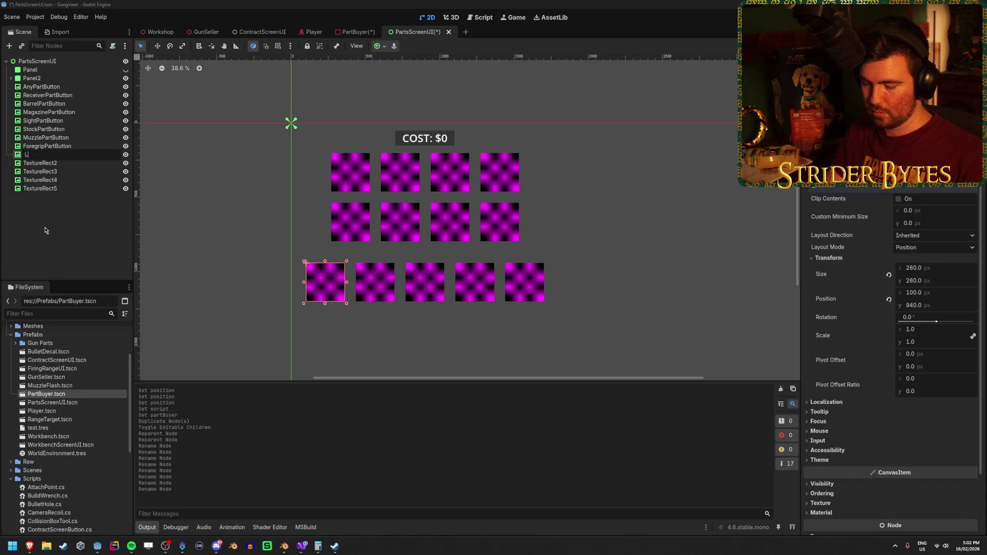
pyautogui.write('ton')
pyautogui.press('Return')
pyautogui.press('Home')
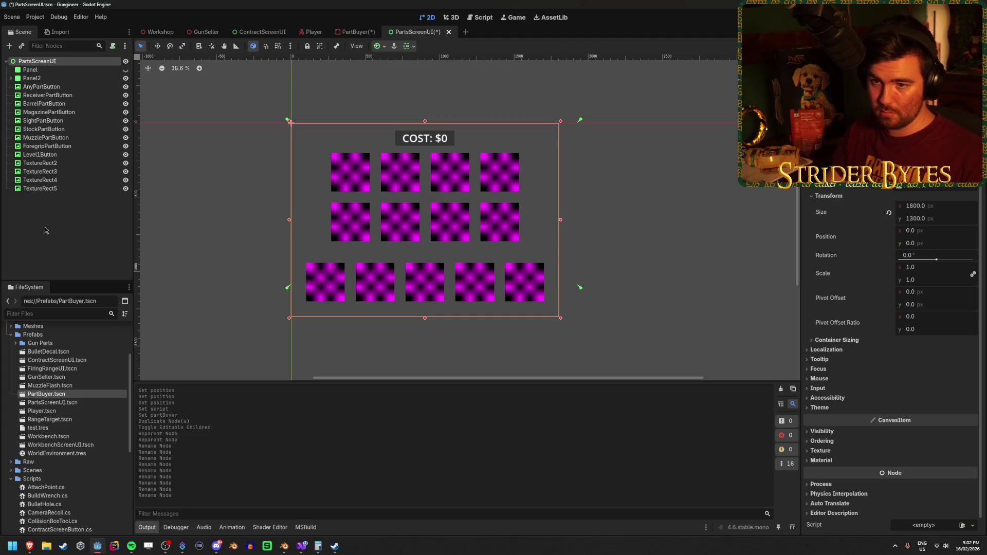
# Rename TextureRect2 and TextureRect3 to Level2Button and Level3Button.
pyautogui.click(40, 163)
pyautogui.press('F2')
pyautogui.write('Le')
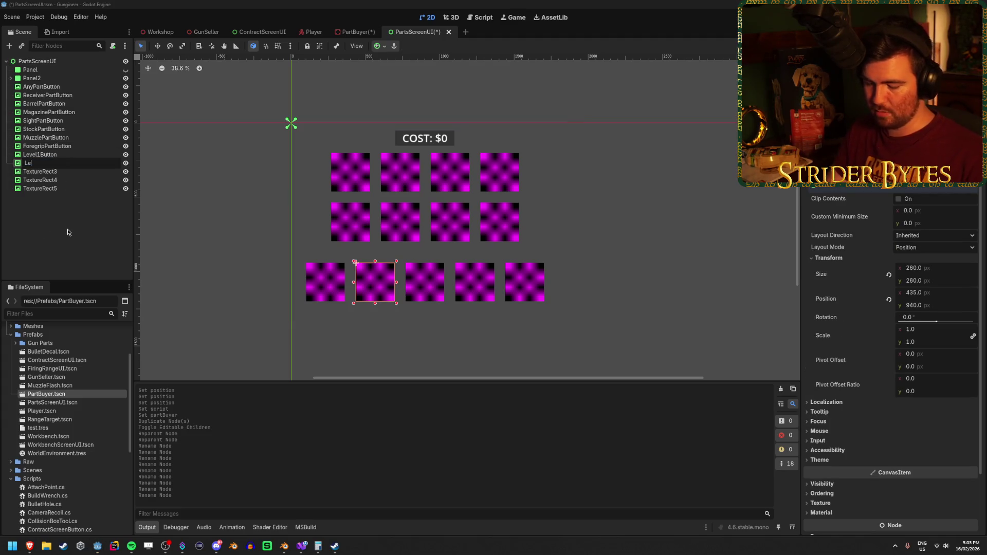
pyautogui.write('vel2Button')
pyautogui.press('Return')
pyautogui.press('Down')
pyautogui.press('F2')
pyautogui.write('Lev')
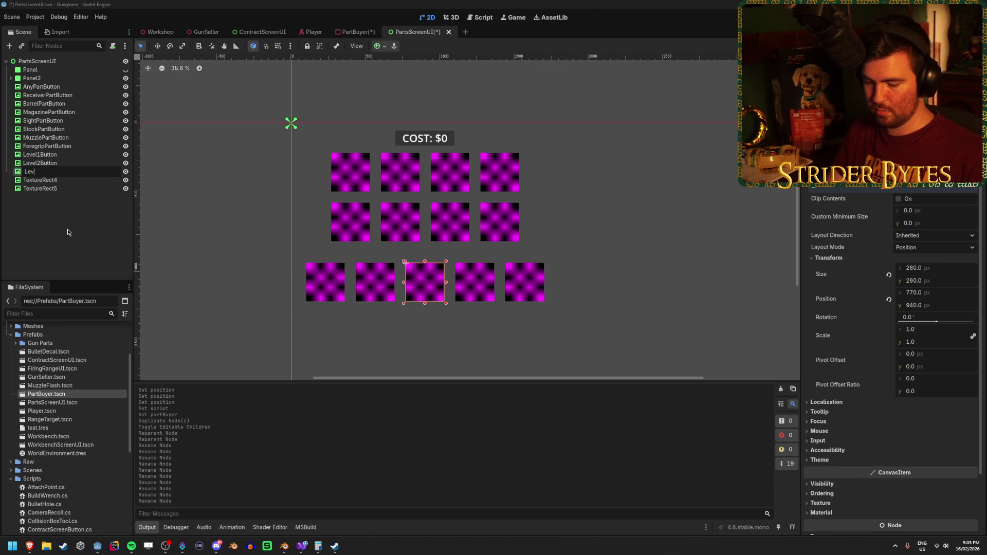
pyautogui.write('el3Button')
pyautogui.press('Return')
# Rename the last two squares Level4Button and Level5Button and save the PartsScreenUI scene.
pyautogui.press('Down')
pyautogui.press('F2')
pyautogui.write('Level4Button')
pyautogui.press('Return')
pyautogui.press('Down')
pyautogui.press('F2')
pyautogui.write('Level5')
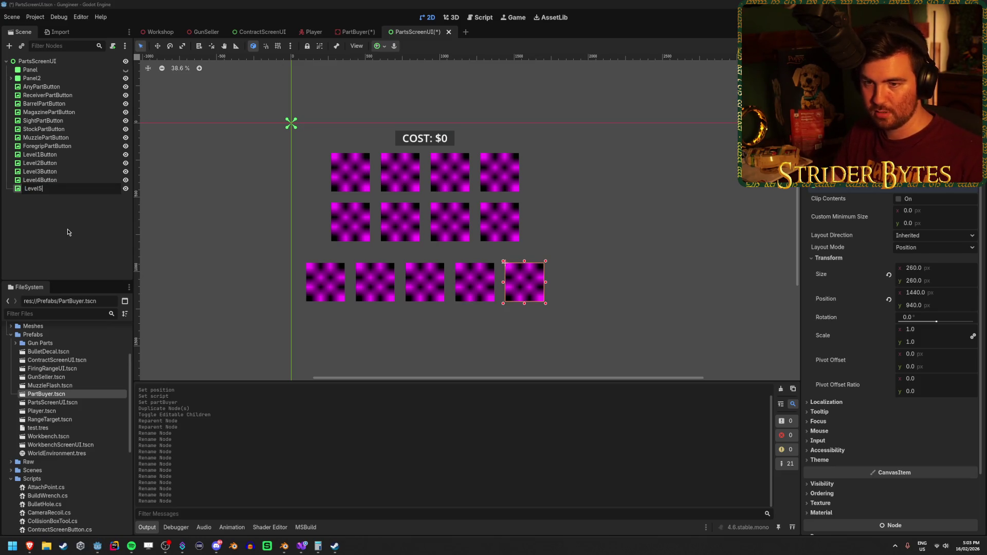
pyautogui.write('Button')
pyautogui.press('Return')
pyautogui.hotkey('ctrl', 's')
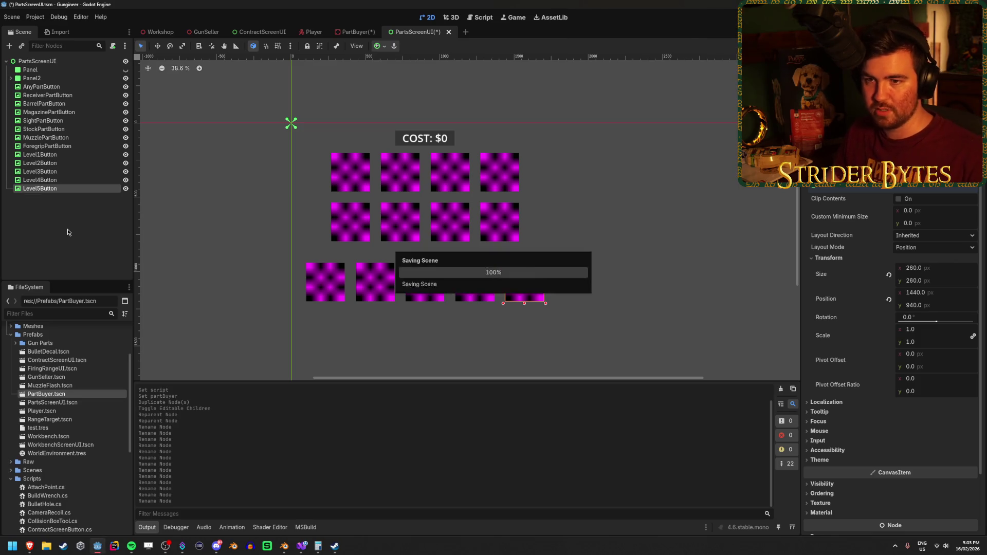
pyautogui.click(68, 86)
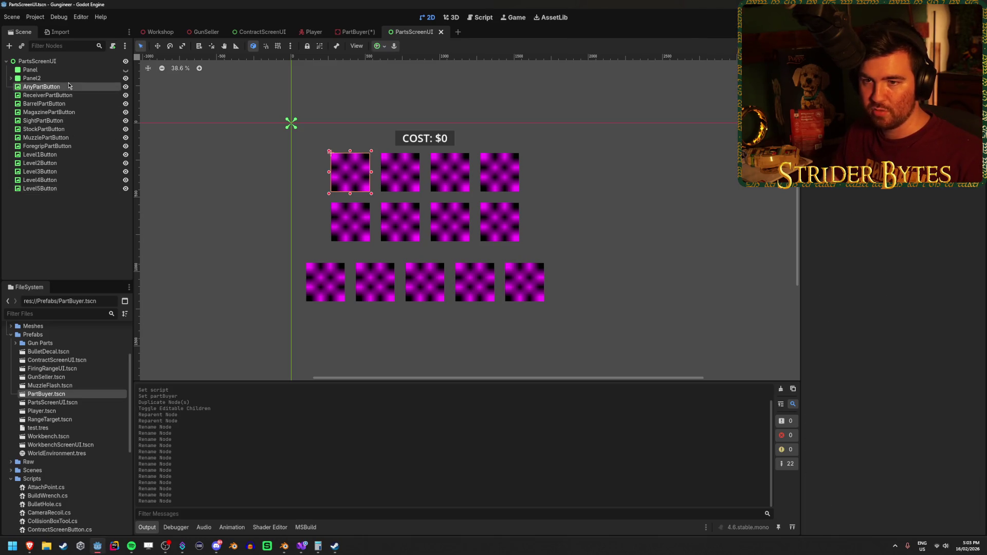
pyautogui.click(69, 221)
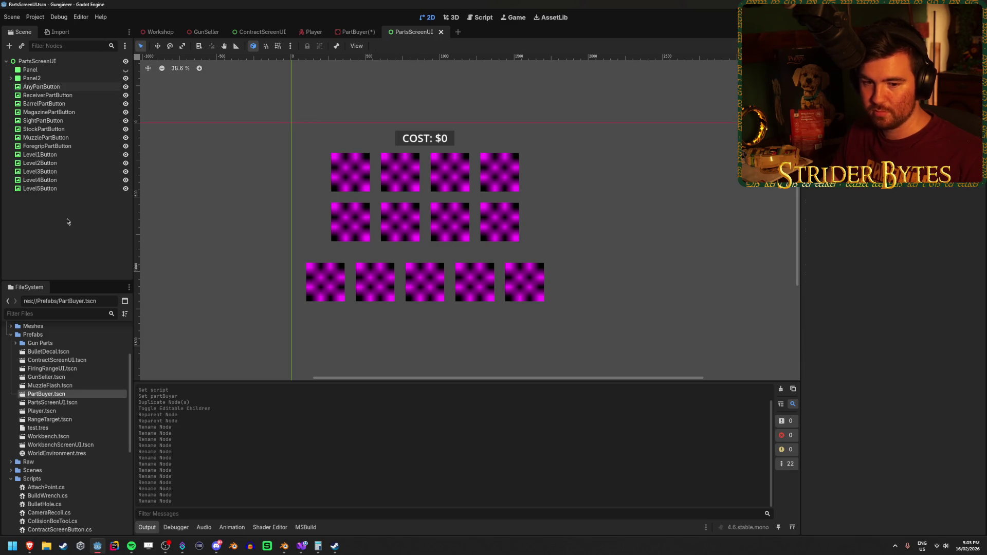
pyautogui.click(68, 102)
pyautogui.click(68, 87)
pyautogui.click(205, 93)
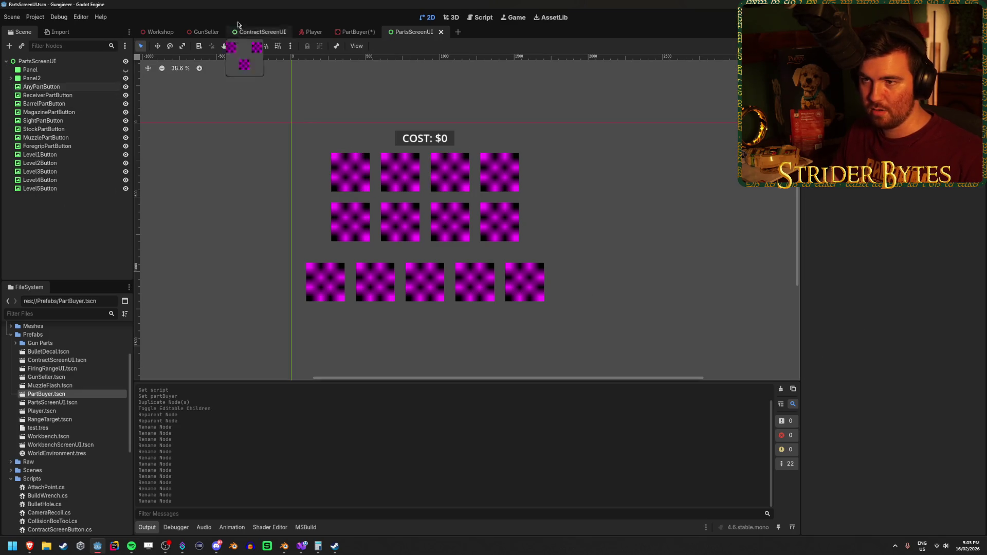
pyautogui.click(354, 32)
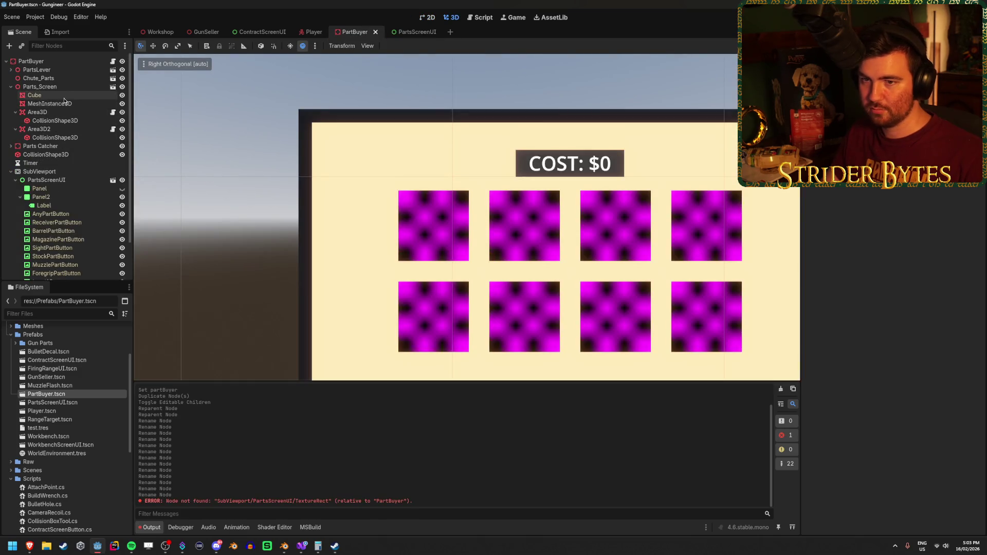
pyautogui.scroll(-3, 325, 237)
pyautogui.scroll(-2, 468, 259)
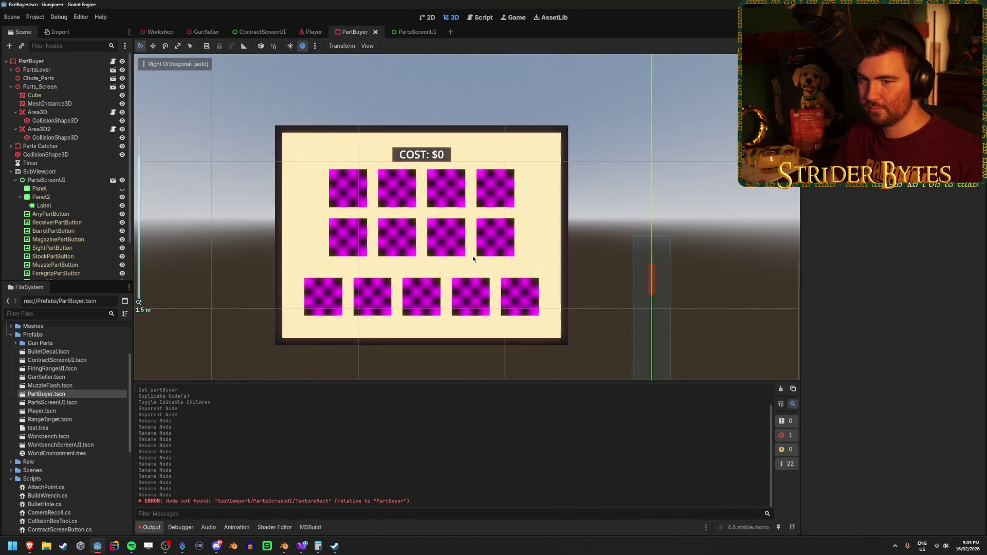
pyautogui.scroll(1, 469, 260)
pyautogui.scroll(1, 292, 188)
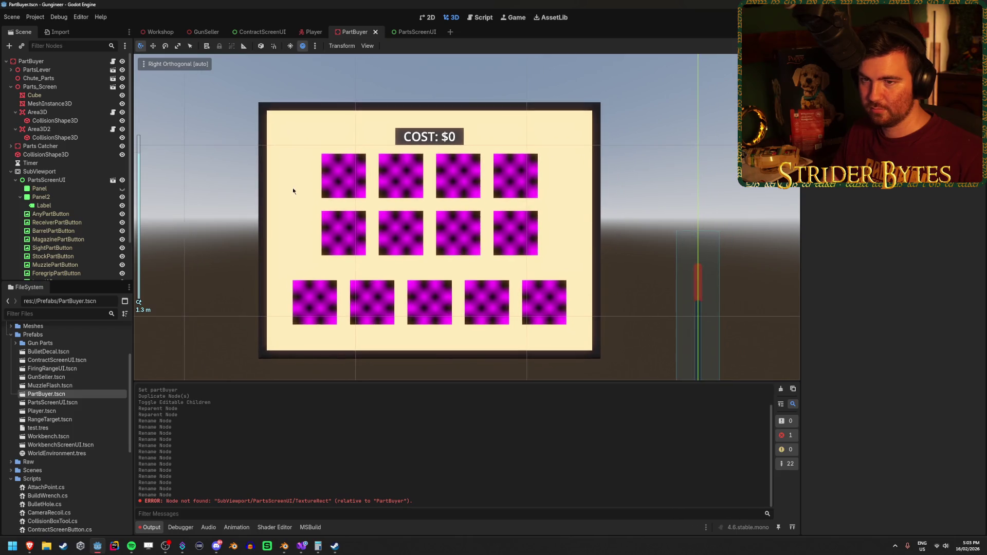
pyautogui.click(19, 188)
pyautogui.click(20, 197)
pyautogui.click(37, 111)
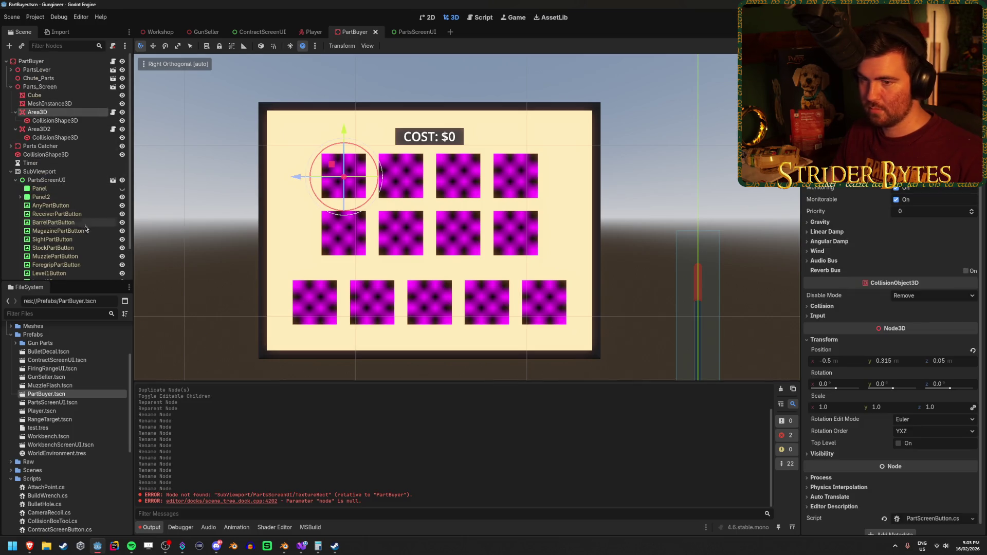
pyautogui.click(50, 205)
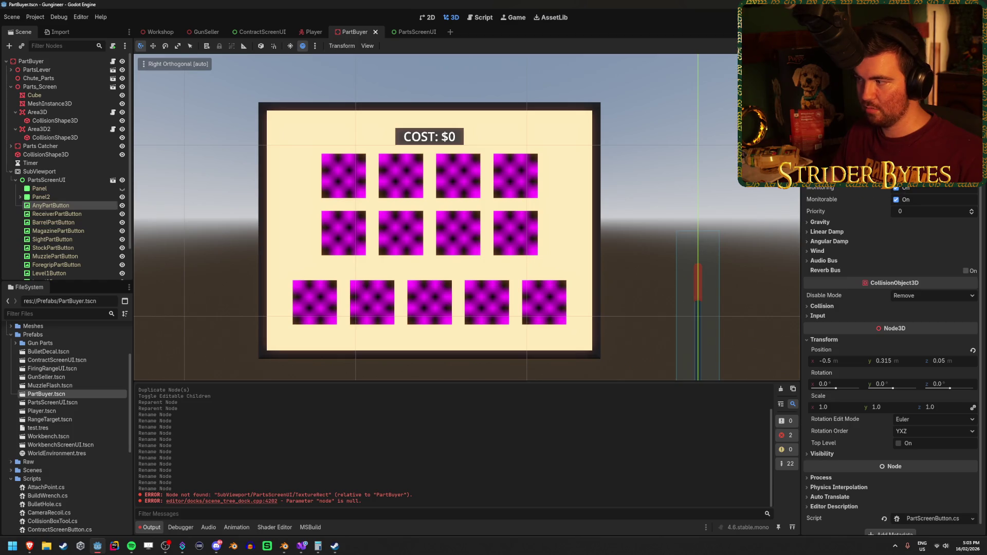
pyautogui.hotkey('ctrl', 'a')
pyautogui.press('Escape')
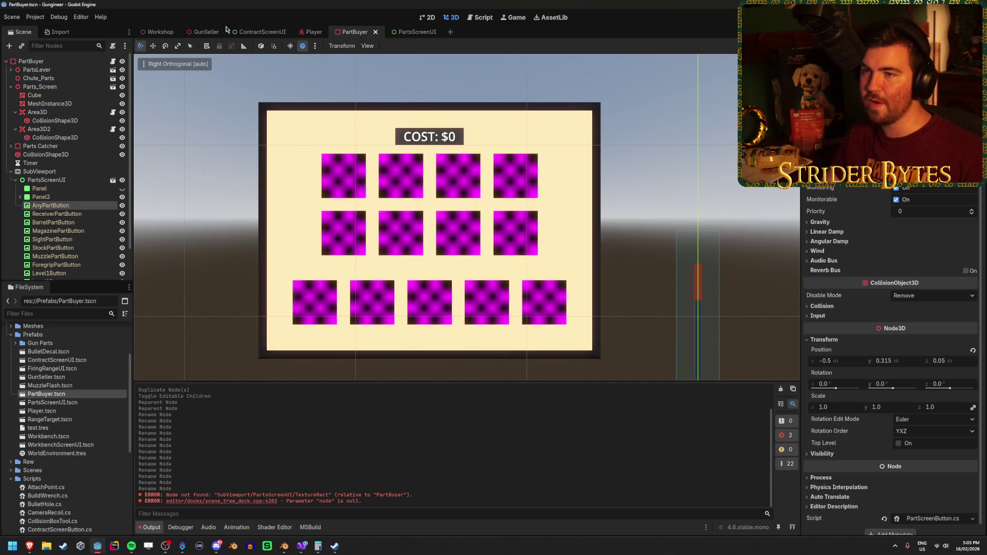
pyautogui.click(113, 180)
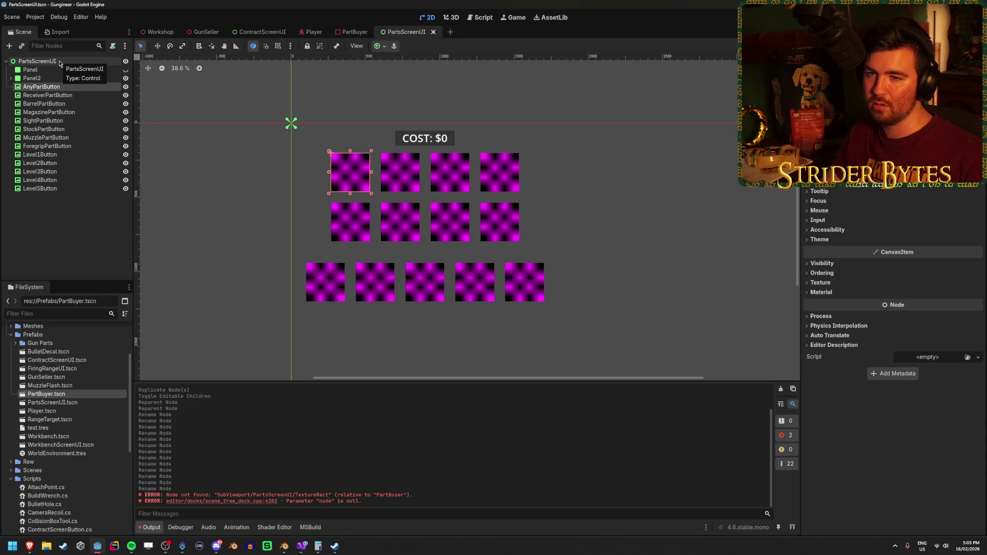
# Add a CanvasLayer child to PartsScreenUI and move it above AnyPartButton.
pyautogui.click(60, 63)
pyautogui.rightClick(60, 62)
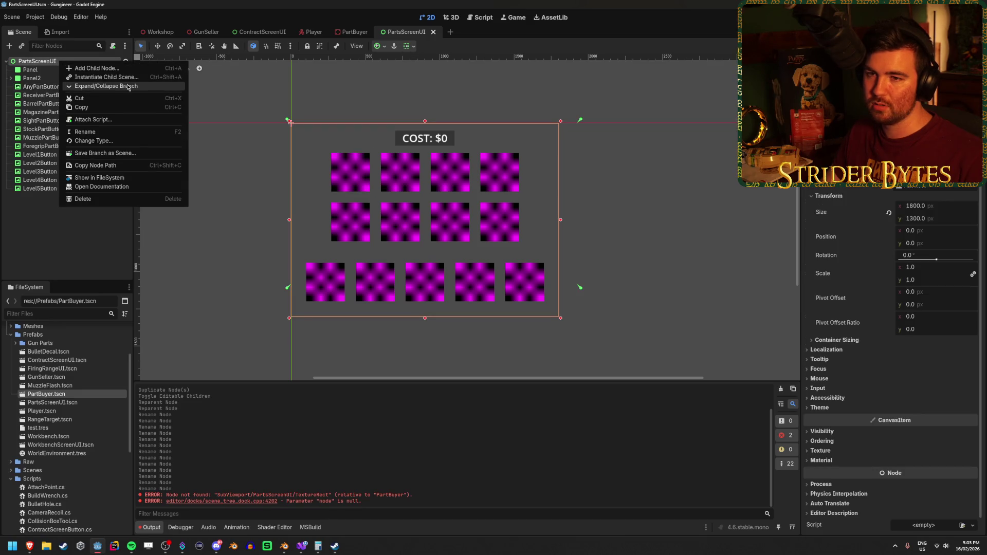
pyautogui.click(124, 70)
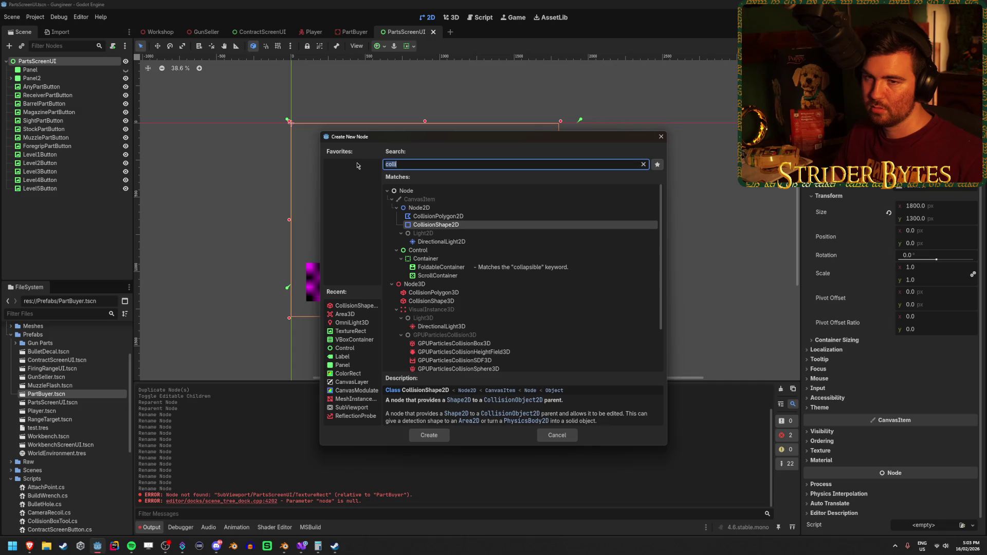
pyautogui.write('canvas')
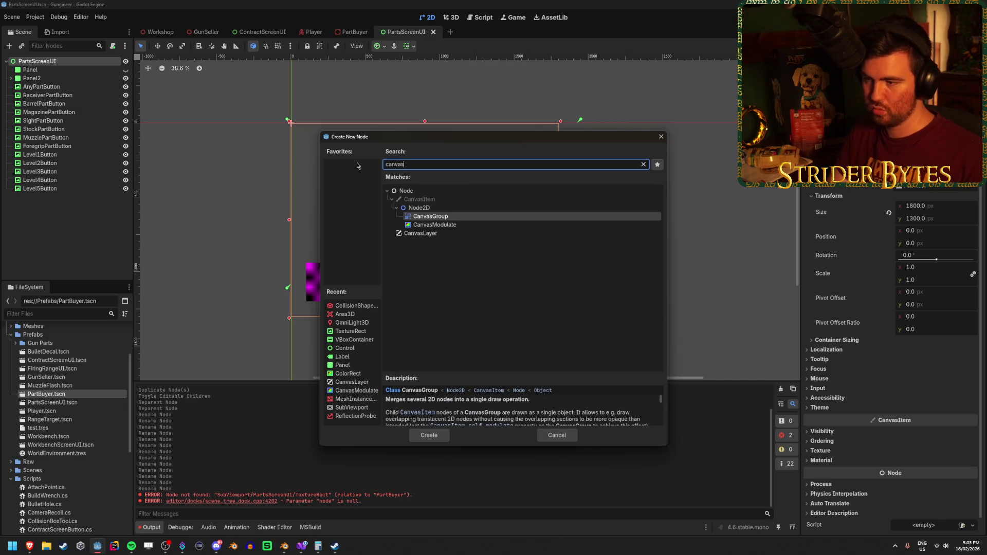
pyautogui.press('Return')
pyautogui.moveTo(69, 197)
pyautogui.mouseDown()
pyautogui.moveTo(62, 88)
pyautogui.moveTo(33, 97)
pyautogui.mouseUp()
# Add a CanvasModulate under CanvasLayer, save PartsScreenUI, and select ContractScreenUI's CanvasModulate.
pyautogui.click(67, 88)
pyautogui.rightClick(67, 87)
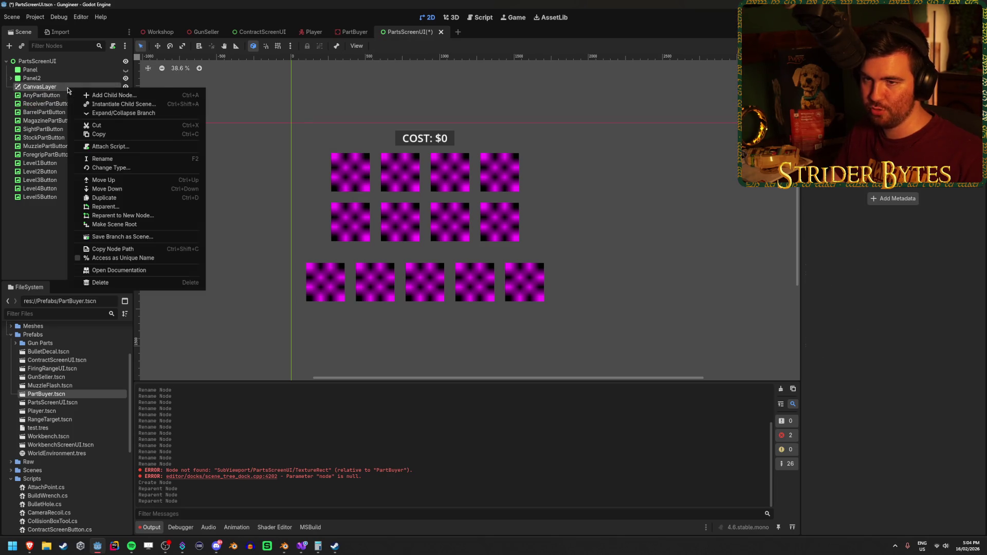
pyautogui.click(105, 97)
pyautogui.click(446, 225)
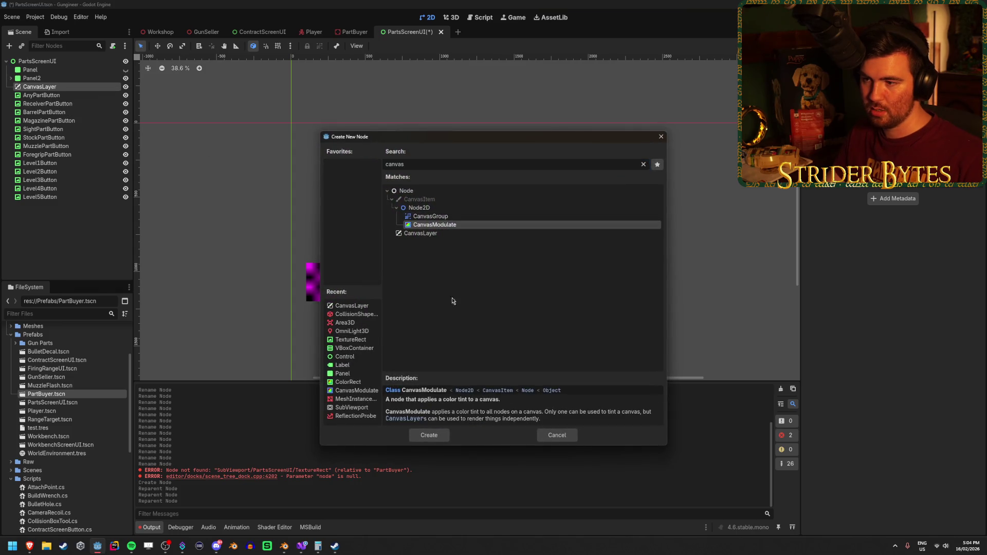
pyautogui.click(434, 434)
pyautogui.hotkey('ctrl', 's')
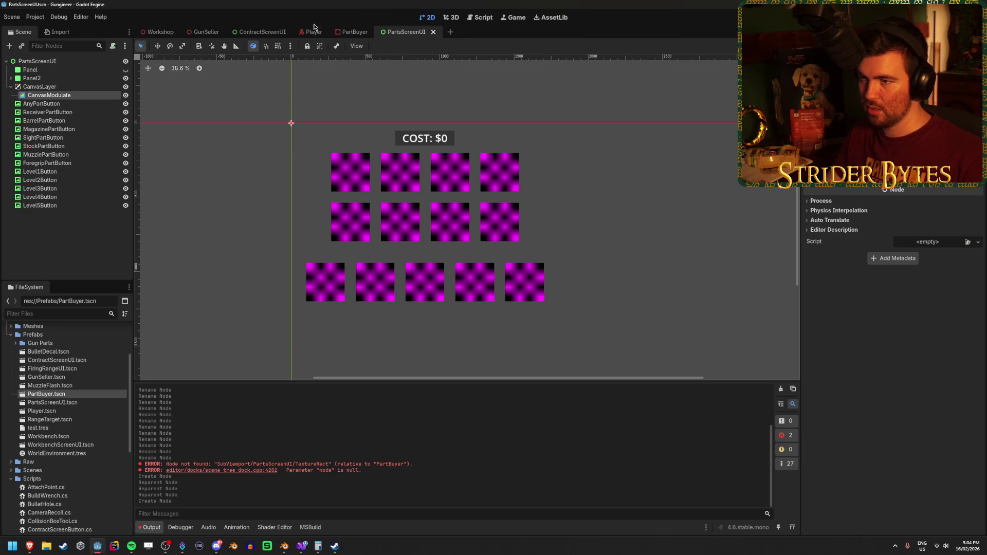
pyautogui.click(262, 32)
pyautogui.click(58, 188)
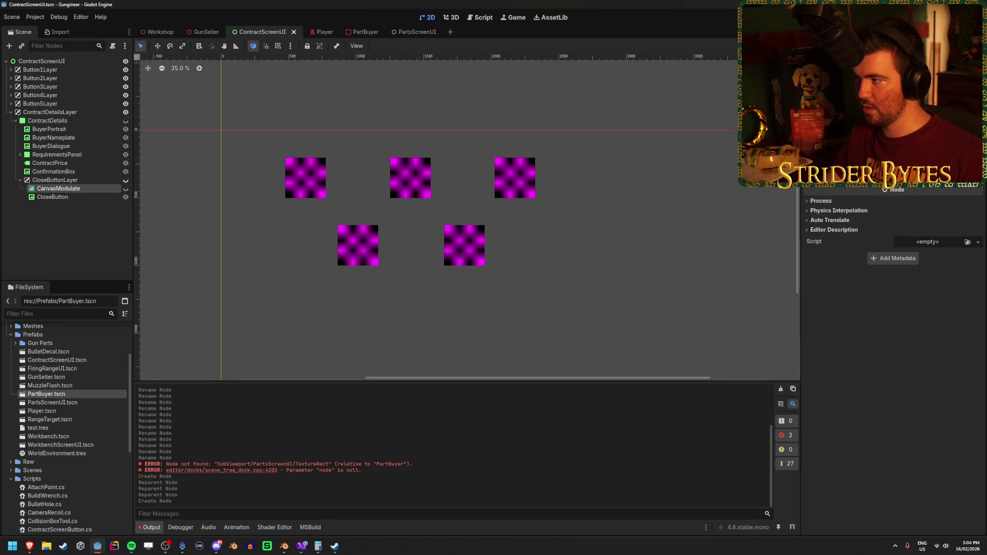
# Read the ContractScreenUI CanvasModulate colour 7a8291, then return to the PartsScreenUI scene.
pyautogui.click(926, 100)
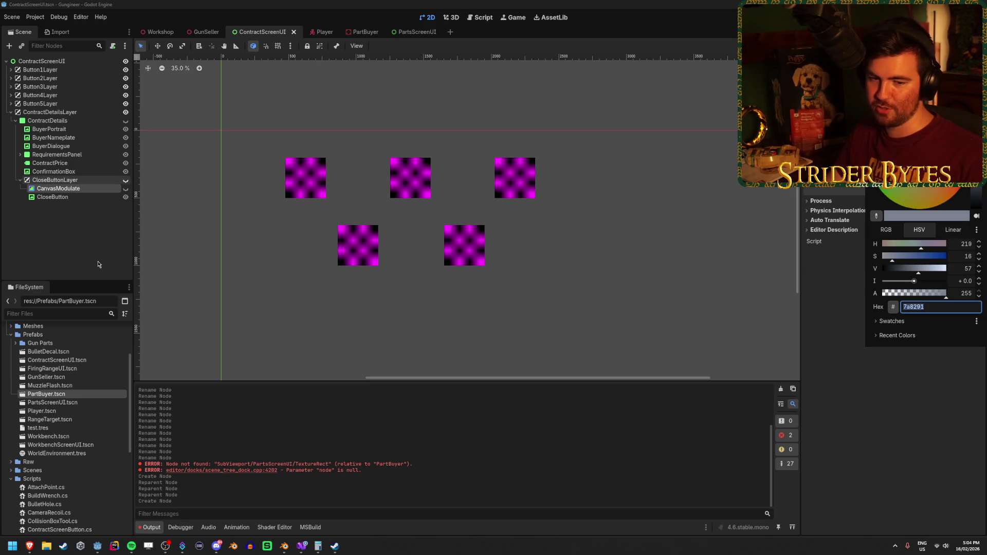
pyautogui.click(66, 234)
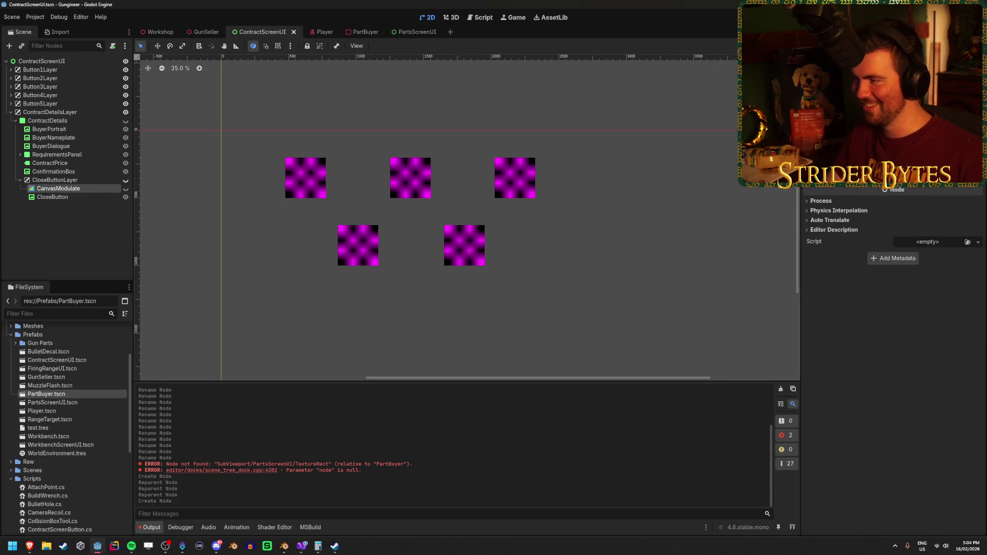
pyautogui.click(925, 77)
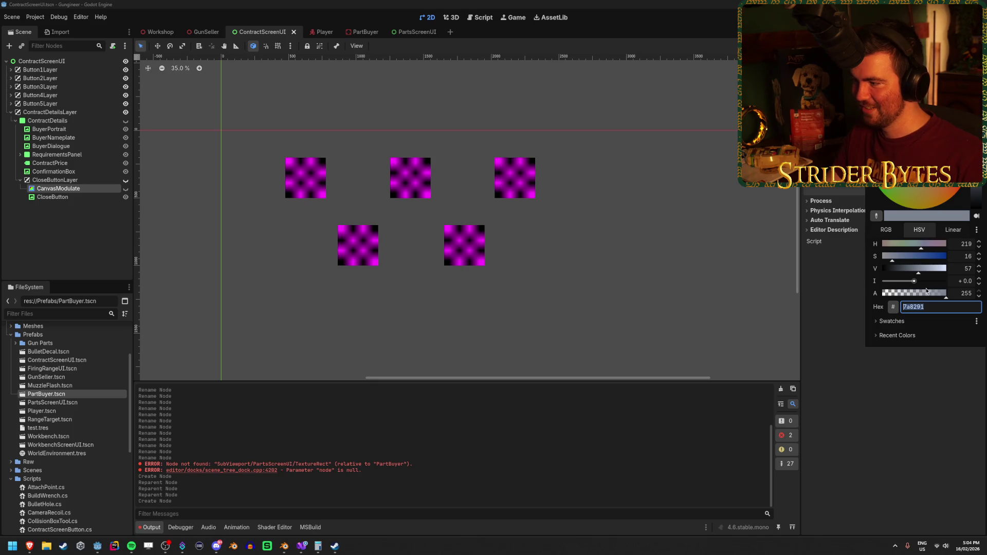
pyautogui.click(325, 20)
pyautogui.click(414, 32)
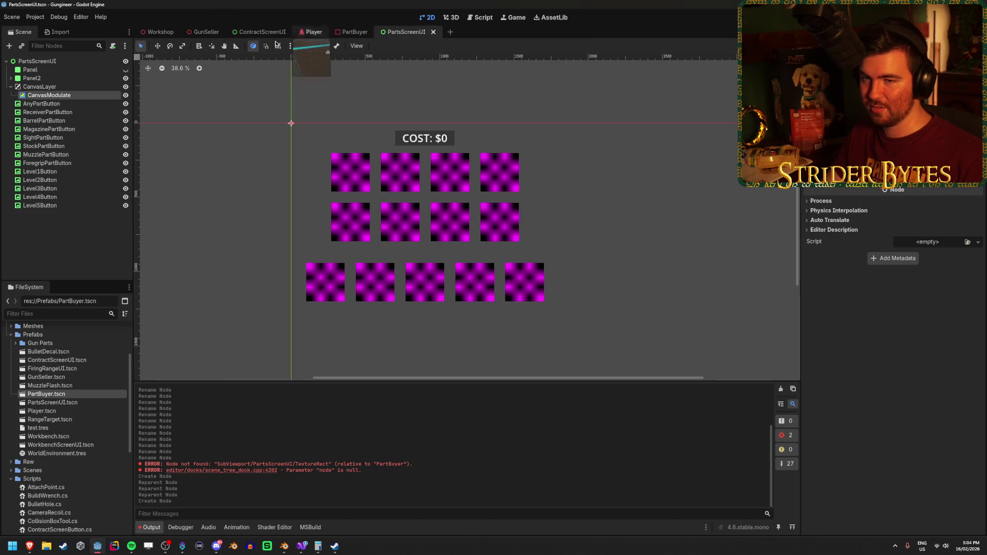
# Check the new CanvasModulate colour, hide the CanvasModulate, and save the scene.
pyautogui.click(926, 78)
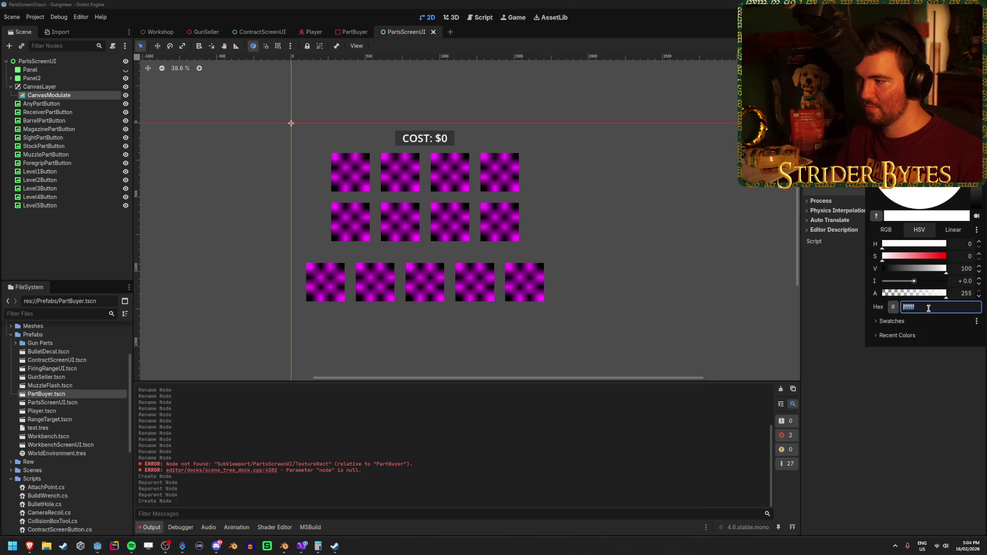
pyautogui.click(902, 399)
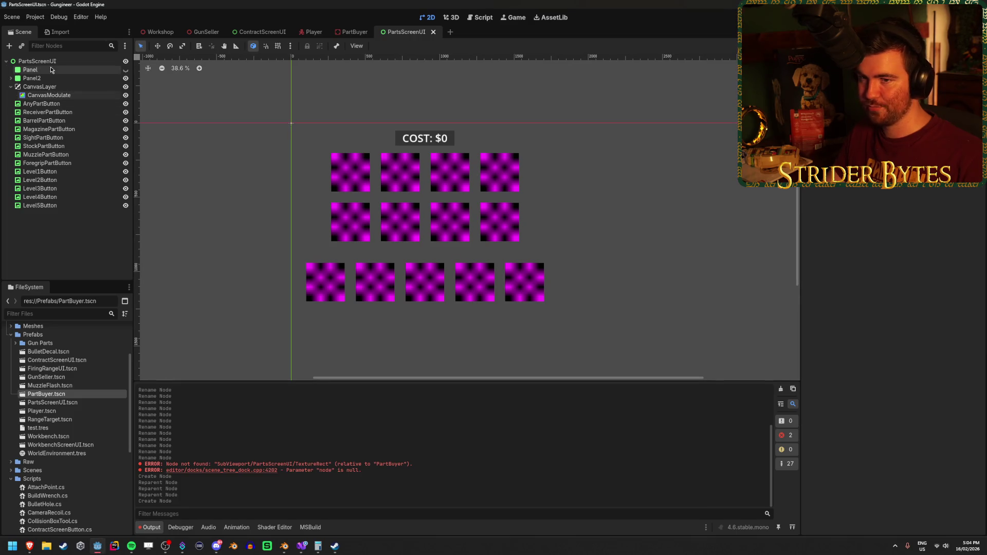
pyautogui.click(39, 87)
pyautogui.click(125, 95)
pyautogui.hotkey('ctrl', 's')
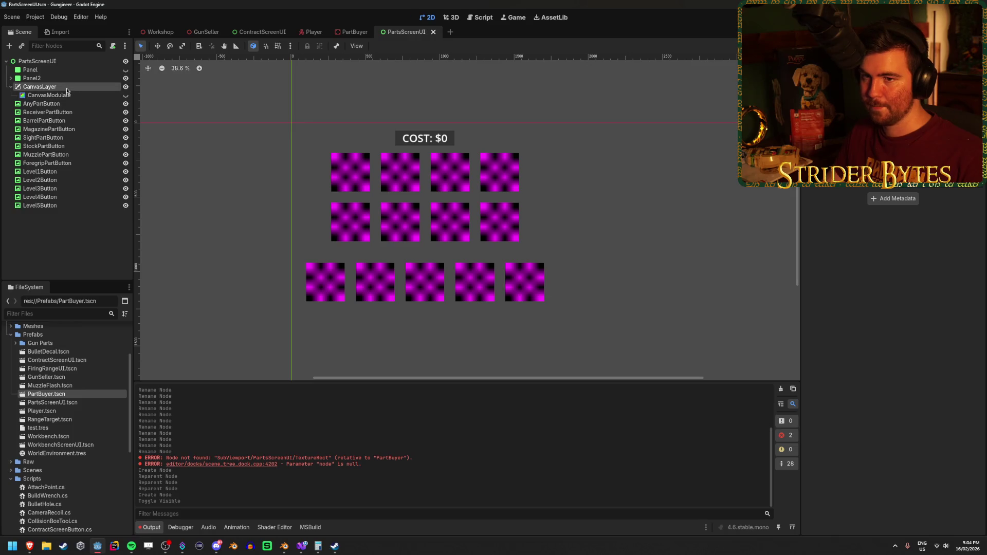
# Give the CanvasModulate a darker tint, comparing it against the top-left square, then hide it.
pyautogui.moveTo(72, 94); pyautogui.dragTo(72, 96)
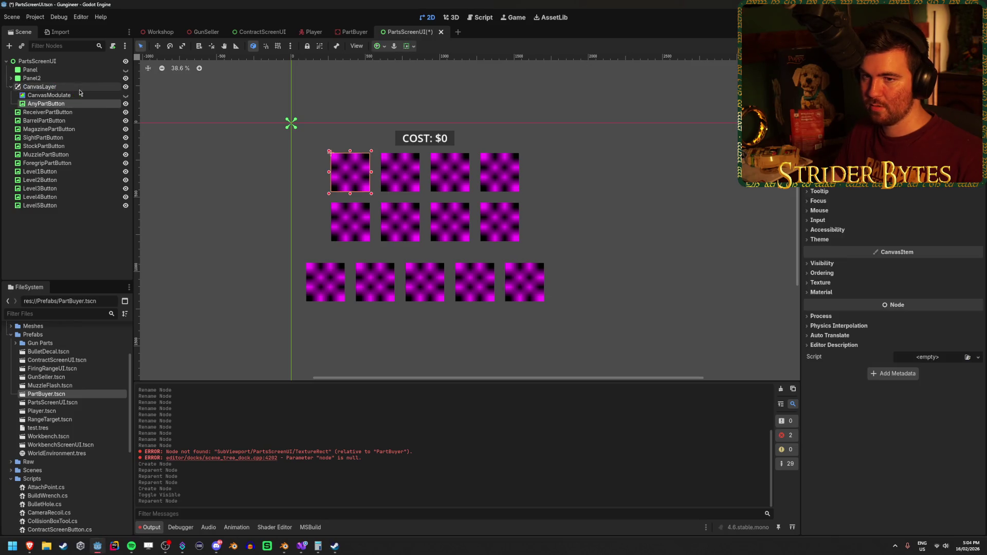
pyautogui.click(125, 96)
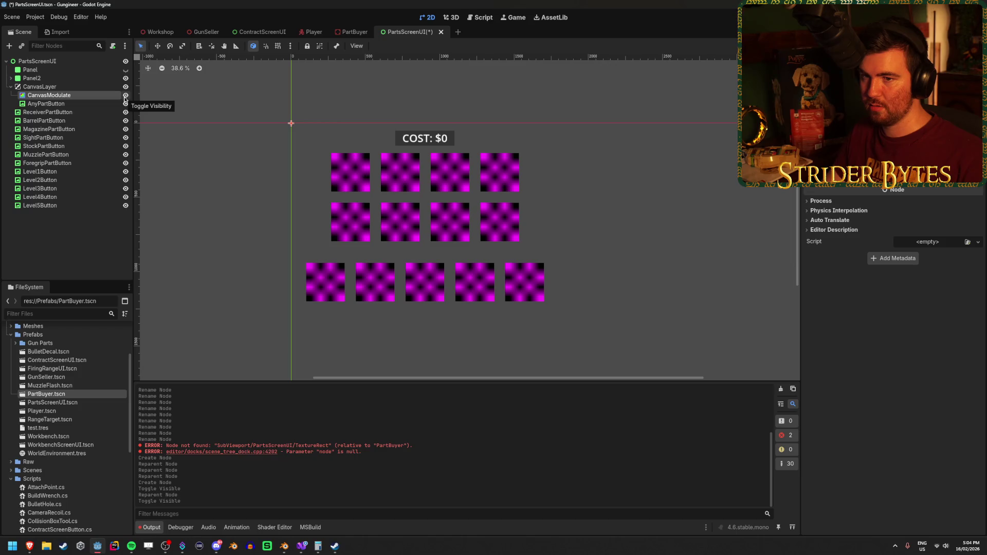
pyautogui.click(113, 104)
pyautogui.click(103, 95)
pyautogui.click(103, 87)
pyautogui.click(126, 95)
pyautogui.click(126, 95)
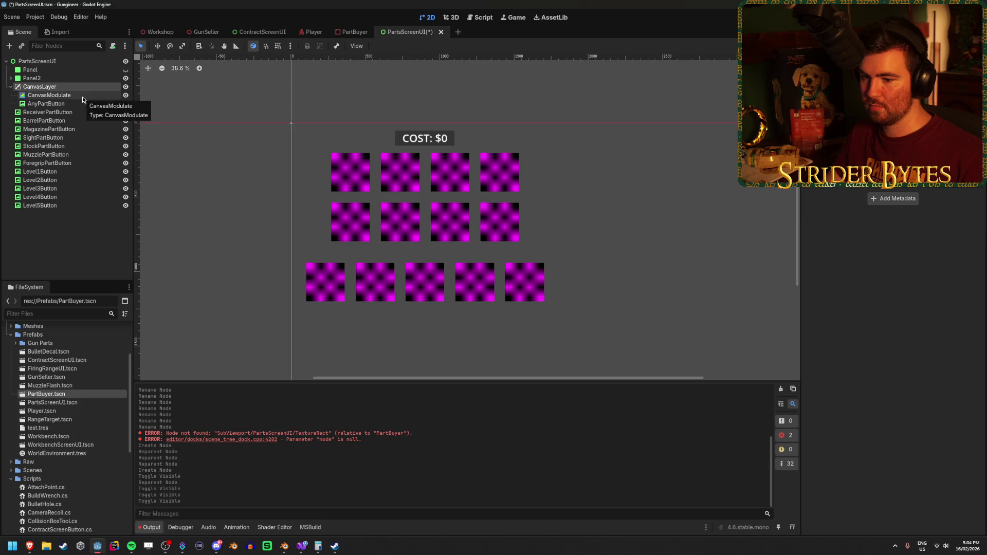
pyautogui.click(77, 95)
pyautogui.click(926, 95)
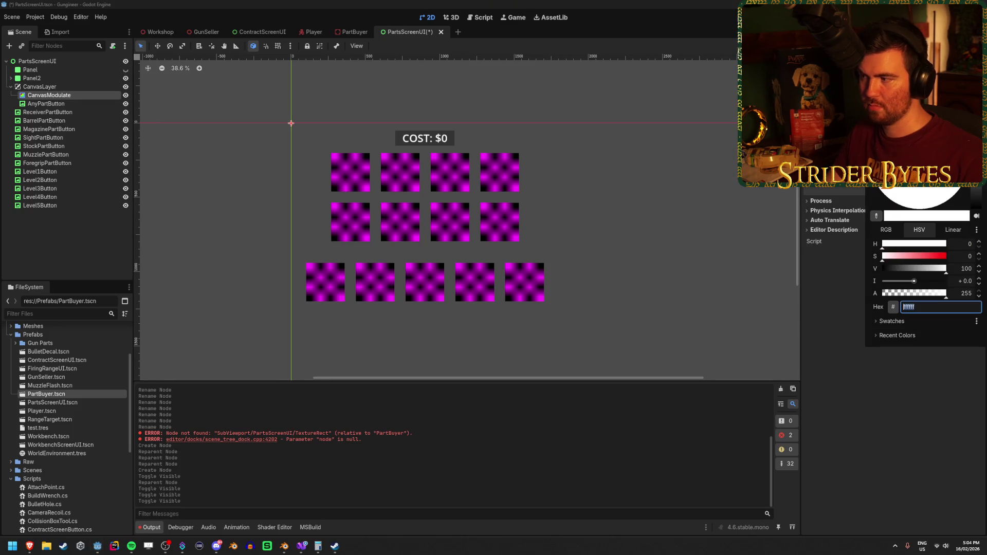
pyautogui.press('Return')
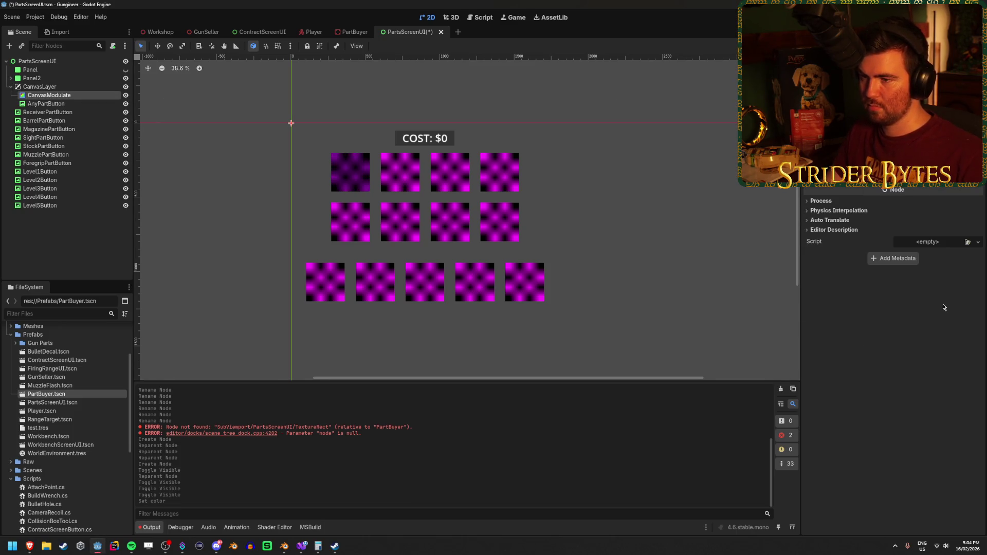
pyautogui.doubleClick(126, 96)
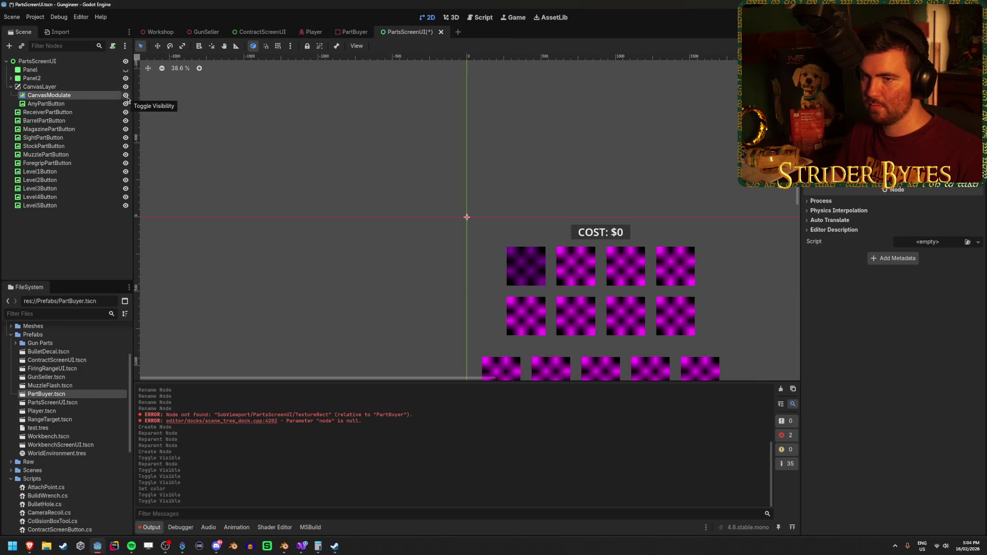
pyautogui.click(126, 96)
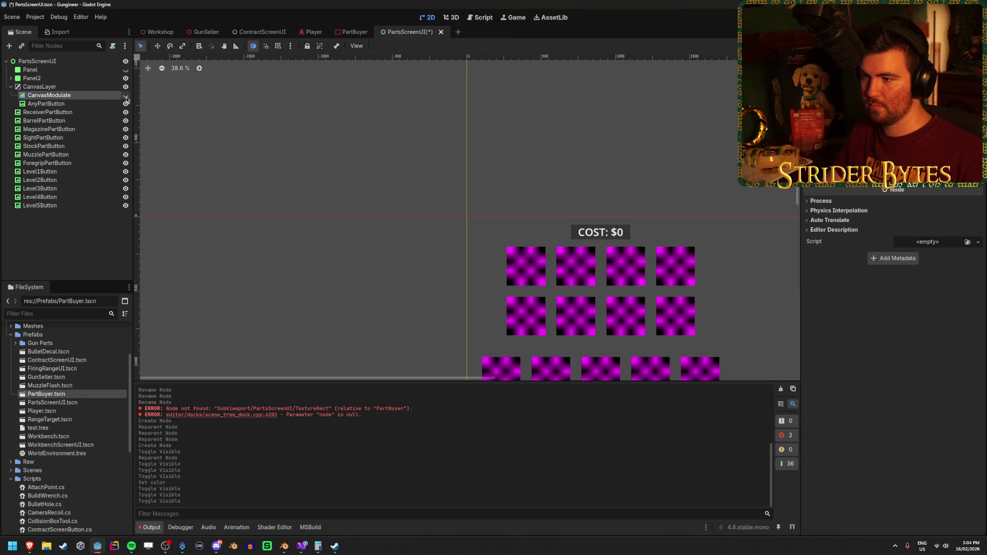
# Move AnyPartButton out of CanvasLayer to the PartsScreenUI root, collapse CanvasLayer, and duplicate it.
pyautogui.click(80, 246)
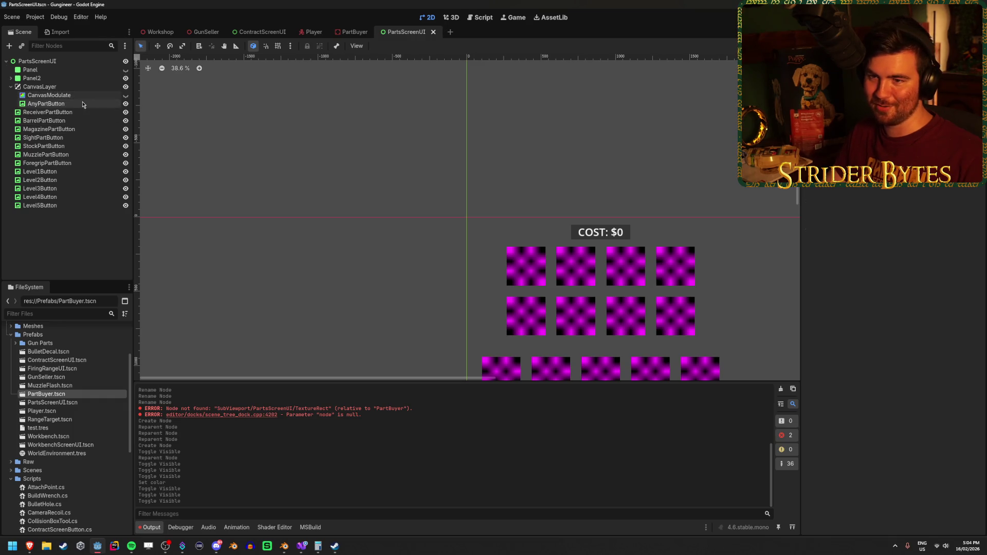
pyautogui.moveTo(84, 103); pyautogui.dragTo(17, 111)
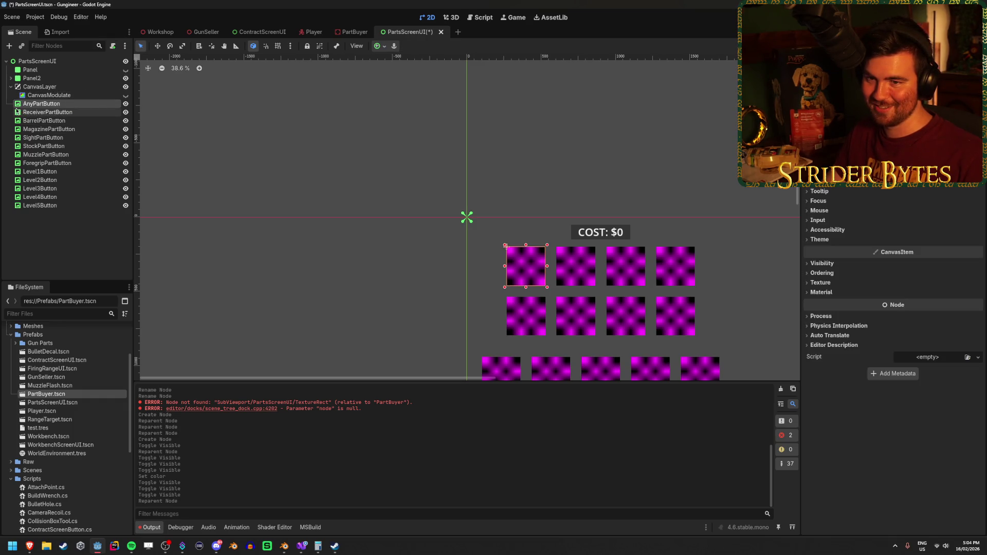
pyautogui.click(11, 86)
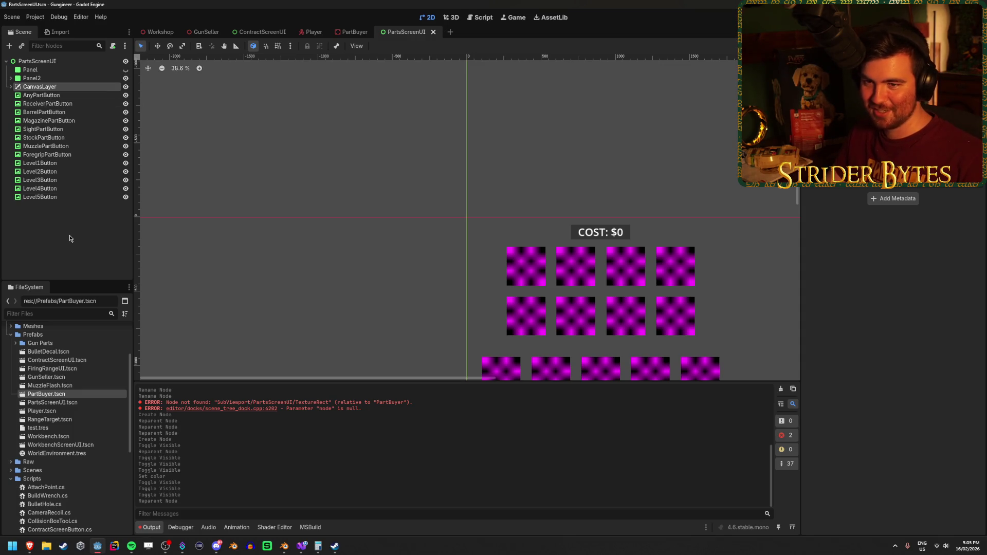
pyautogui.hotkey('ctrl', 'd')
pyautogui.hotkey('ctrl', 'd')
pyautogui.hotkey('ctrl', 'd')
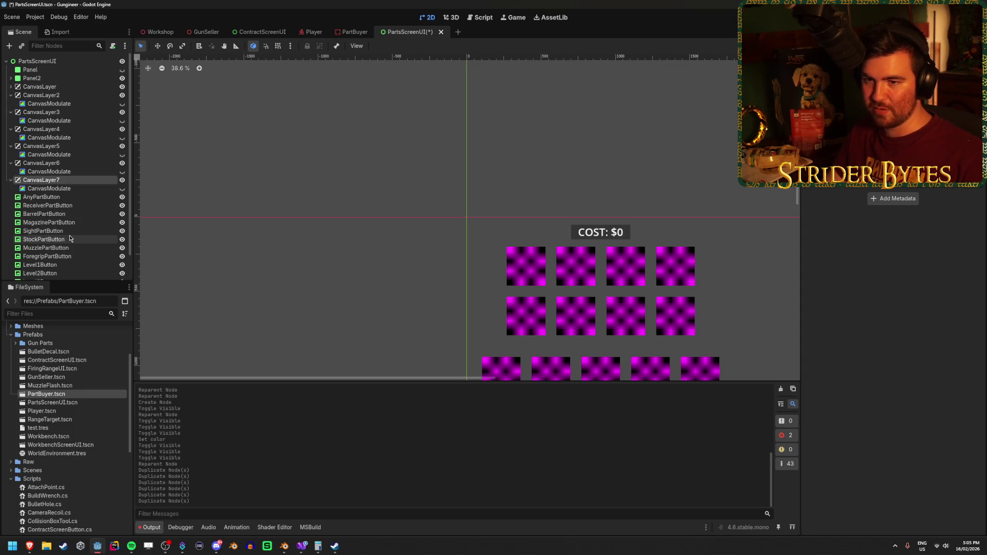
# Duplicate CanvasLayer and move ReceiverPartButton and the next part buttons into their own layers.
pyautogui.hotkey('ctrl', 'd')
pyautogui.hotkey('ctrl', 'd')
pyautogui.hotkey('ctrl', 'd')
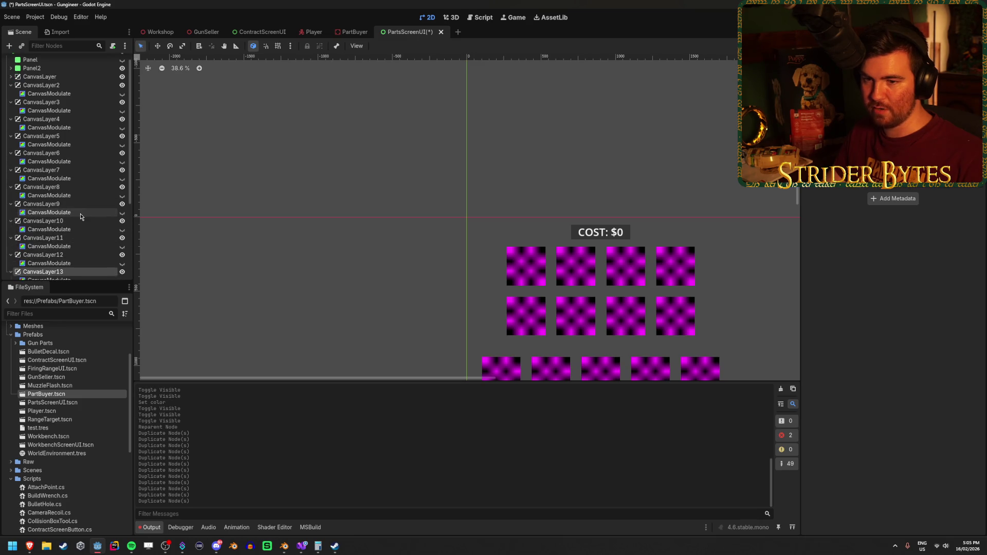
pyautogui.scroll(-3, 80, 216)
pyautogui.moveTo(41, 170)
pyautogui.mouseDown()
pyautogui.moveTo(67, 29)
pyautogui.moveTo(67, 98)
pyautogui.moveTo(66, 89)
pyautogui.mouseUp()
pyautogui.scroll(-2, 46, 167)
pyautogui.moveTo(46, 204)
pyautogui.mouseDown()
pyautogui.moveTo(62, 165)
pyautogui.moveTo(67, 56)
pyautogui.moveTo(64, 111)
pyautogui.mouseUp()
pyautogui.scroll(-4, 52, 196)
pyautogui.moveTo(44, 196)
pyautogui.mouseDown()
pyautogui.moveTo(69, 90)
pyautogui.moveTo(65, 101)
pyautogui.mouseUp()
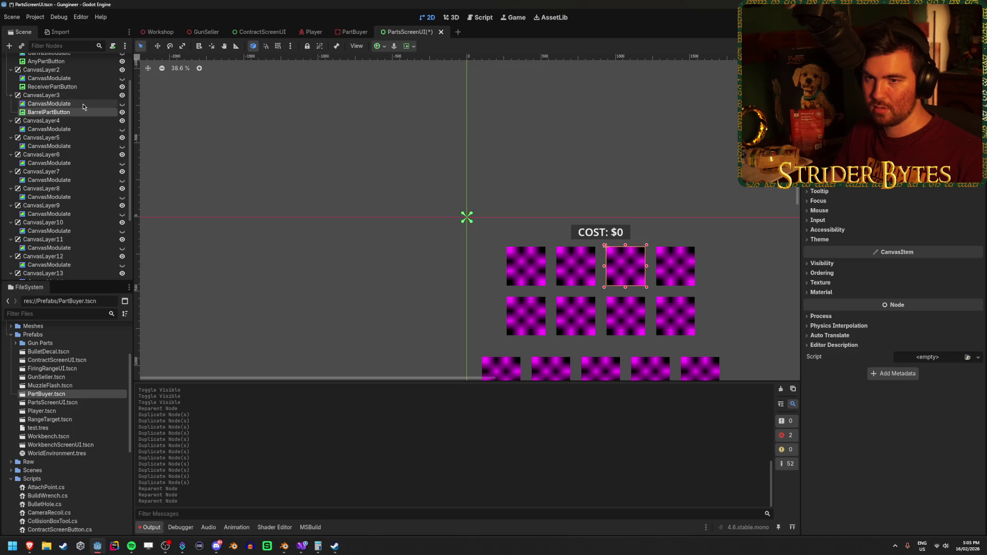
pyautogui.scroll(-4, 57, 180)
pyautogui.moveTo(49, 214)
pyautogui.mouseDown()
pyautogui.moveTo(54, 63)
pyautogui.moveTo(54, 75)
pyautogui.mouseUp()
# Move the Sight, Stock, Muzzle, Foregrip, Level2 and Level4 buttons into separate CanvasLayers.
pyautogui.moveTo(53, 254); pyautogui.dragTo(51, 101)
pyautogui.moveTo(48, 263); pyautogui.dragTo(49, 127)
pyautogui.moveTo(48, 272); pyautogui.dragTo(48, 154)
pyautogui.moveTo(47, 229)
pyautogui.mouseDown()
pyautogui.moveTo(49, 128)
pyautogui.moveTo(49, 234)
pyautogui.moveTo(49, 153)
pyautogui.mouseUp()
pyautogui.moveTo(45, 249)
pyautogui.mouseDown()
pyautogui.moveTo(49, 179)
pyautogui.moveTo(45, 242)
pyautogui.moveTo(47, 230)
pyautogui.mouseUp()
pyautogui.moveTo(41, 271); pyautogui.dragTo(44, 256)
# Save PartsScreenUI and check ForegripPartButton's position inside its CanvasLayer.
pyautogui.hotkey('ctrl', 's')
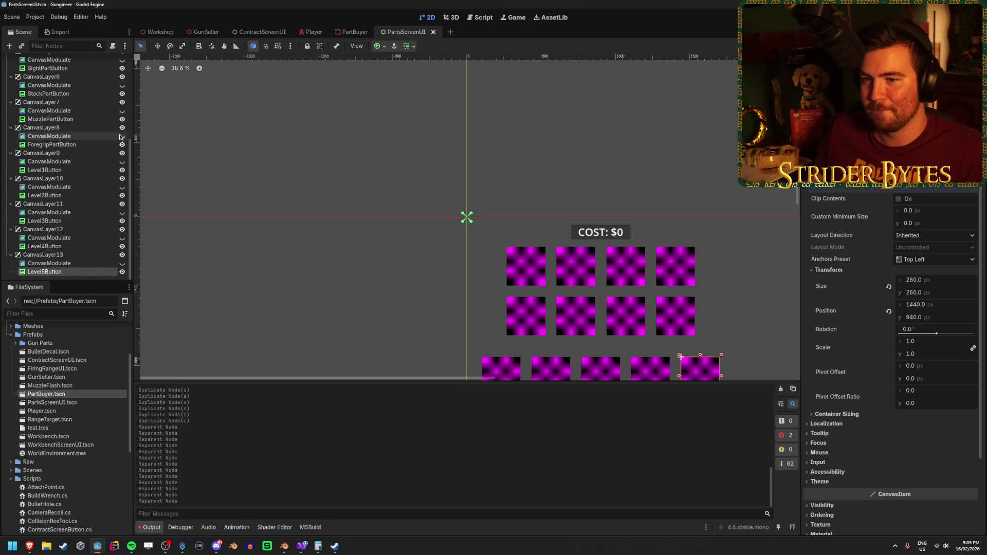
pyautogui.click(83, 179)
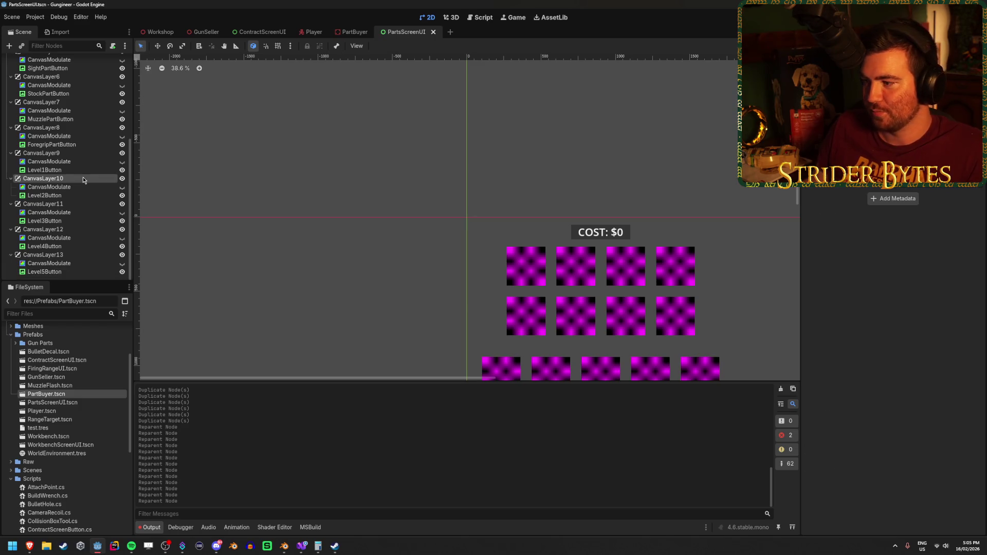
pyautogui.click(50, 145)
pyautogui.scroll(5, 46, 149)
# Collapse CanvasLayer through CanvasLayer13, save, and go back to the PartBuyer scene.
pyautogui.click(11, 112)
pyautogui.click(11, 87)
pyautogui.click(11, 103)
pyautogui.click(10, 112)
pyautogui.click(11, 121)
pyautogui.click(10, 129)
pyautogui.click(11, 137)
pyautogui.click(11, 146)
pyautogui.click(11, 154)
pyautogui.click(11, 163)
pyautogui.click(11, 171)
pyautogui.click(11, 180)
pyautogui.click(11, 189)
pyautogui.hotkey('ctrl', 's')
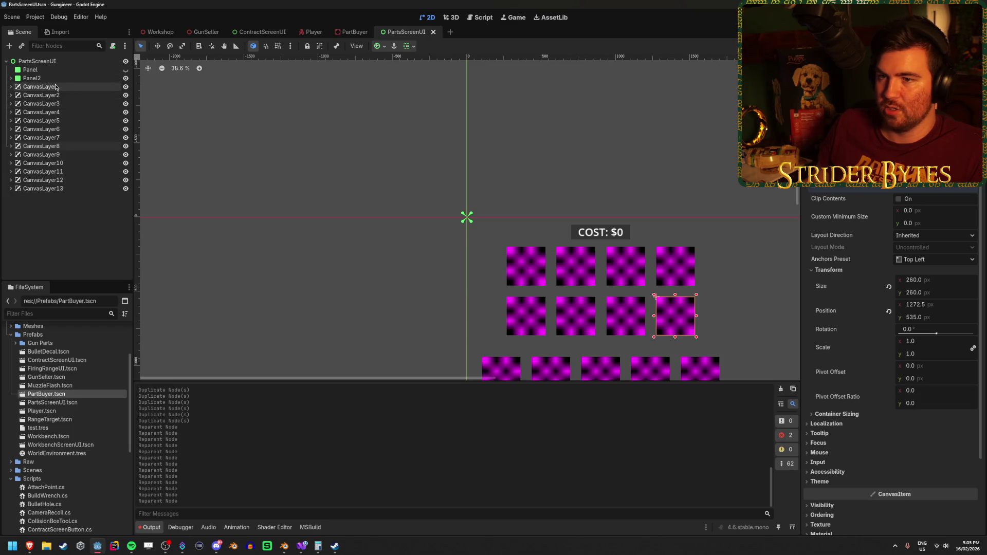
pyautogui.click(67, 255)
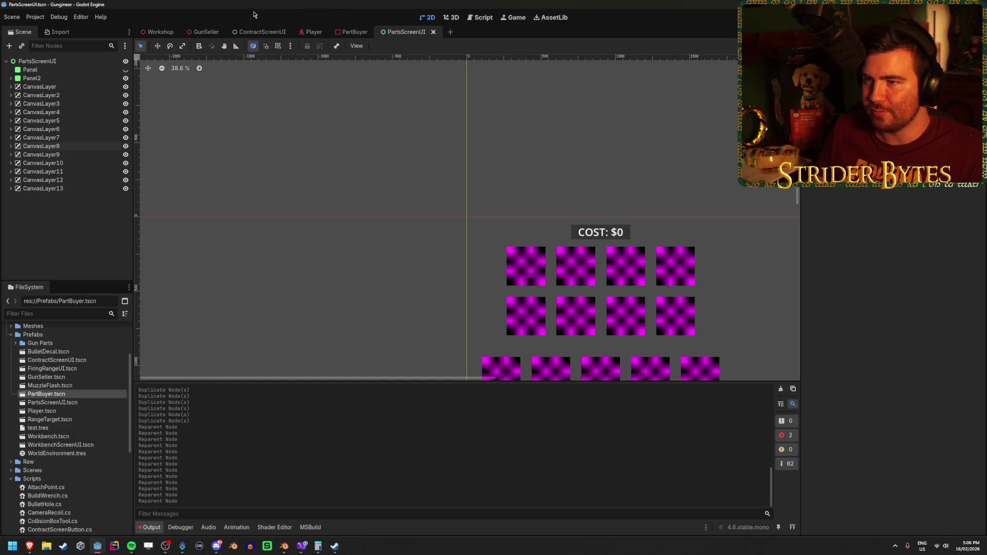
pyautogui.click(347, 33)
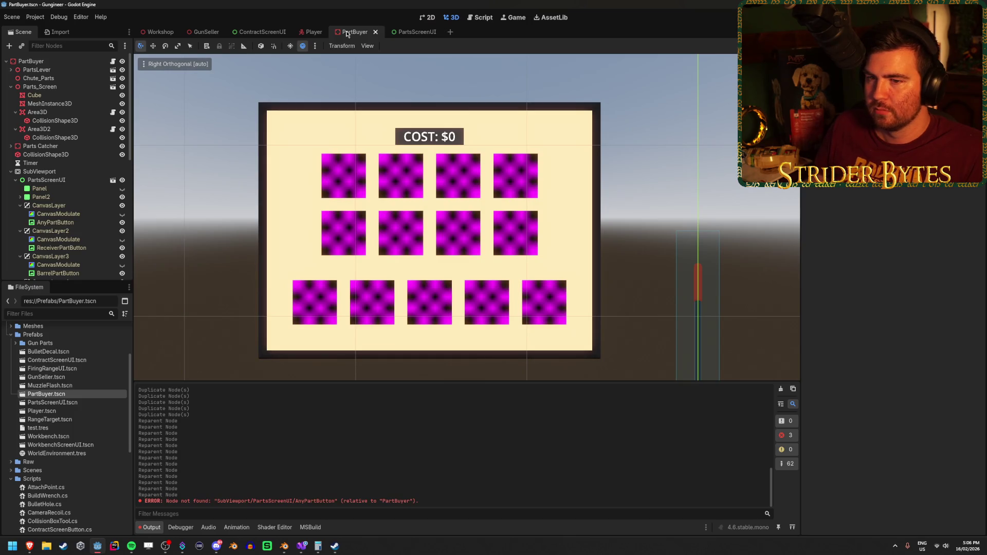
# Assign CanvasLayer to the first Area3D click zone's Canvas property.
pyautogui.click(37, 112)
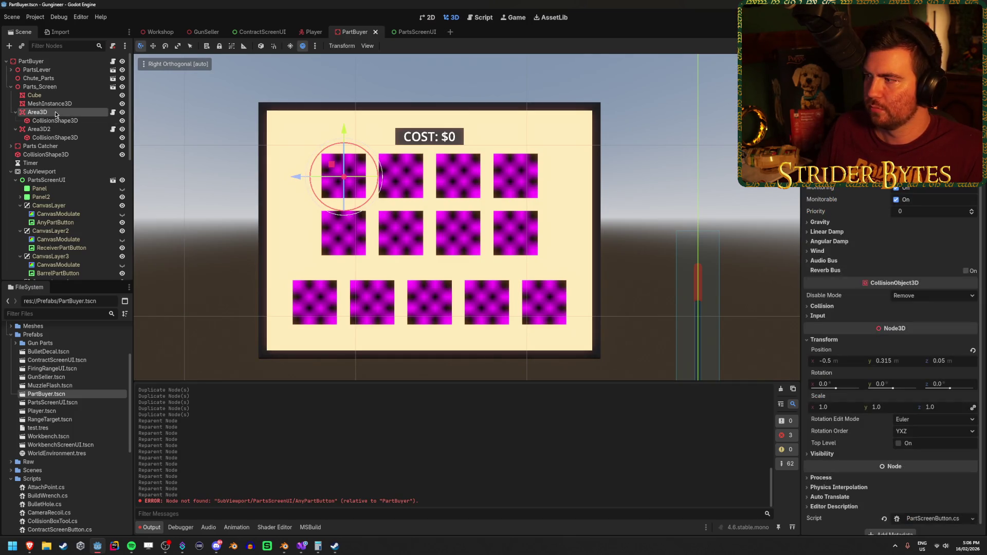
pyautogui.moveTo(49, 205)
pyautogui.mouseDown()
pyautogui.moveTo(221, 197)
pyautogui.moveTo(58, 218)
pyautogui.mouseUp()
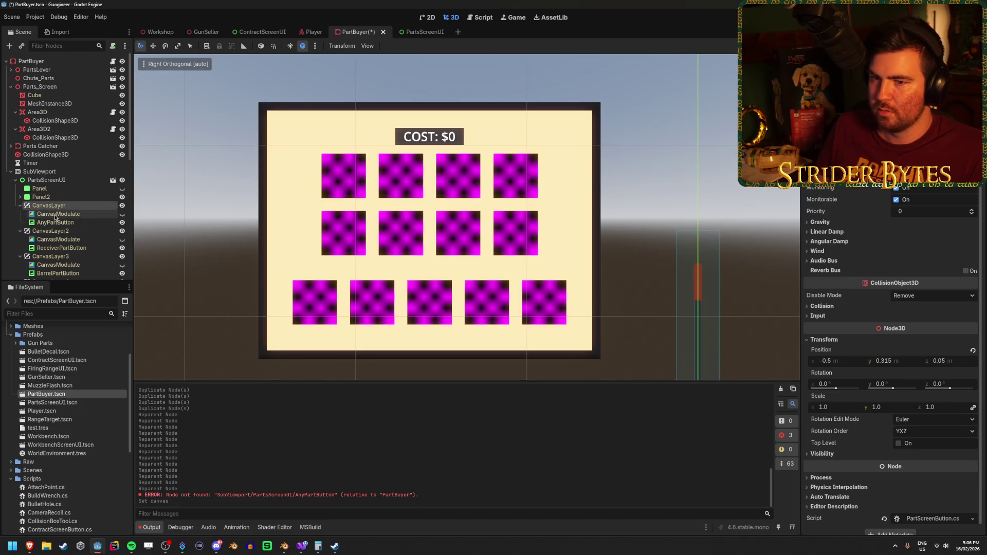
pyautogui.scroll(-6, 59, 211)
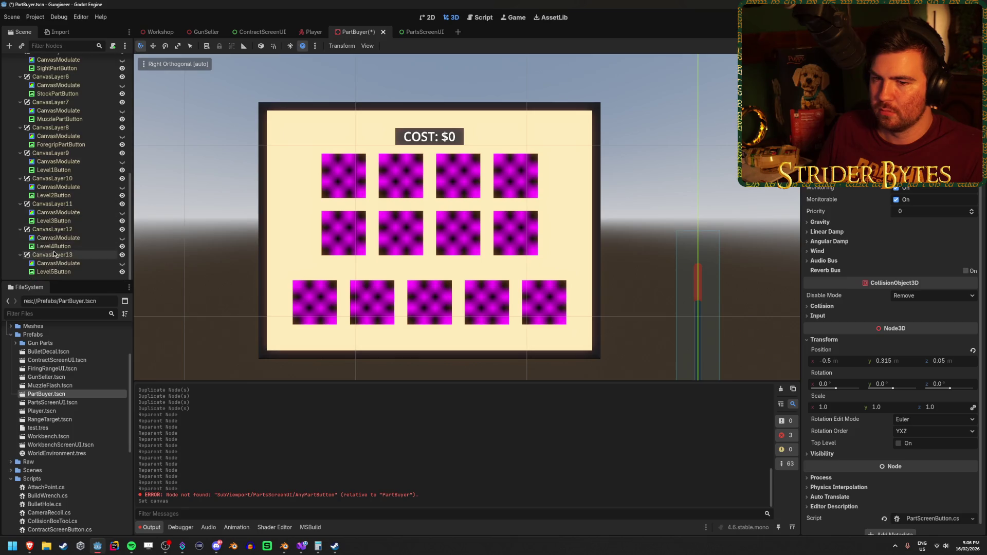
pyautogui.keyDown('shift'); pyautogui.click(56, 253); pyautogui.keyUp('shift')
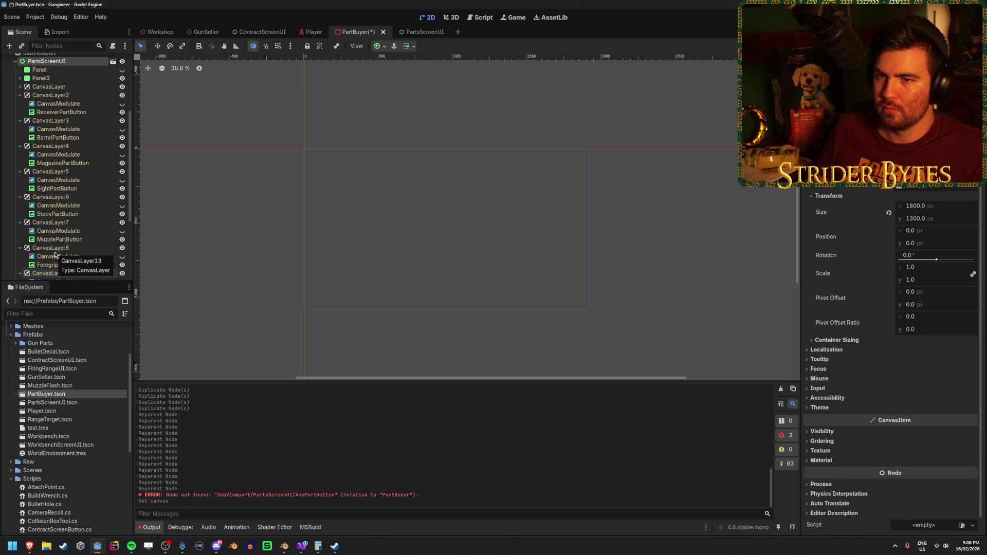
# Collapse CanvasLayer2 through CanvasLayer13 in the Scene tree.
pyautogui.click(20, 95)
pyautogui.click(20, 103)
pyautogui.click(20, 112)
pyautogui.click(20, 121)
pyautogui.click(20, 129)
pyautogui.click(20, 137)
pyautogui.click(20, 146)
pyautogui.click(20, 154)
pyautogui.click(20, 178)
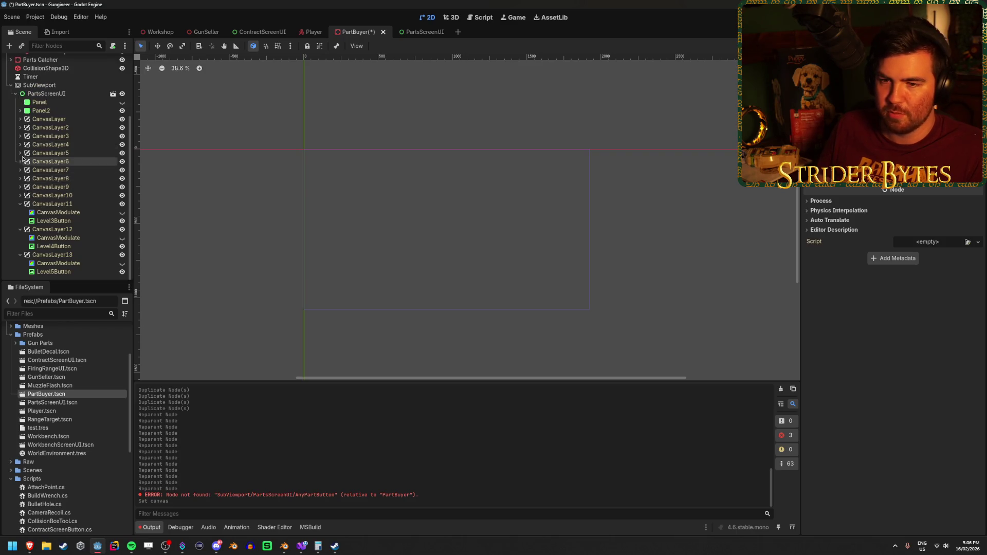
pyautogui.click(20, 204)
pyautogui.click(20, 230)
pyautogui.click(20, 254)
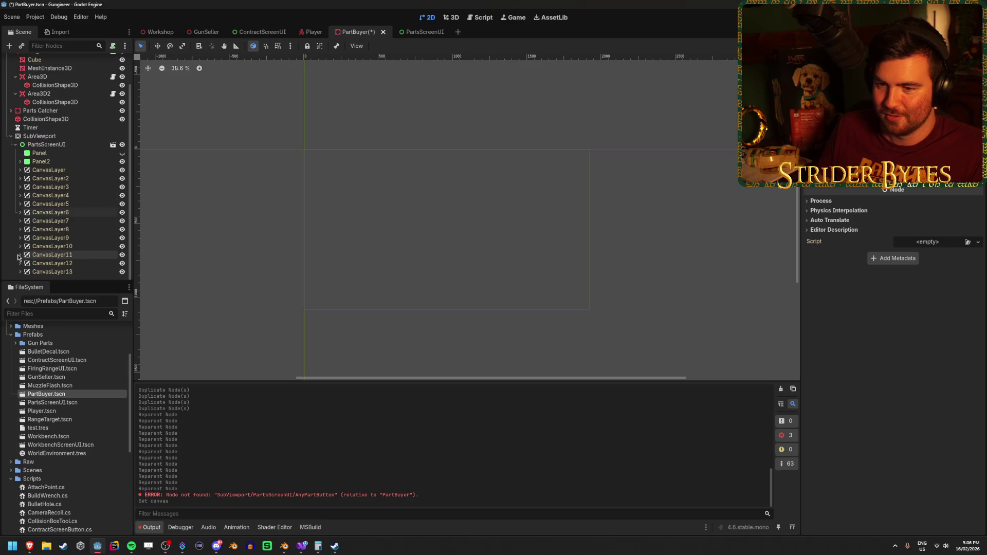
pyautogui.scroll(3, 64, 154)
# Assign CanvasLayer2 to Area3D2's Canvas property and save PartBuyer.
pyautogui.click(73, 113)
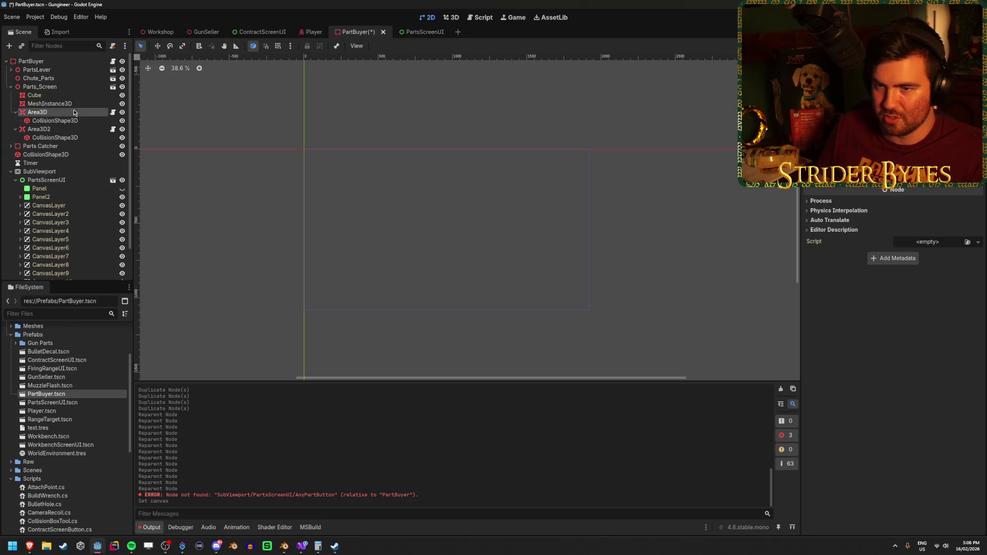
pyautogui.click(46, 129)
pyautogui.moveTo(62, 214); pyautogui.dragTo(183, 213)
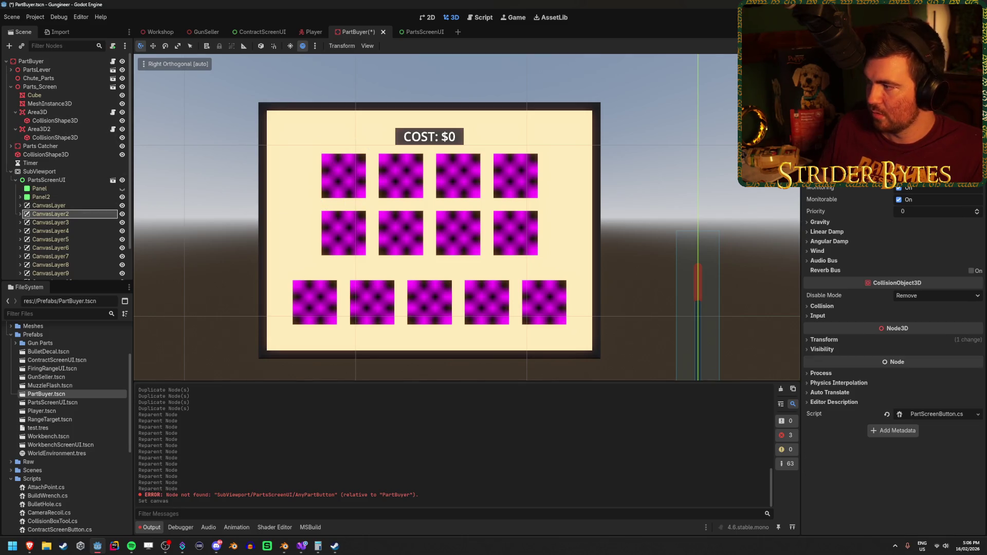
pyautogui.hotkey('ctrl', 's')
# Turn on Monitoring and bring up Area3D2's transform values.
pyautogui.click(899, 188)
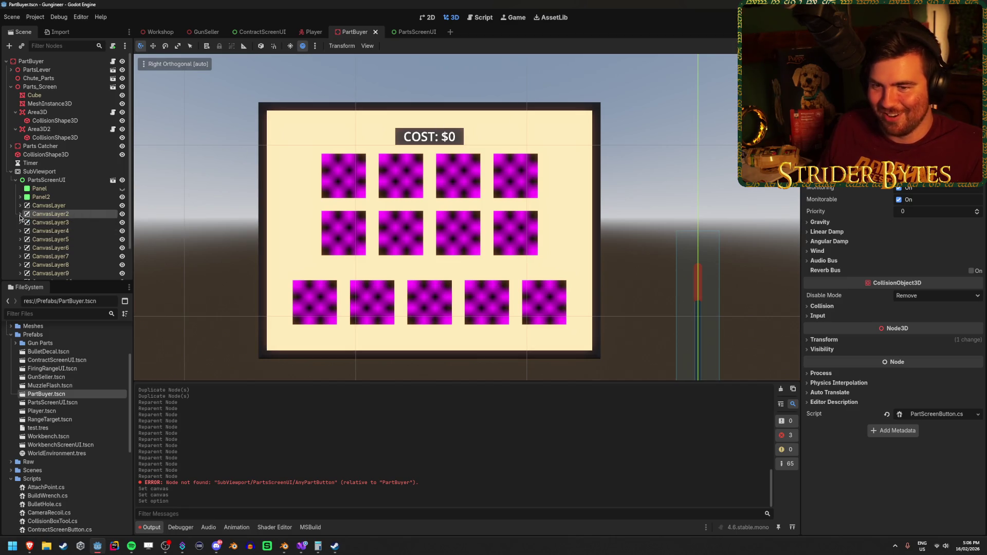
pyautogui.click(47, 130)
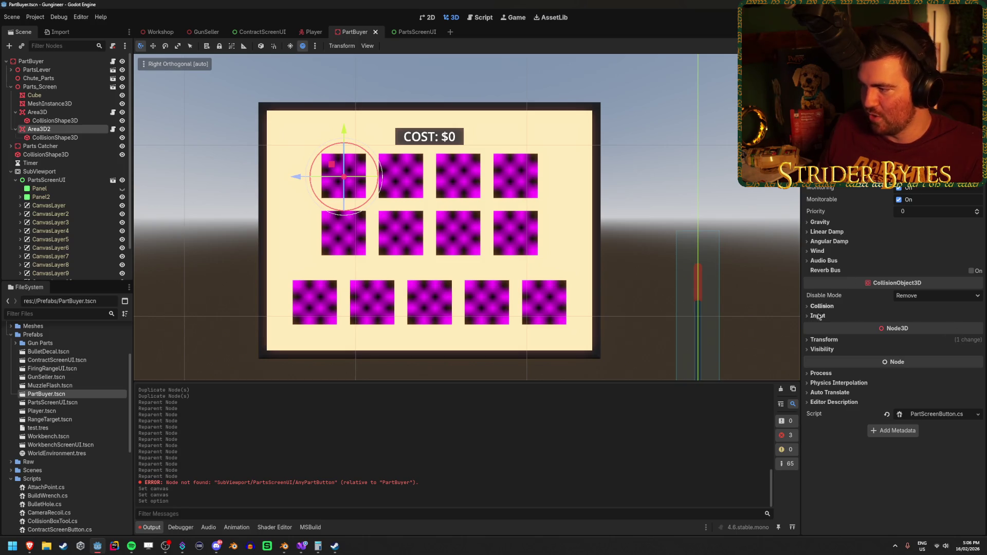
pyautogui.click(824, 340)
# Try Area3D2 x positions from -0.25 to -0.2, settling on -0.175.
pyautogui.click(842, 361)
pyautogui.write('-.25')
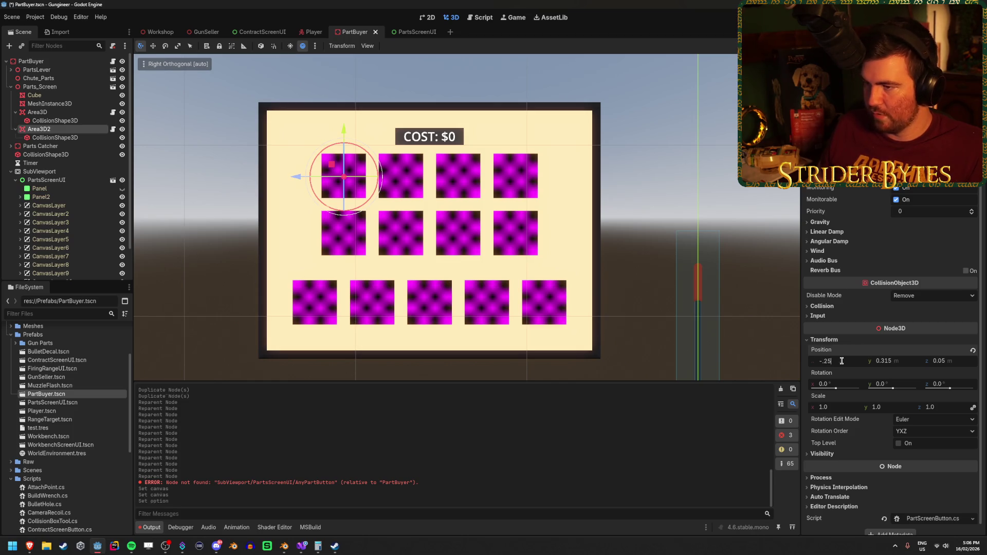
pyautogui.press('Return')
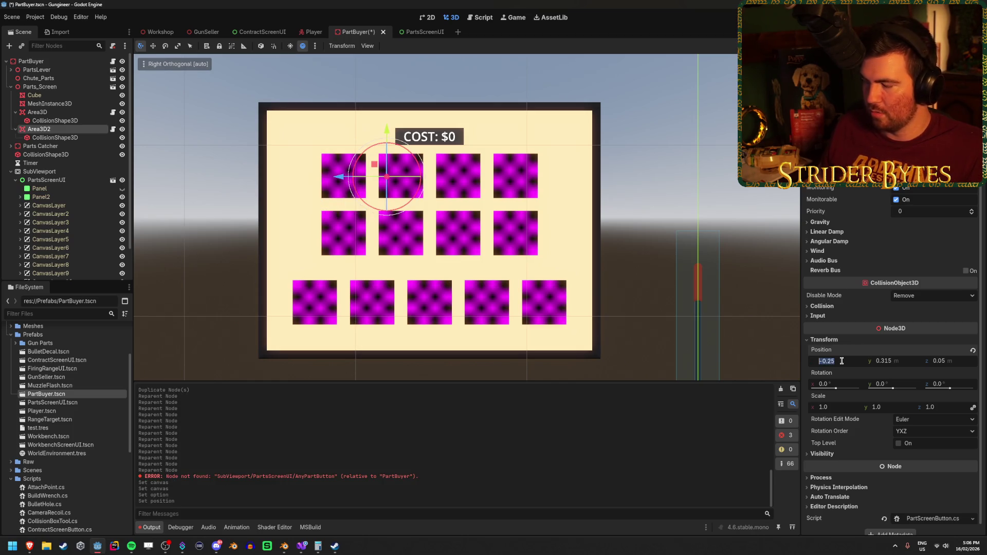
pyautogui.press('Return')
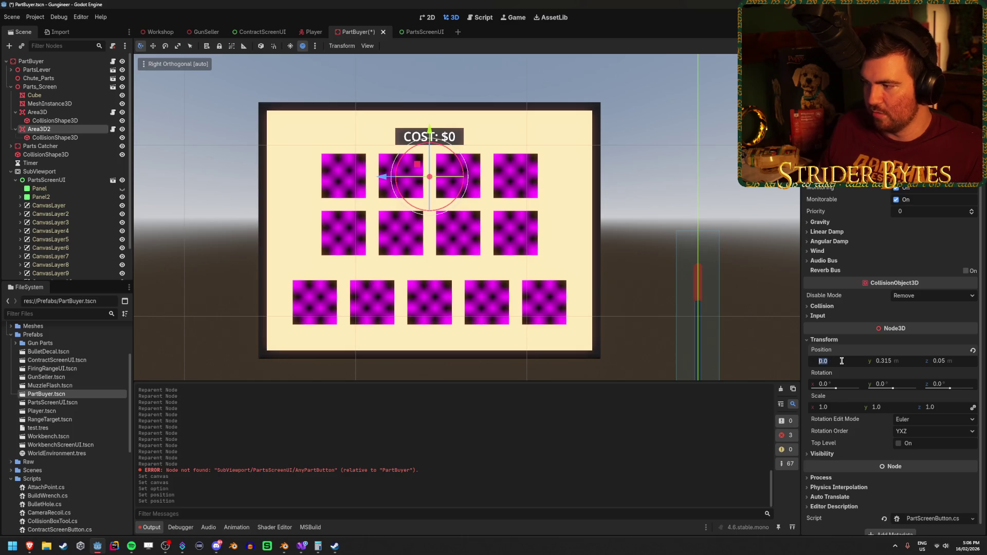
pyautogui.press('Return')
pyautogui.write('.1')
pyautogui.press('Return')
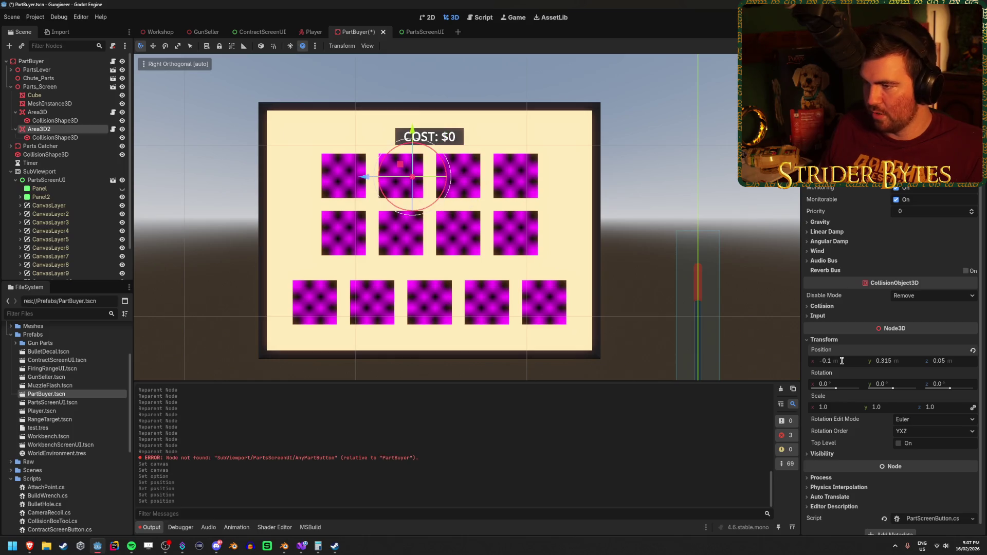
pyautogui.write('.2')
pyautogui.press('Return')
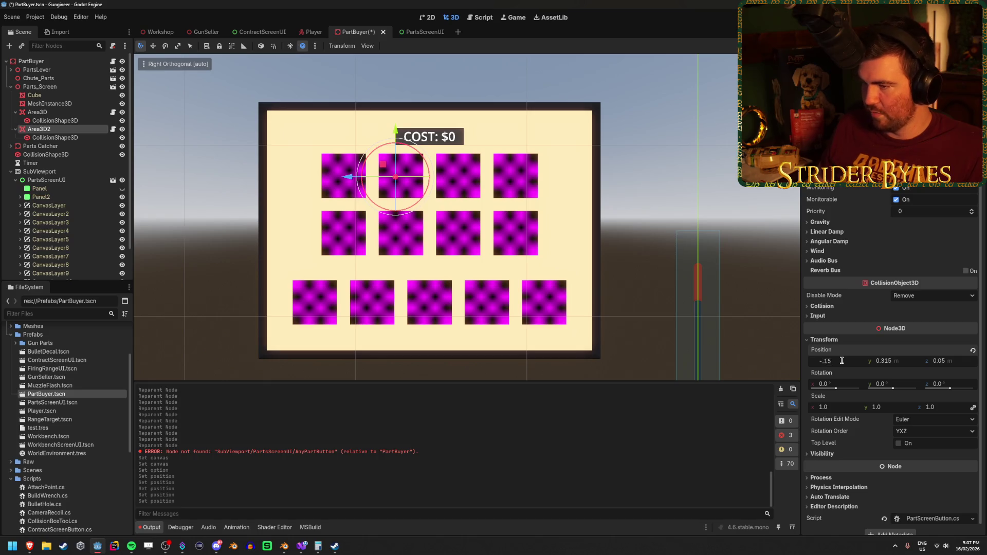
pyautogui.press('Return')
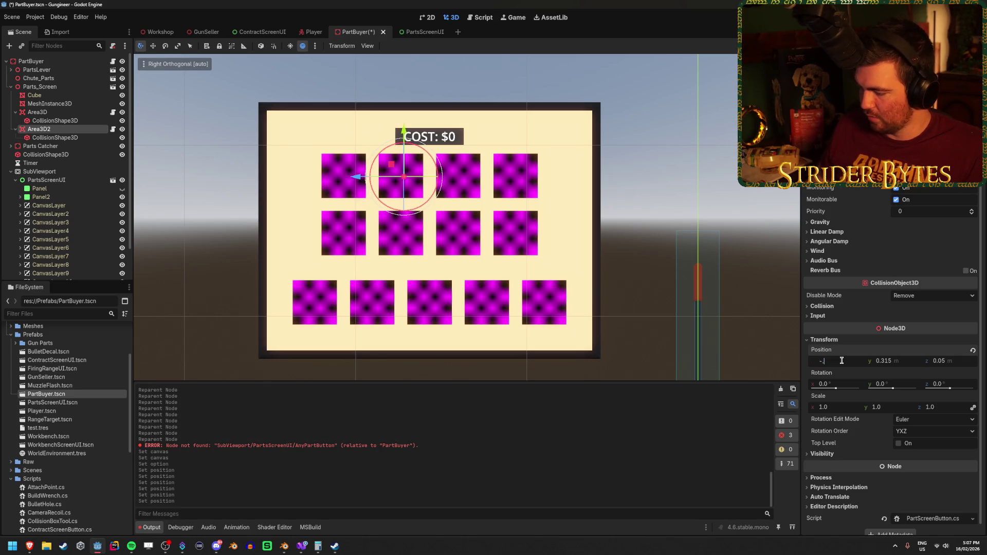
pyautogui.write('0.175')
pyautogui.press('Return')
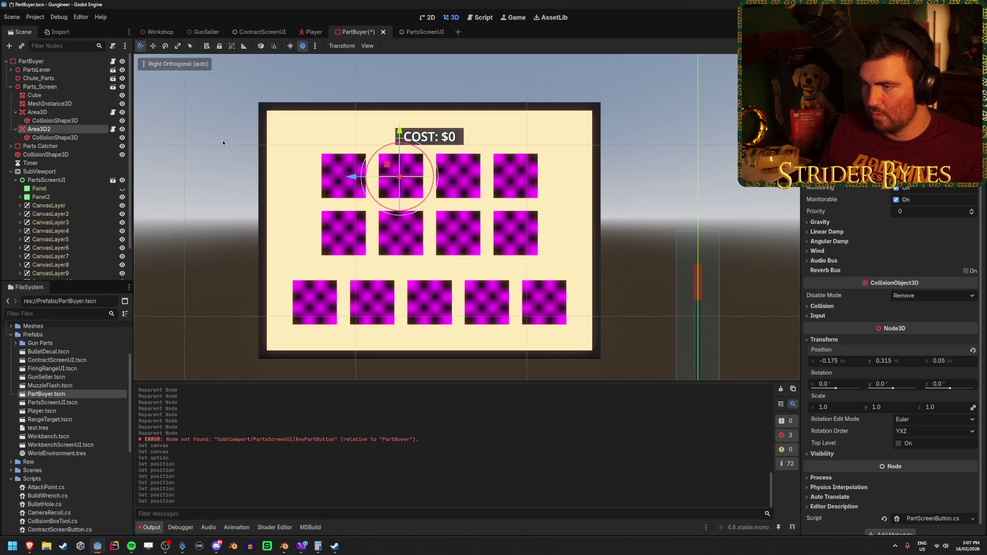
pyautogui.scroll(5, 384, 130)
pyautogui.scroll(-2, 280, 157)
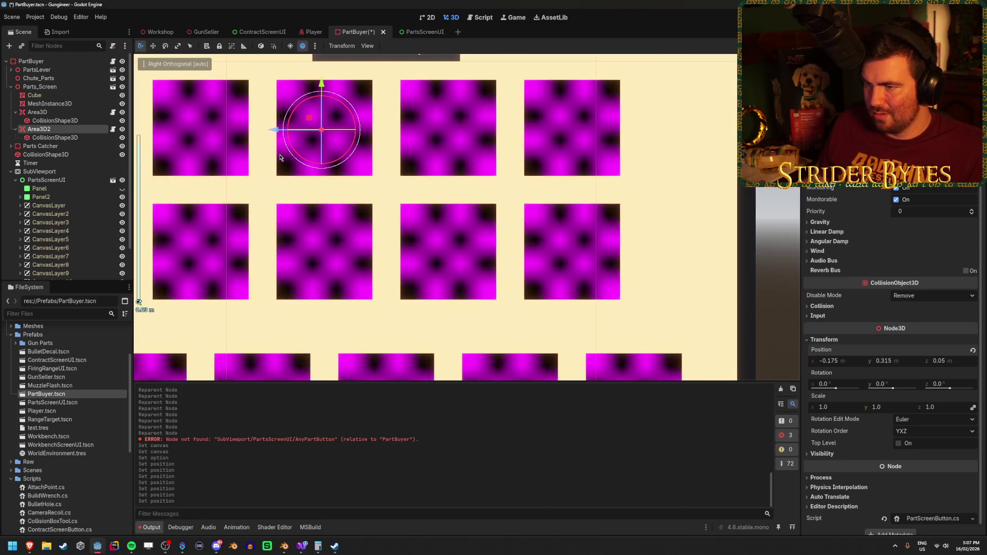
# Raise the first click zone Area3D slightly along Y and save.
pyautogui.scroll(-3, 281, 157)
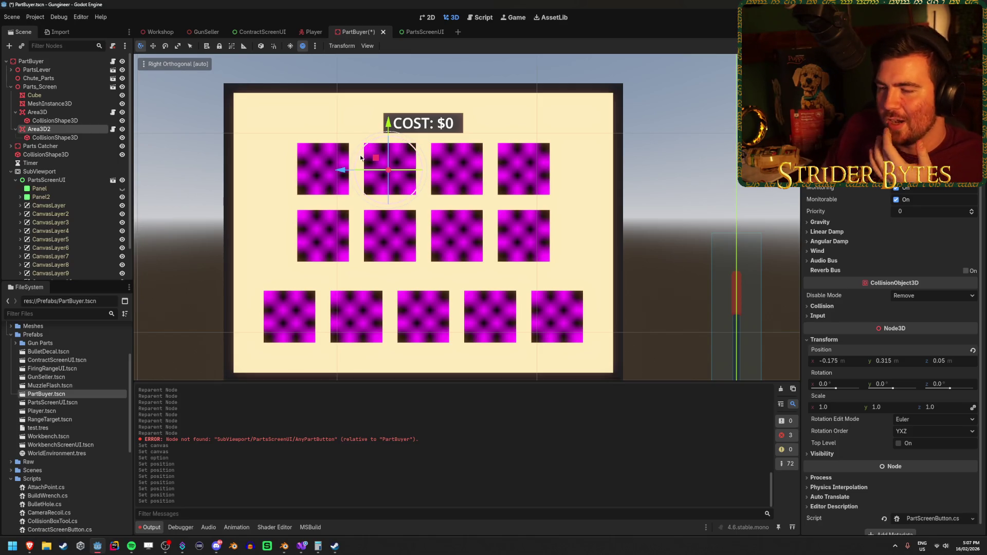
pyautogui.click(69, 117)
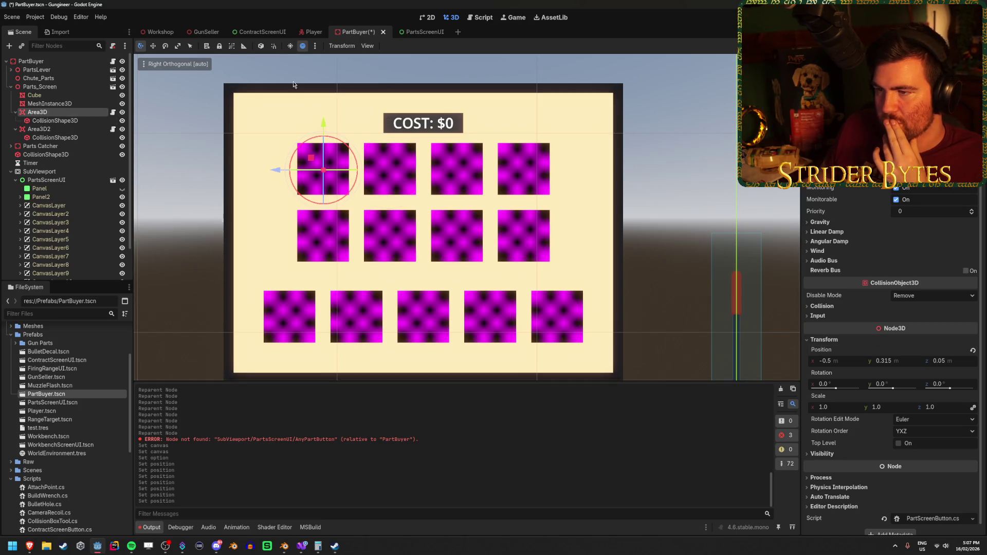
pyautogui.scroll(4, 219, 151)
pyautogui.scroll(-4, 291, 192)
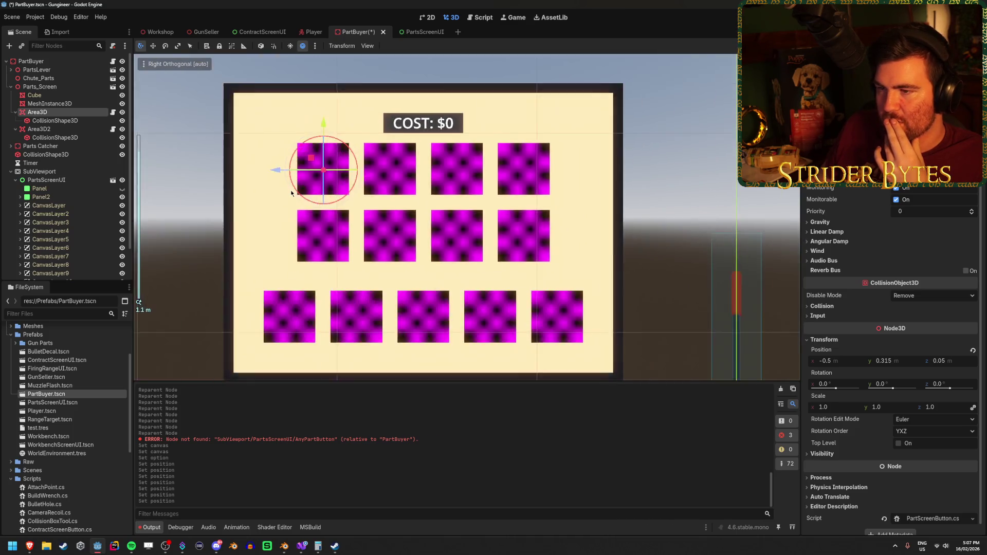
pyautogui.scroll(2, 291, 193)
pyautogui.scroll(2, 291, 193)
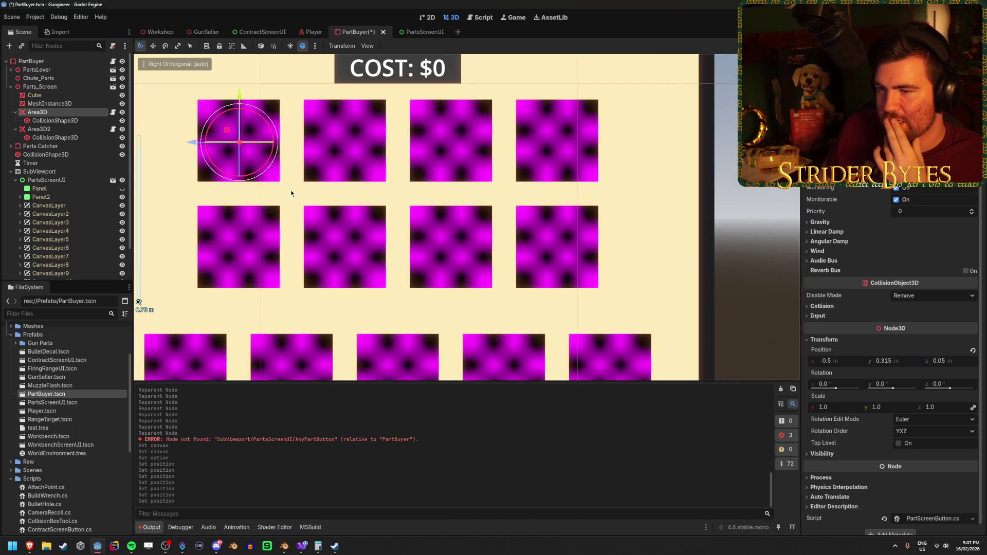
pyautogui.scroll(2, 308, 195)
pyautogui.scroll(-2, 360, 216)
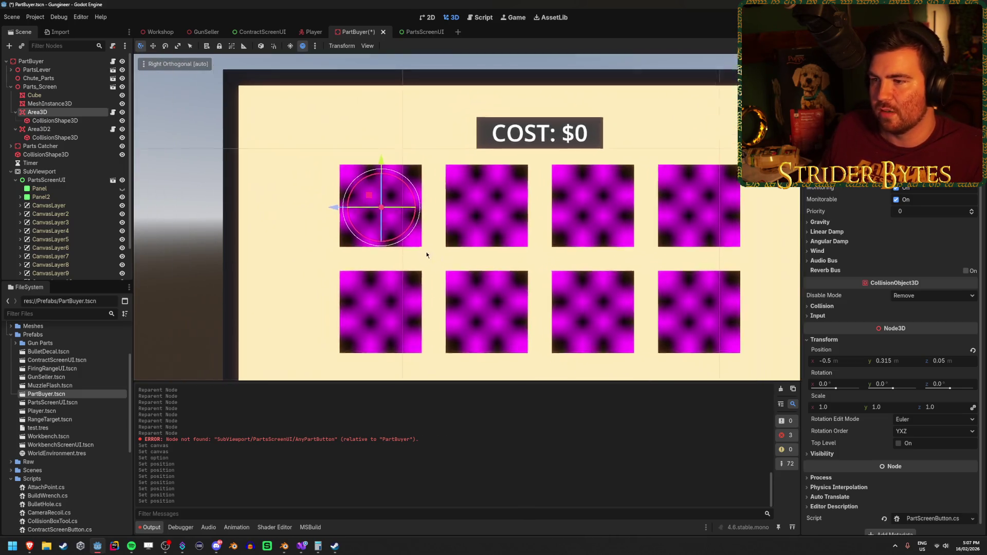
pyautogui.scroll(1, 359, 216)
pyautogui.scroll(-1, 401, 236)
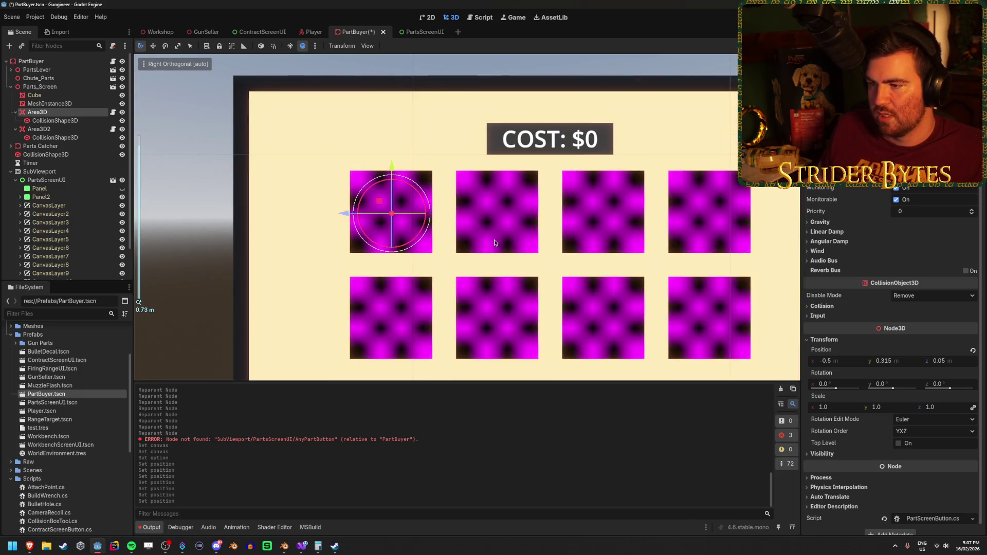
pyautogui.moveTo(394, 170); pyautogui.dragTo(397, 169)
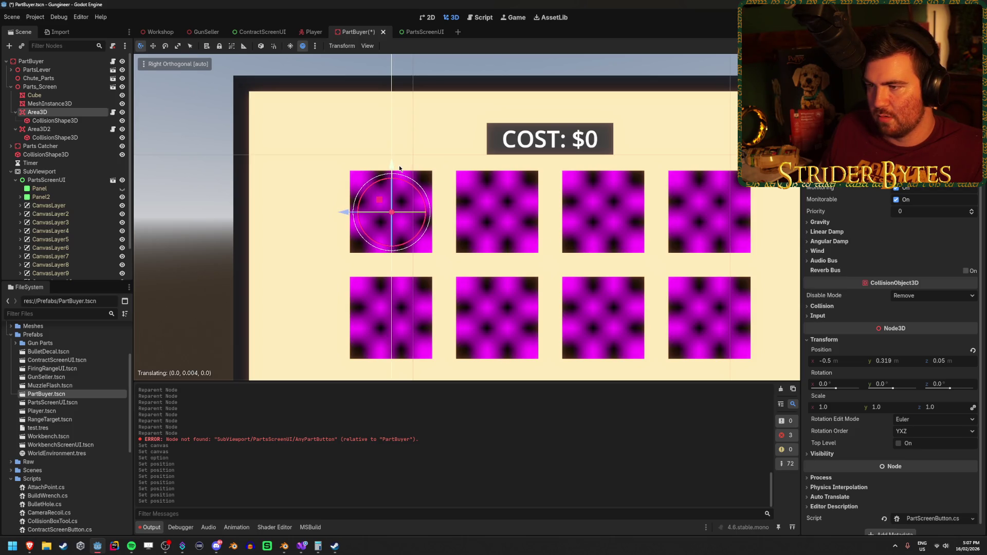
pyautogui.moveTo(399, 168); pyautogui.dragTo(400, 168)
pyautogui.hotkey('ctrl', 's')
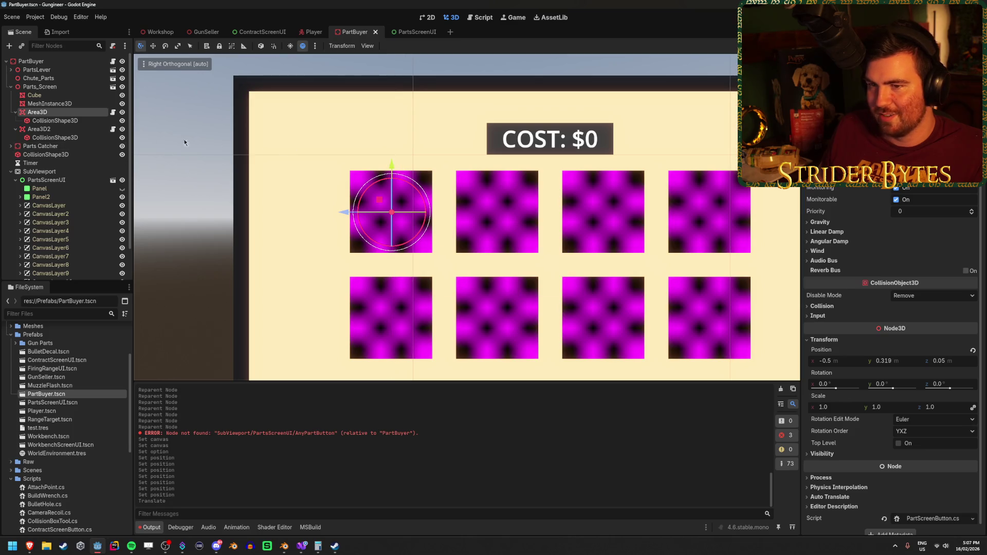
# Nudge Area3D2 up and right onto its square, then save.
pyautogui.click(86, 130)
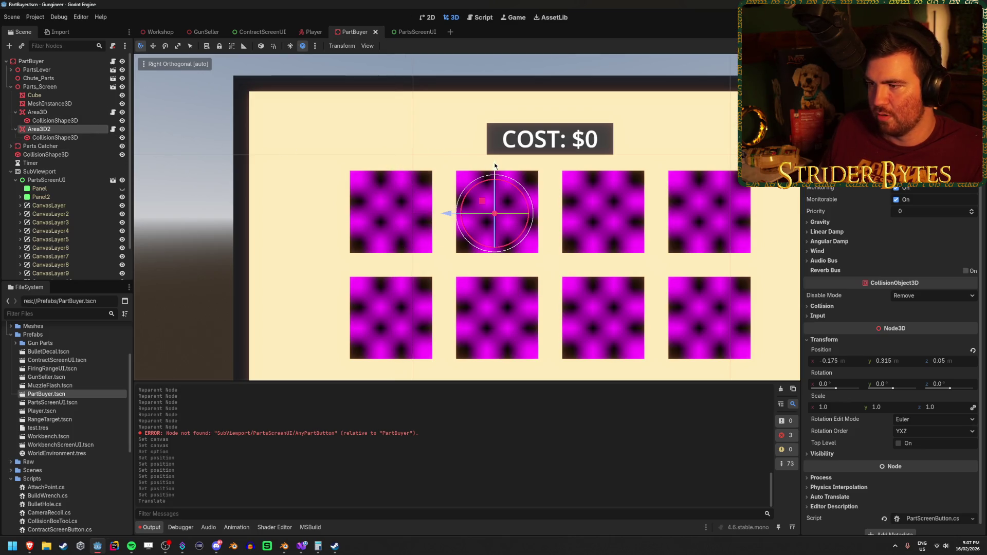
pyautogui.moveTo(495, 162); pyautogui.dragTo(498, 161)
pyautogui.moveTo(445, 212); pyautogui.dragTo(553, 233)
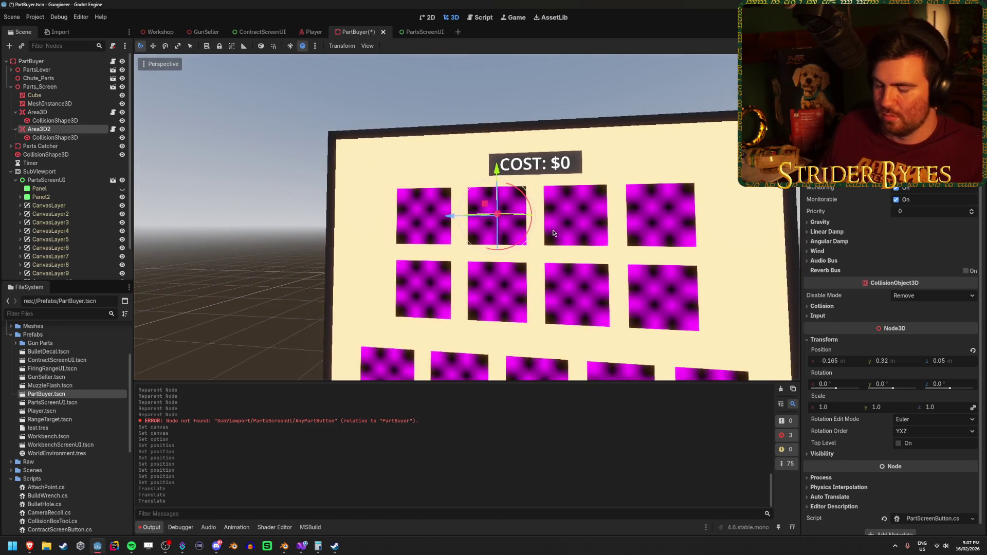
pyautogui.press('KP_3')
pyautogui.scroll(3, 546, 201)
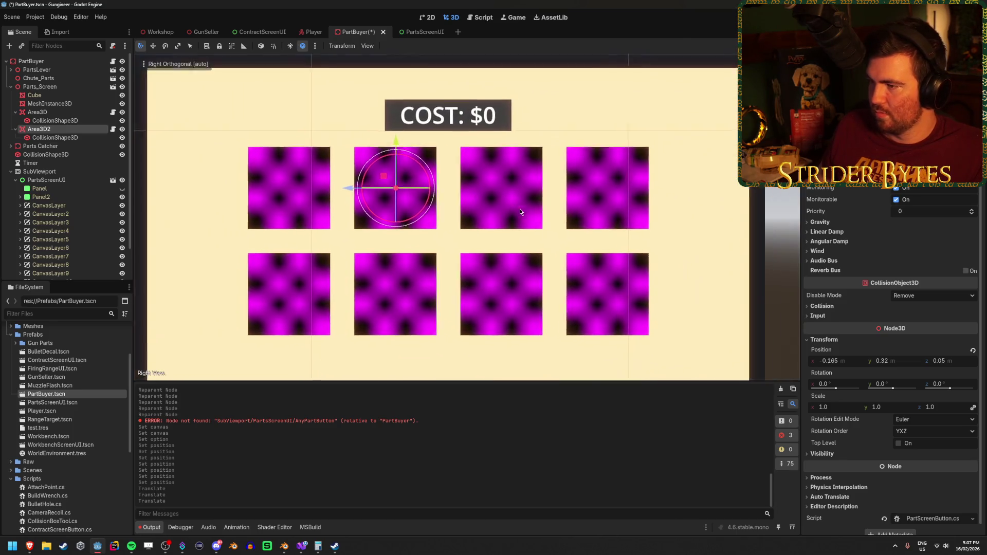
pyautogui.hotkey('ctrl', 's')
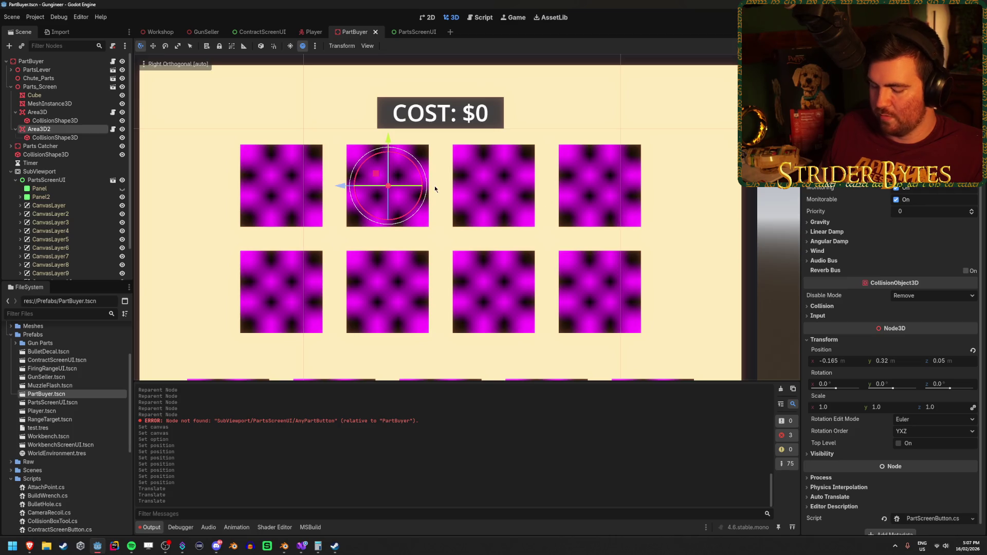
# Duplicate Area3D2 into Area3D3 over the third top-row square and save.
pyautogui.hotkey('ctrl', 'd')
pyautogui.moveTo(338, 184)
pyautogui.mouseDown()
pyautogui.moveTo(392, 186)
pyautogui.moveTo(445, 209)
pyautogui.mouseUp()
pyautogui.hotkey('ctrl', 's')
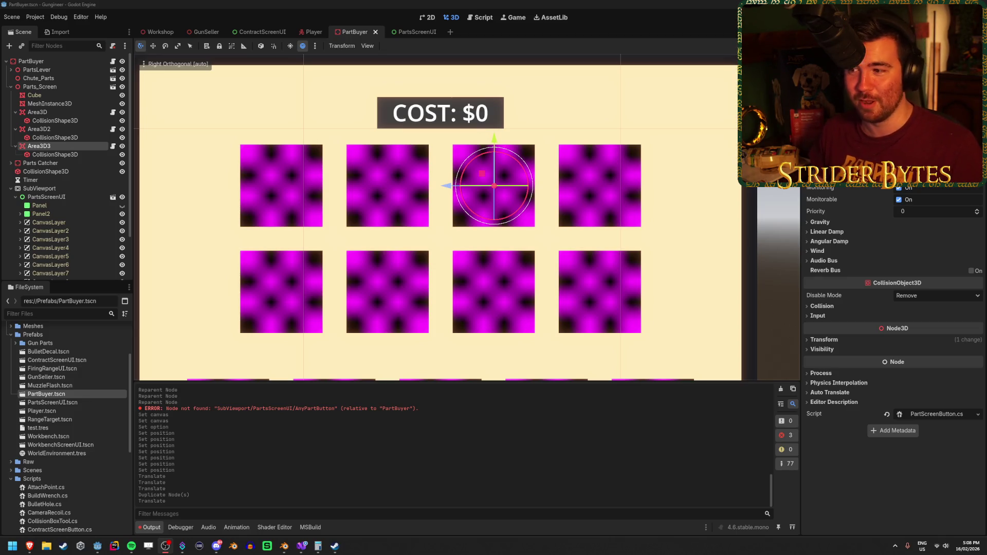
# Select CanvasLayer3, save PartBuyer, and return to the Workshop scene.
pyautogui.click(180, 3)
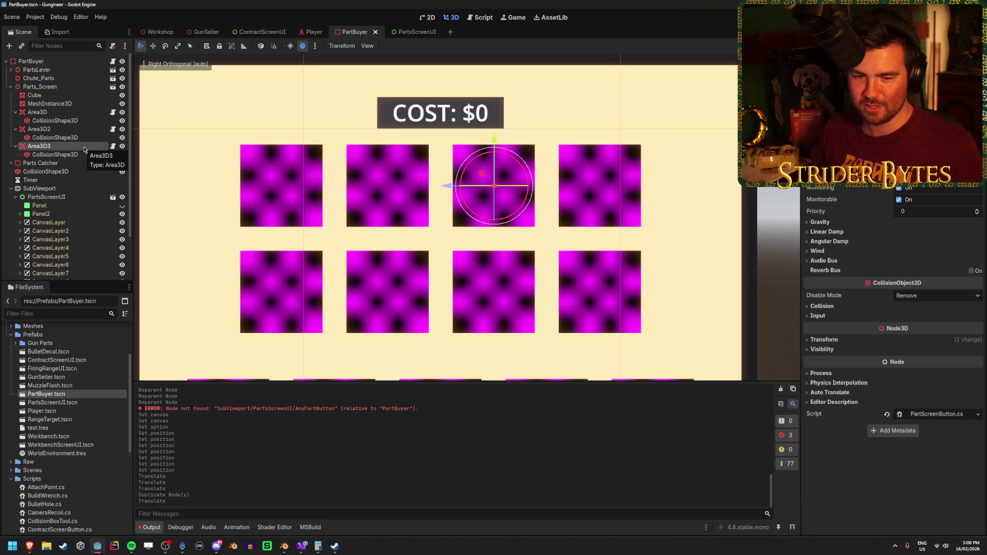
pyautogui.scroll(-1, 56, 194)
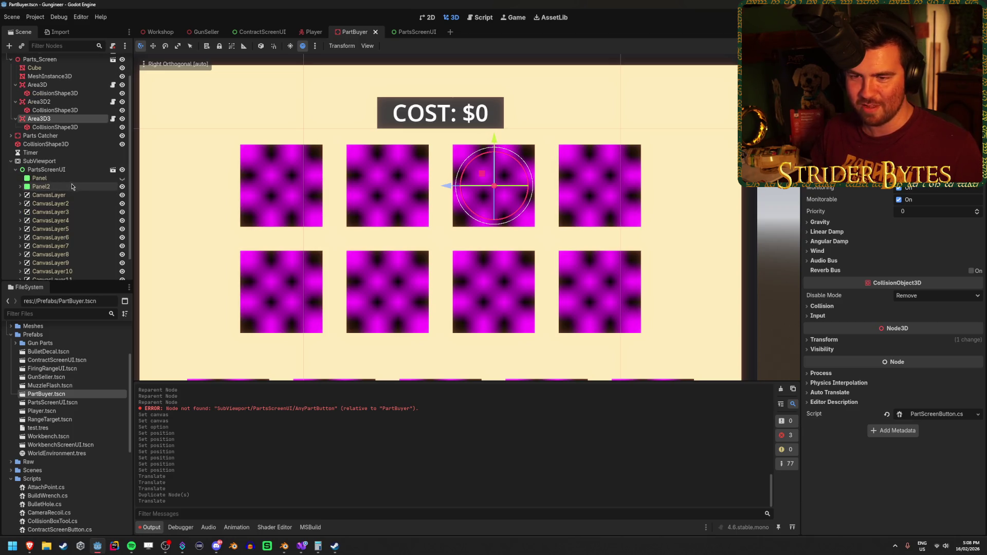
pyautogui.click(65, 212)
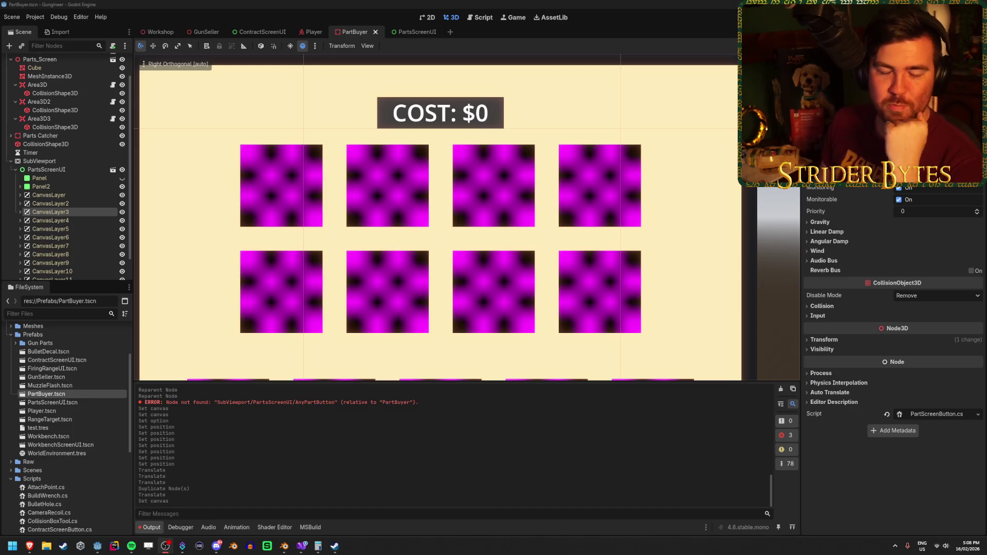
pyautogui.click(228, 3)
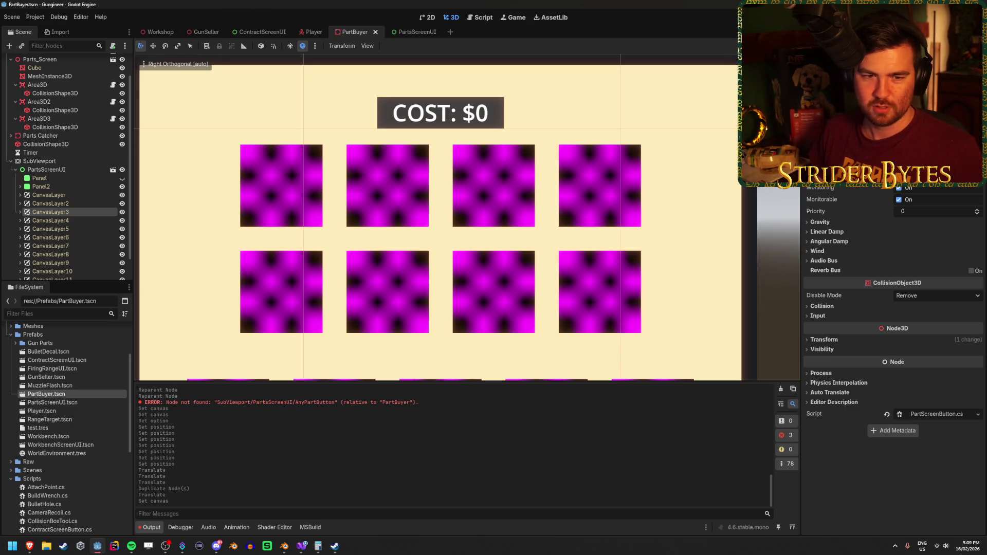
pyautogui.hotkey('alt', 'Tab')
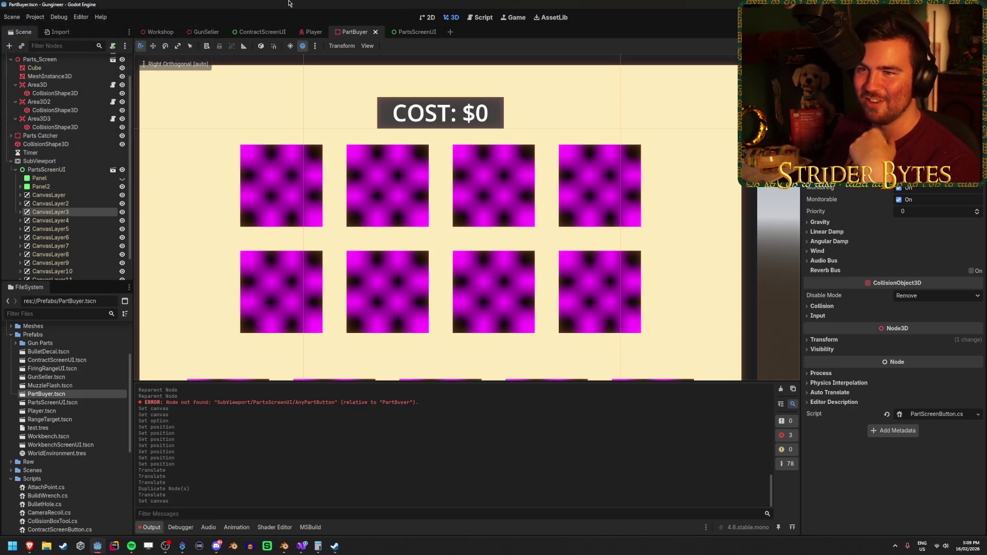
pyautogui.hotkey('ctrl', 's')
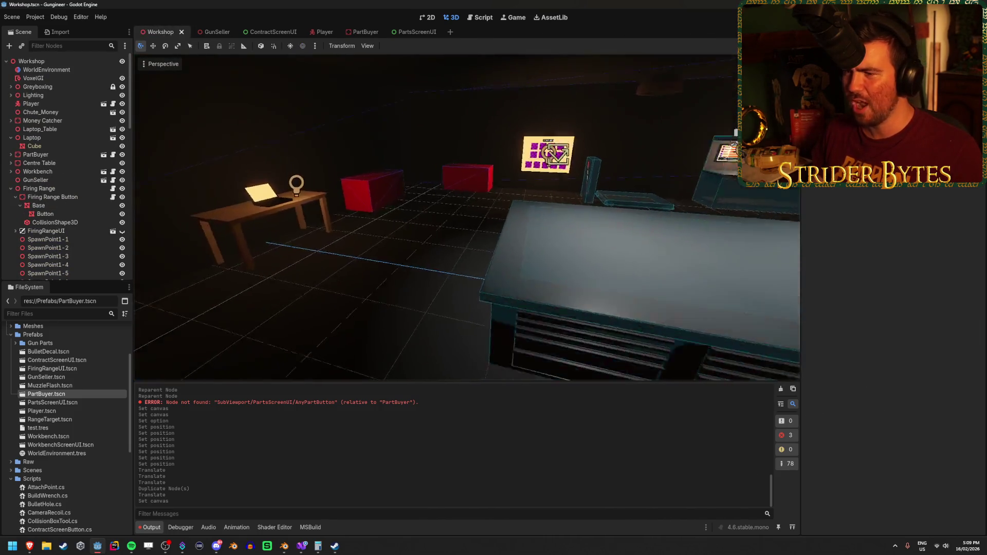
# Clear the Output log, then run the game with F5 and stop it with F8.
pyautogui.click(781, 391)
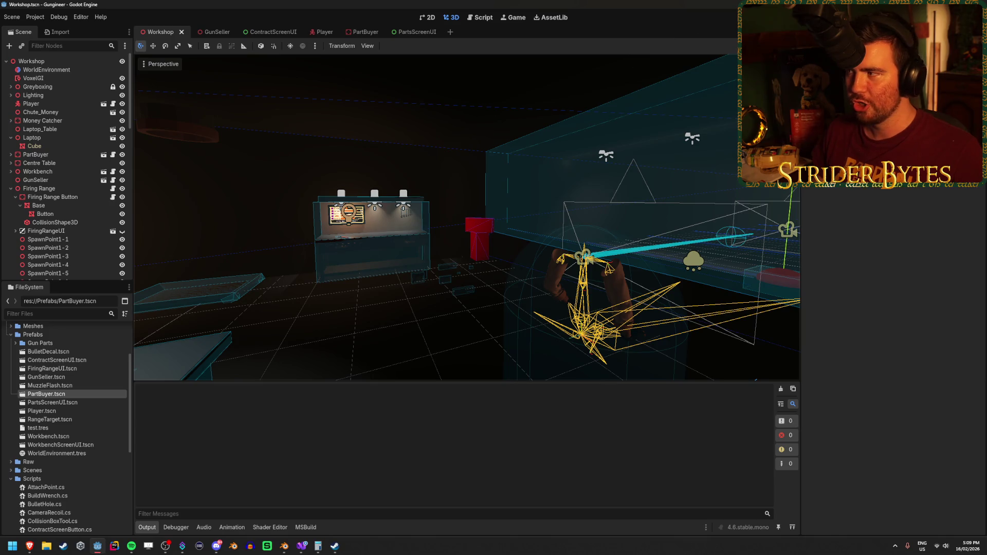
pyautogui.press('F5')
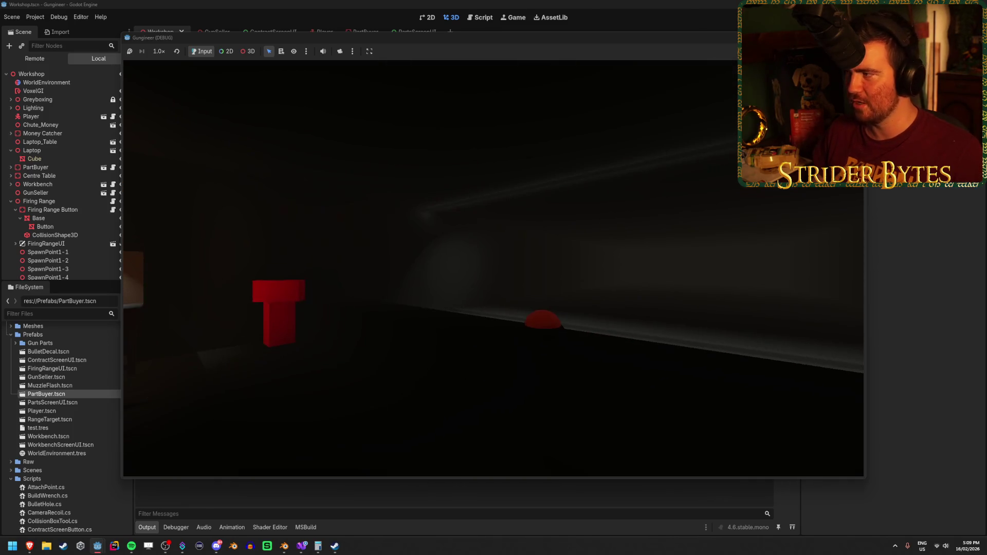
pyautogui.press('F8')
pyautogui.scroll(-10, 81, 171)
pyautogui.scroll(10, 81, 175)
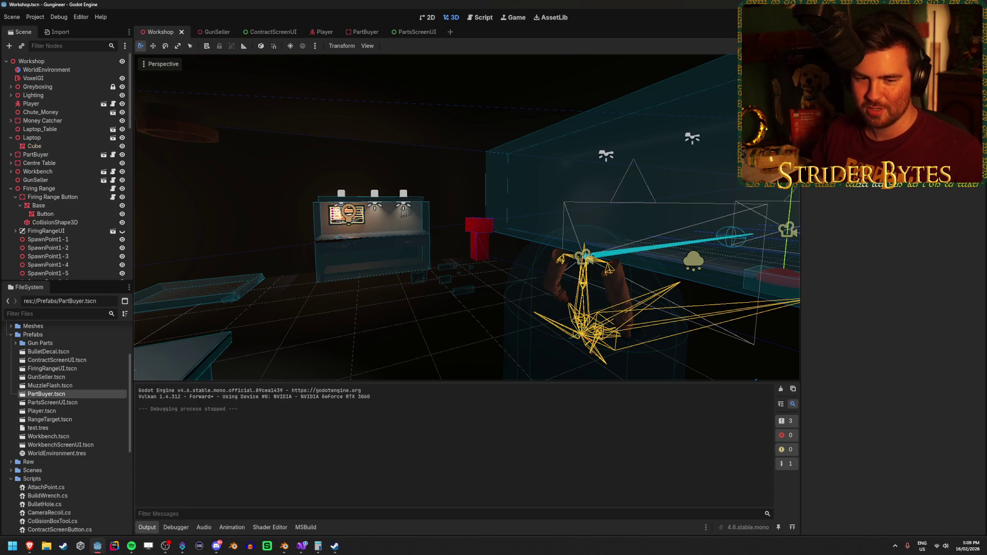
pyautogui.press('w')
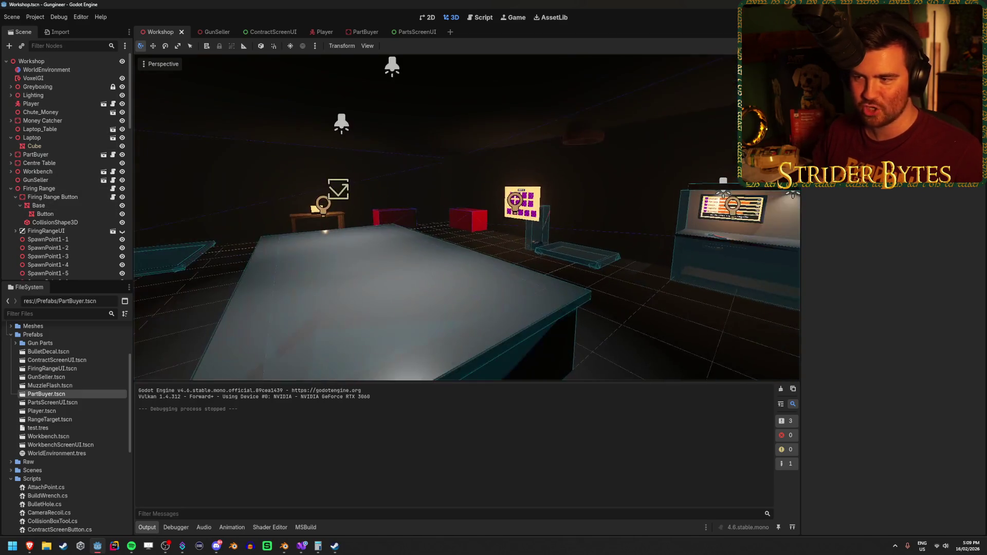
pyautogui.press('w')
pyautogui.press('s')
pyautogui.press('s')
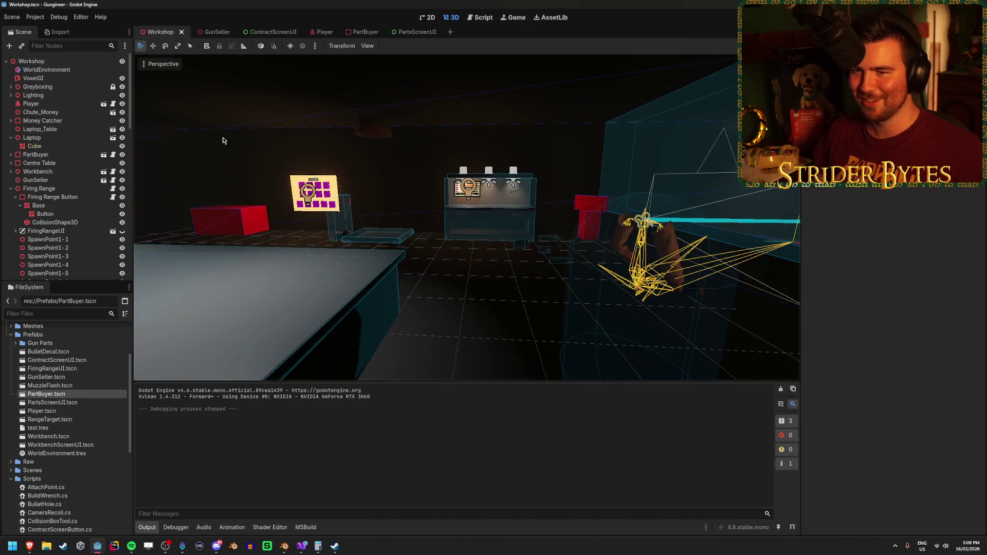
pyautogui.click(11, 95)
pyautogui.click(44, 103)
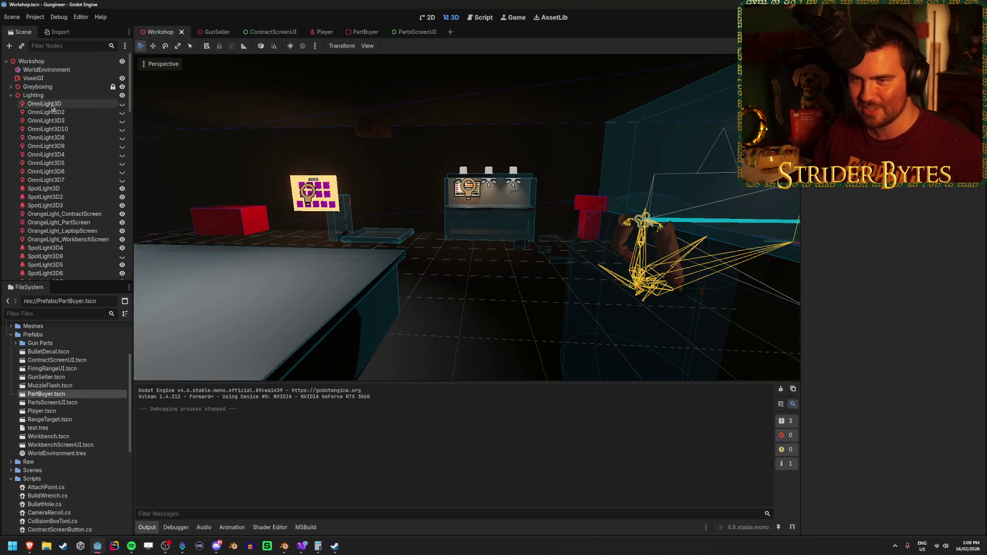
pyautogui.keyDown('shift'); pyautogui.click(46, 180); pyautogui.keyUp('shift')
pyautogui.click(124, 175)
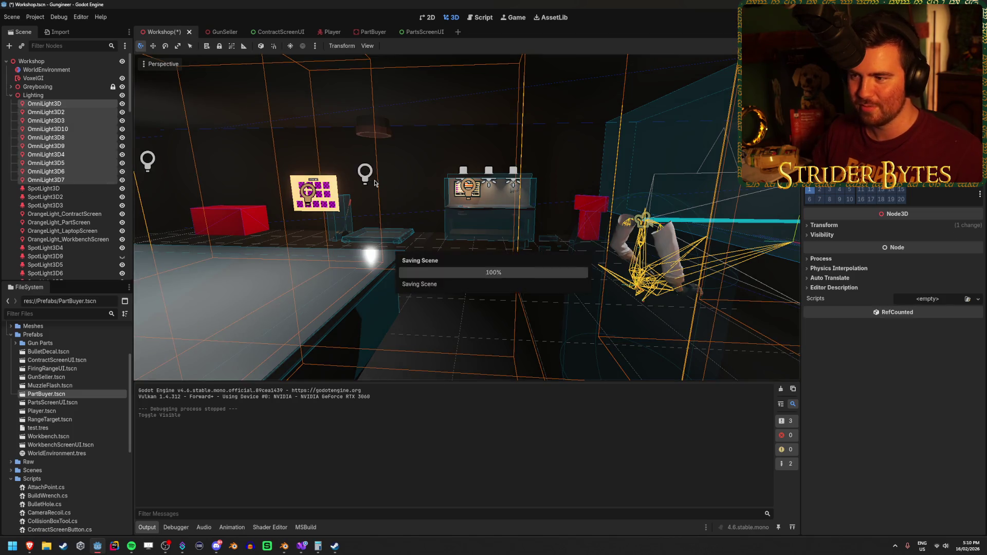
pyautogui.click(520, 302)
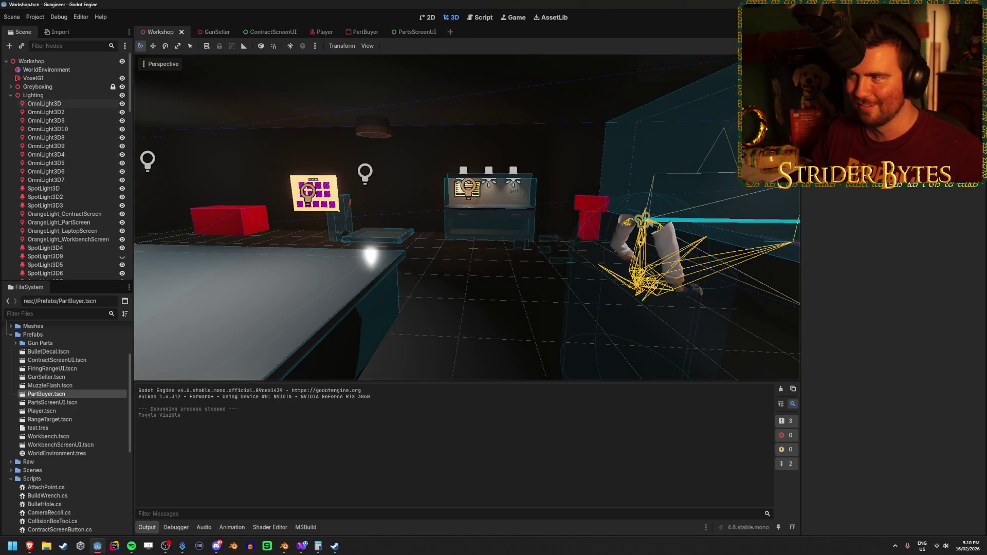
pyautogui.press('F5')
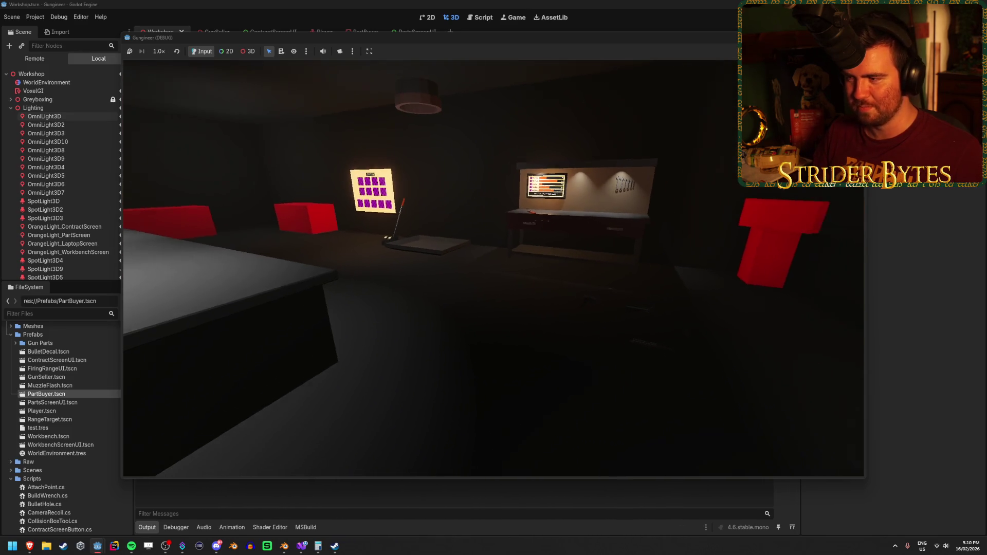
# Walk to the parts tray, attach the barrel to the receiver, and take the rifle.
pyautogui.press('w')
pyautogui.press('w')
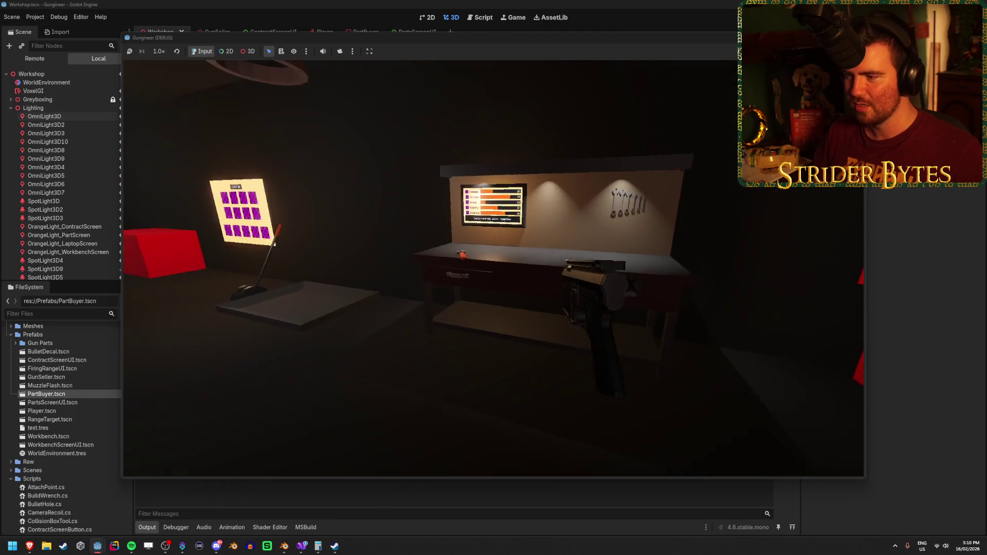
pyautogui.press('s')
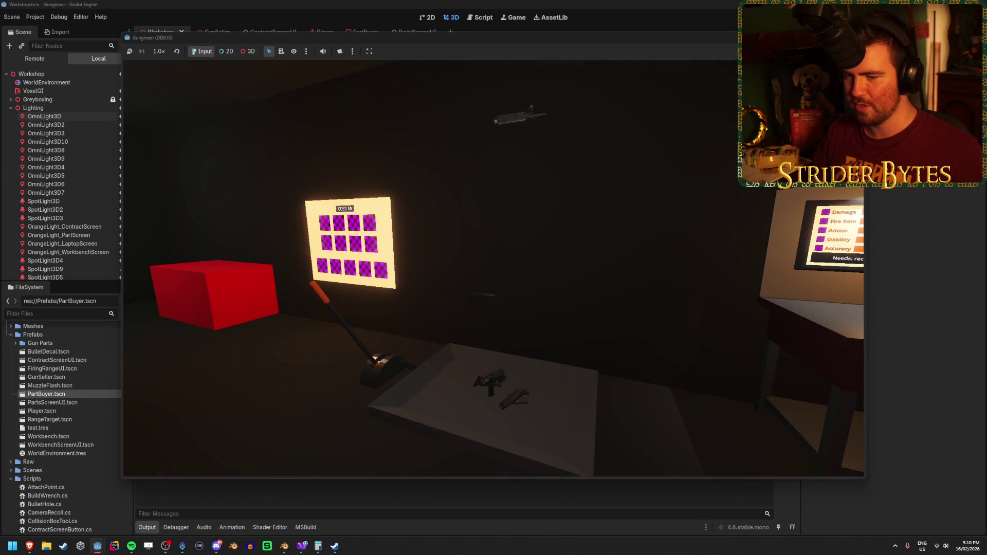
pyautogui.press('w')
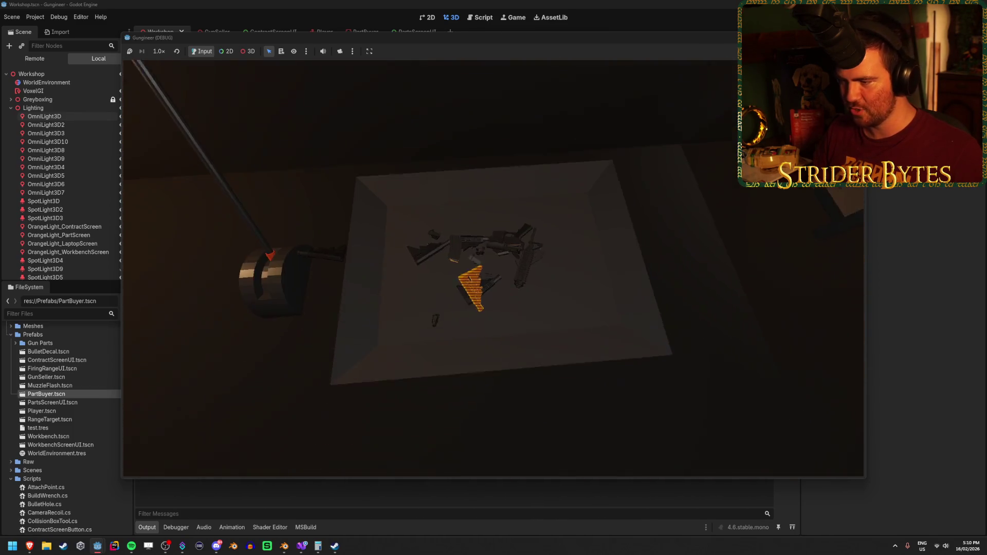
pyautogui.click(493, 268)
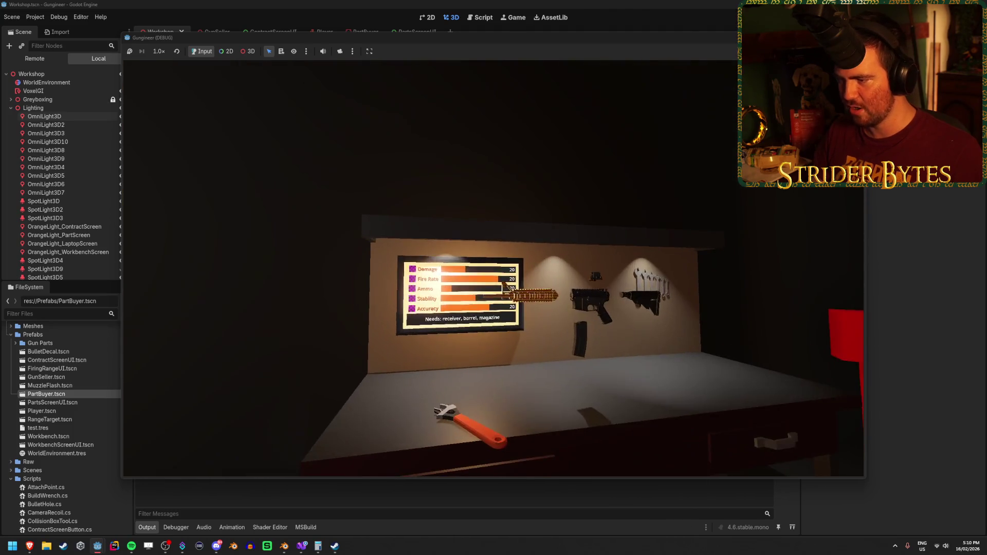
pyautogui.click(493, 269)
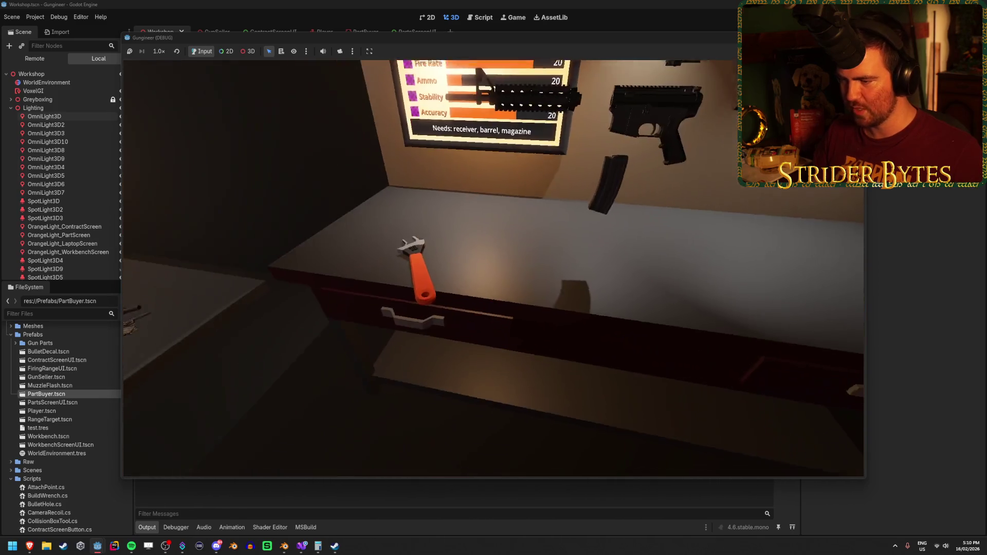
pyautogui.click(494, 268)
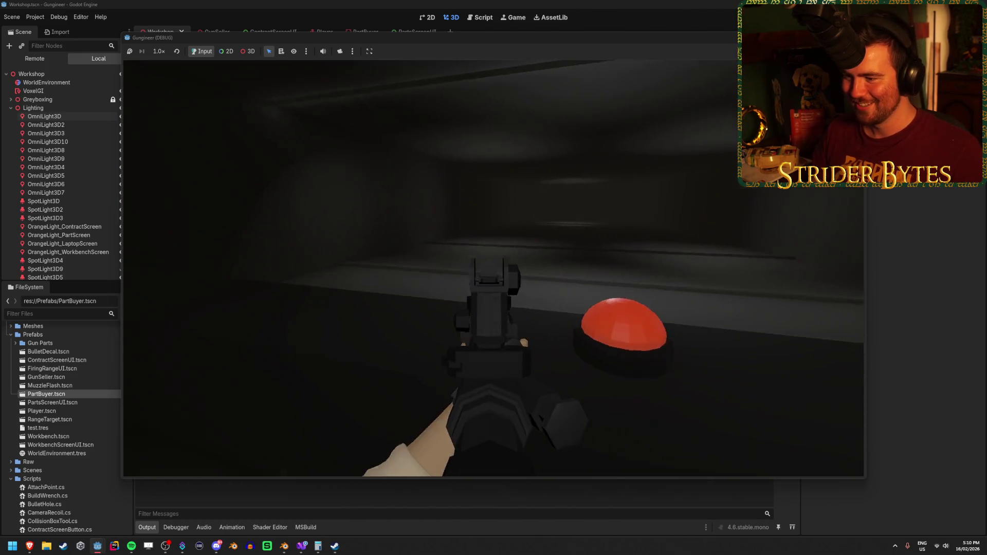
# Fire the rifle at the wall and the range target until the test finishes.
pyautogui.click(493, 269)
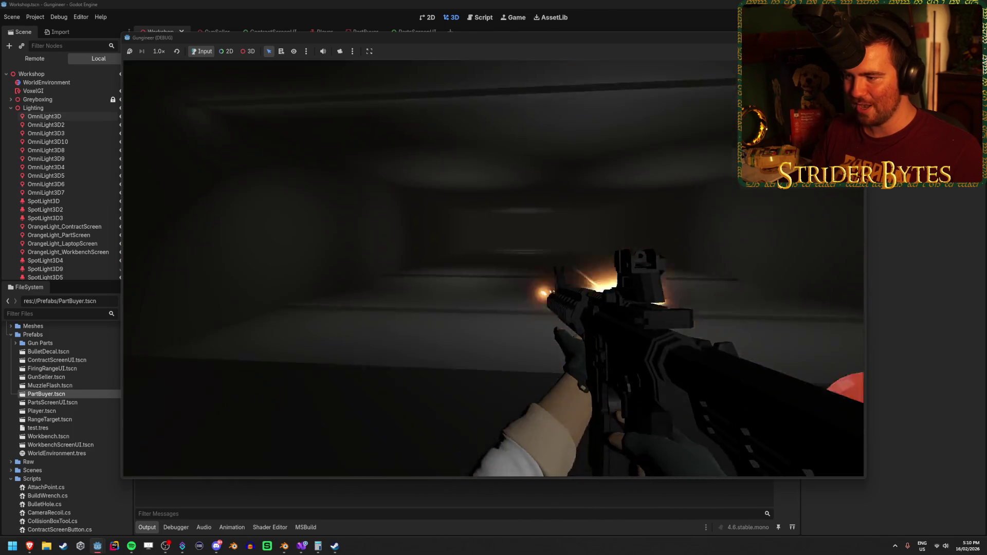
pyautogui.click(493, 278)
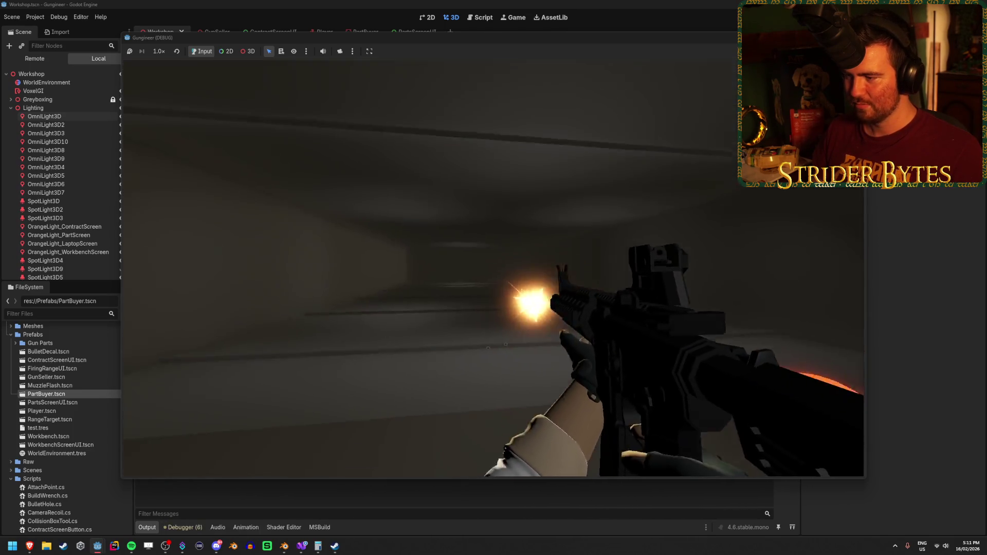
pyautogui.click(493, 278)
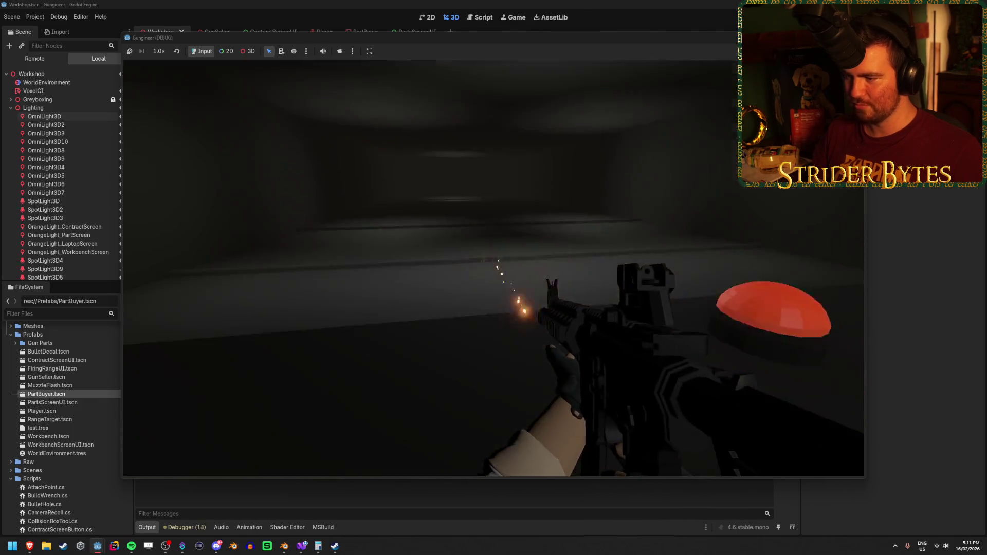
pyautogui.click(494, 278)
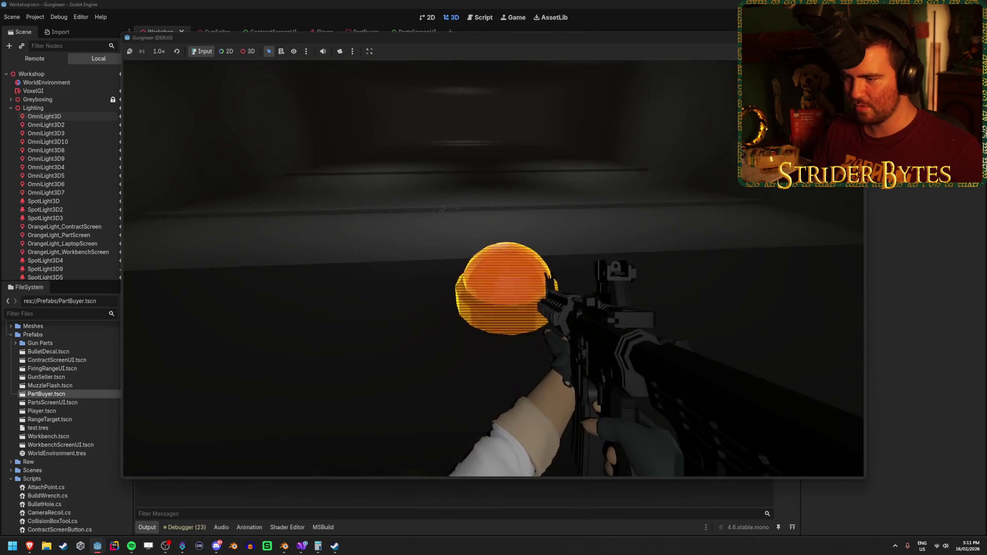
pyautogui.click(494, 269)
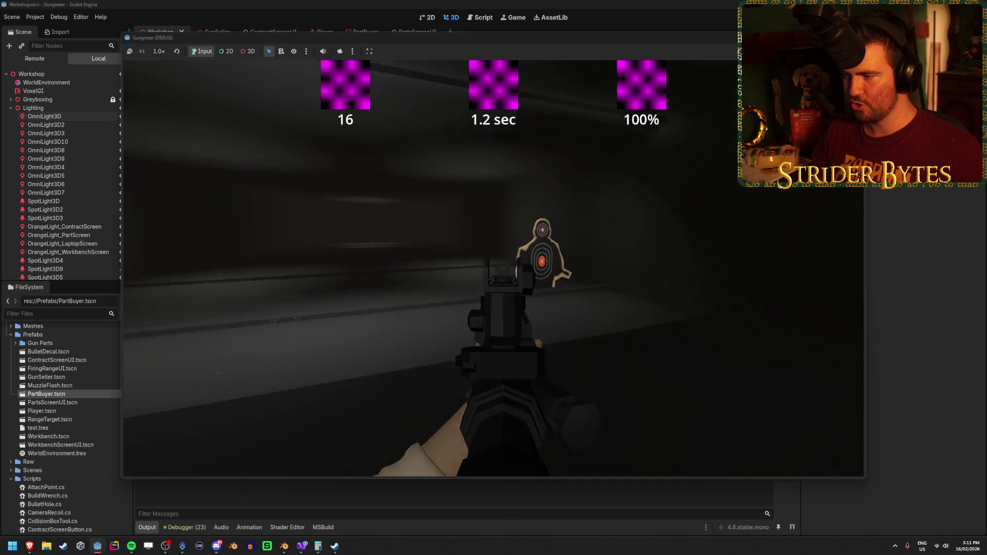
pyautogui.click(493, 278)
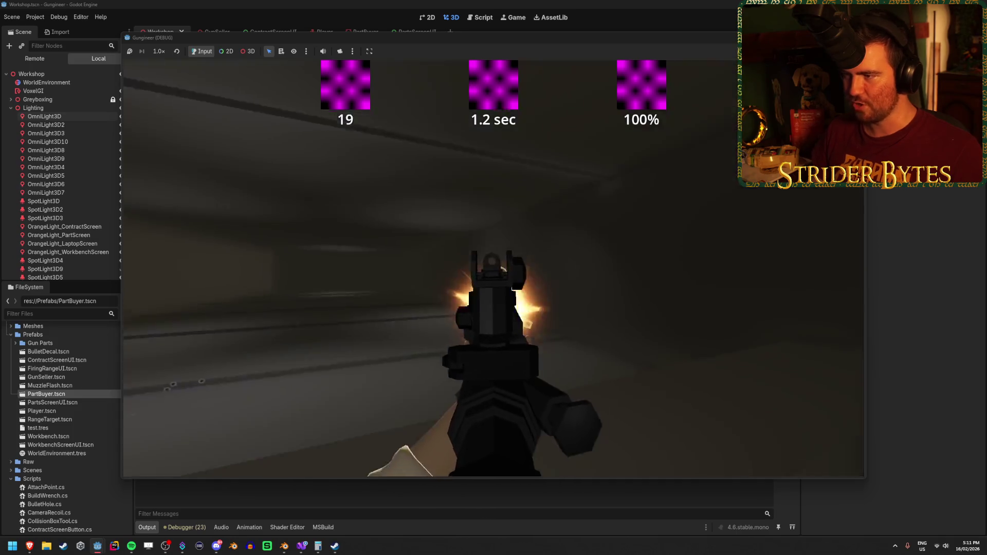
pyautogui.click(494, 278)
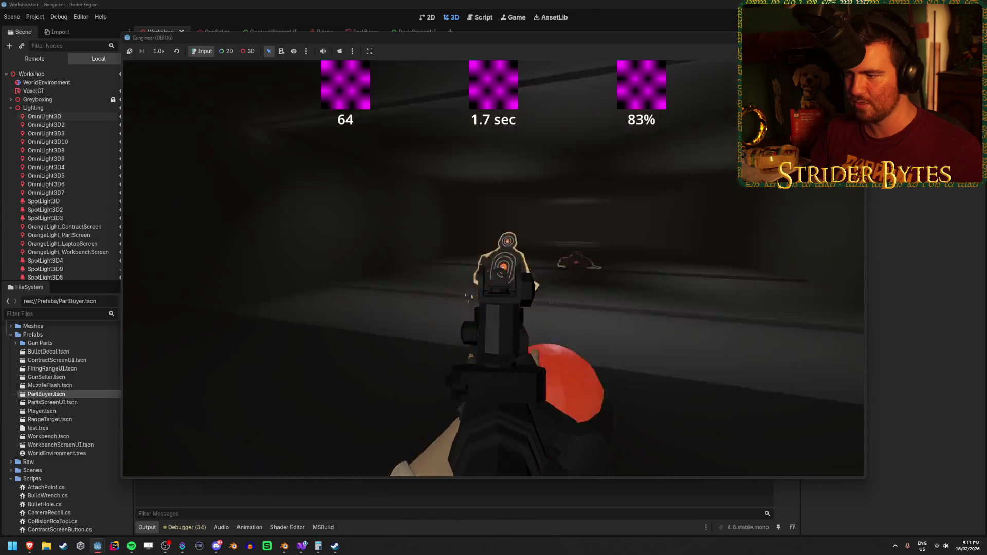
pyautogui.click(494, 278)
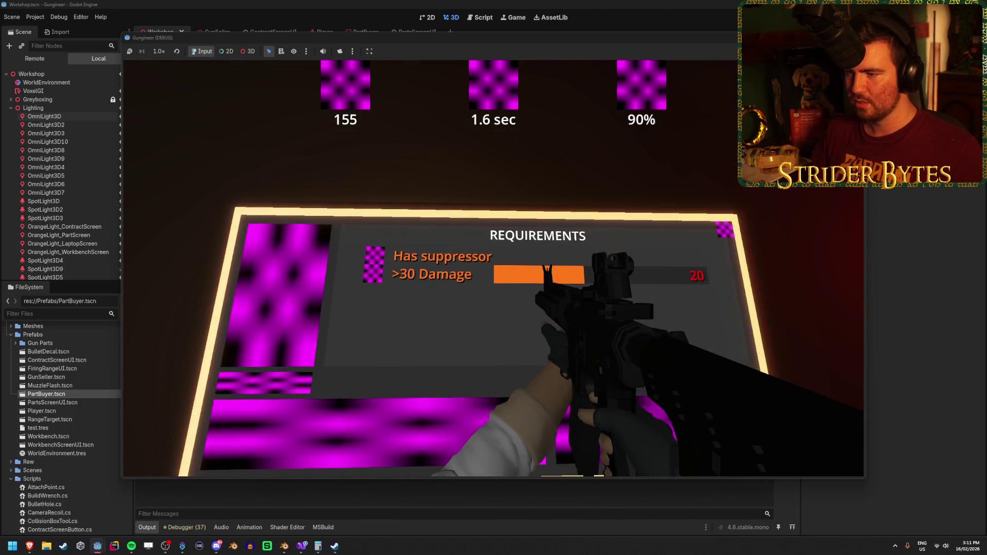
pyautogui.press('s')
pyautogui.press('a')
pyautogui.press('a')
pyautogui.press('d')
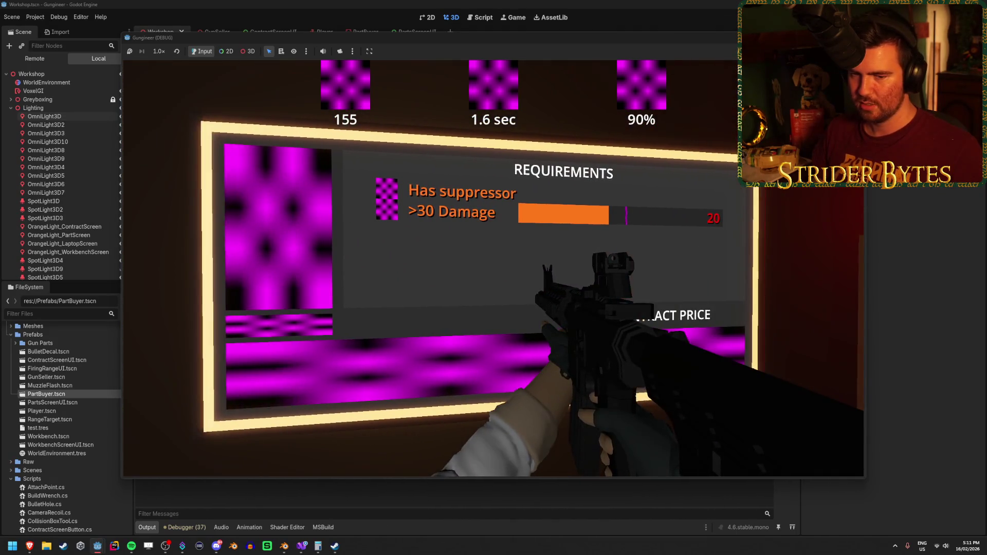
pyautogui.press('d')
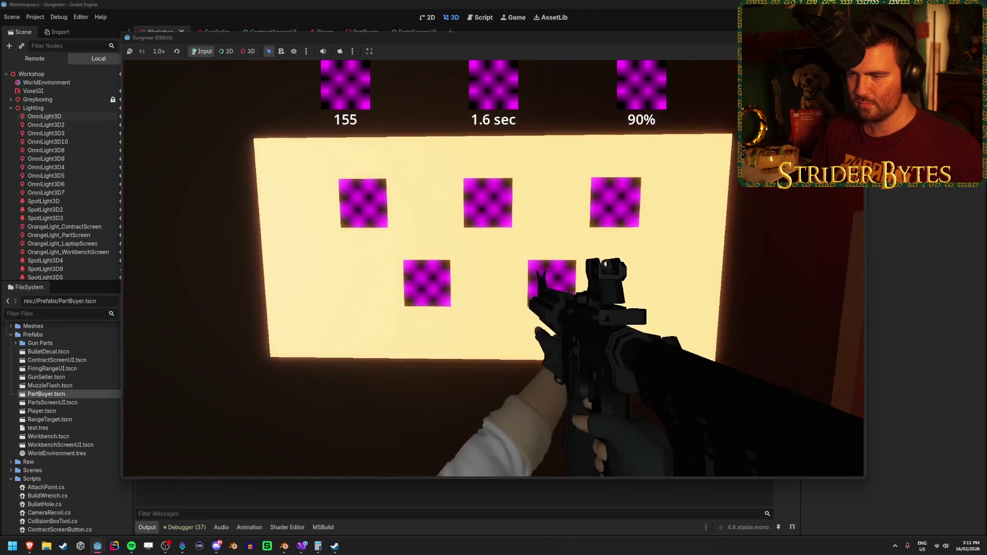
pyautogui.press('s')
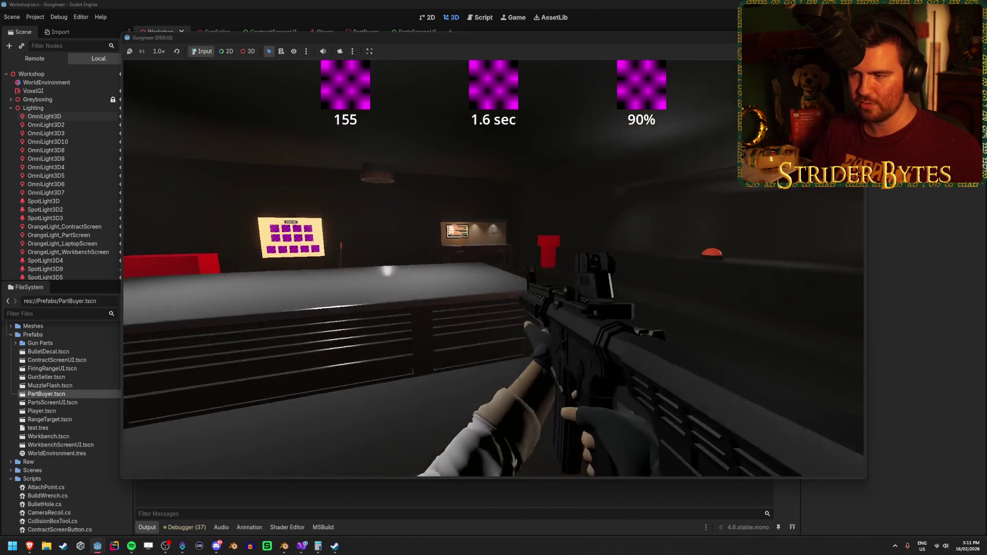
pyautogui.press('d')
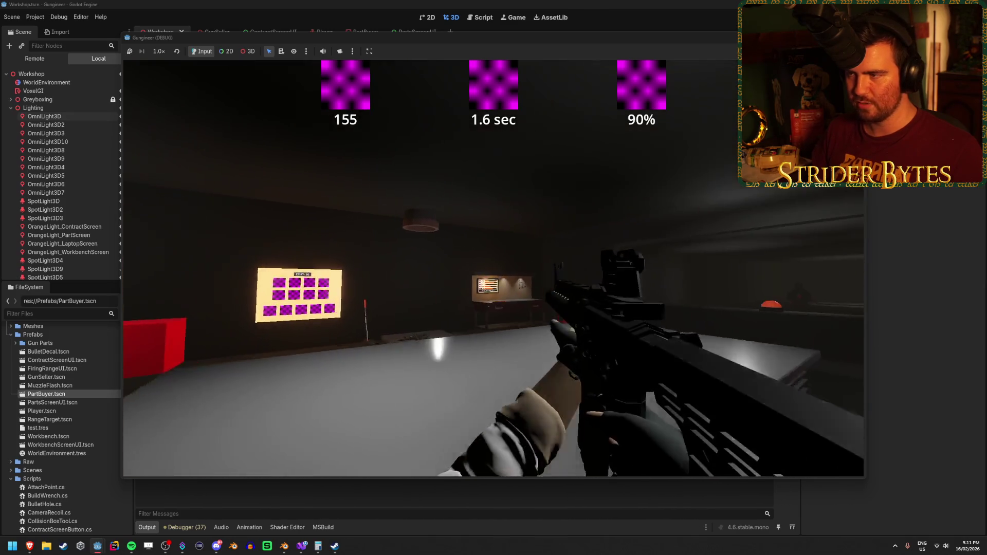
pyautogui.press('w')
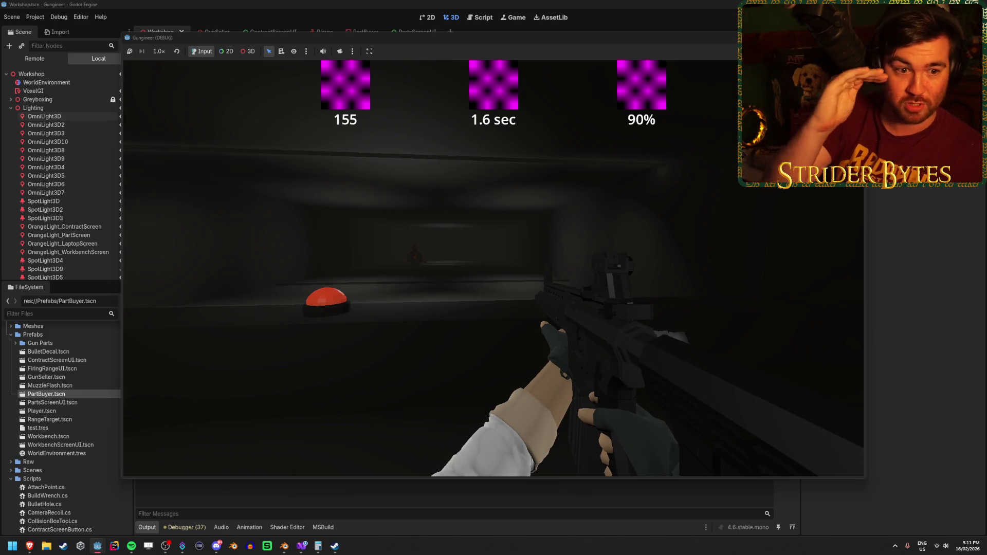
pyautogui.press('w')
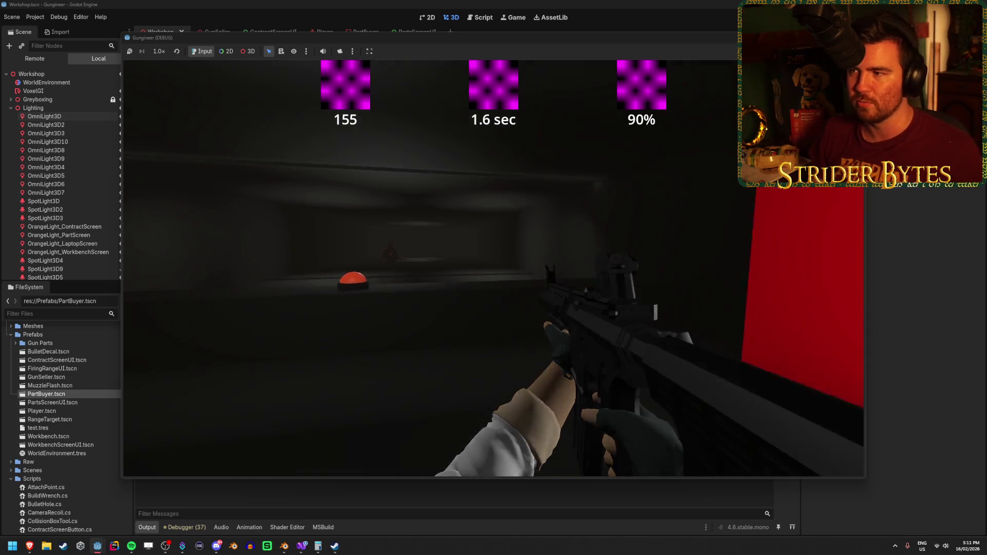
pyautogui.moveTo(494, 278)
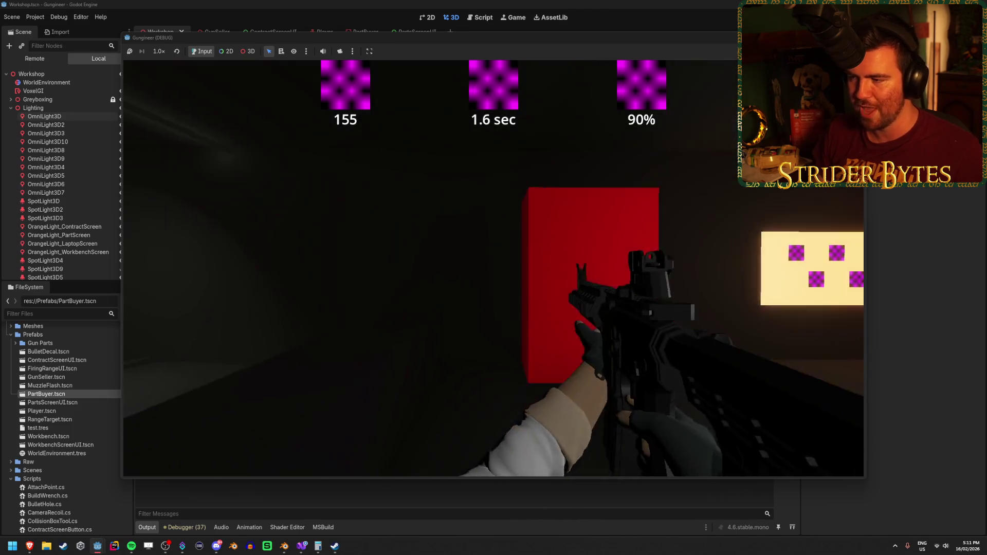
pyautogui.press('w')
pyautogui.press('s')
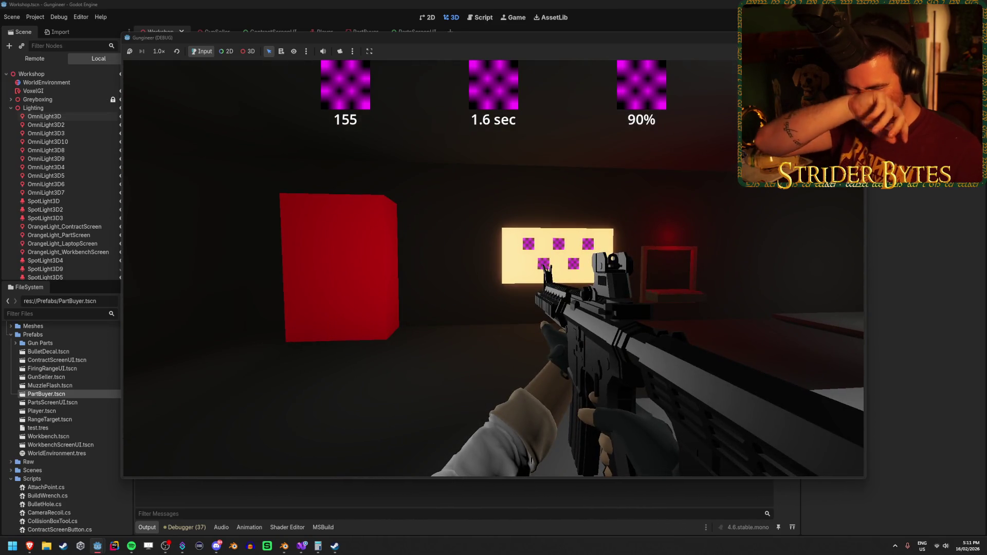
pyautogui.press('w')
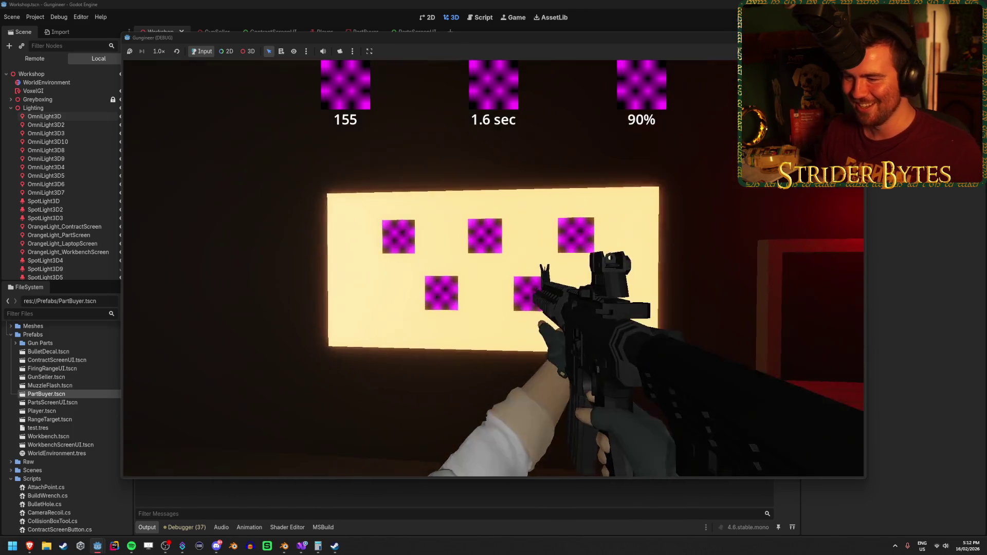
pyautogui.press('s')
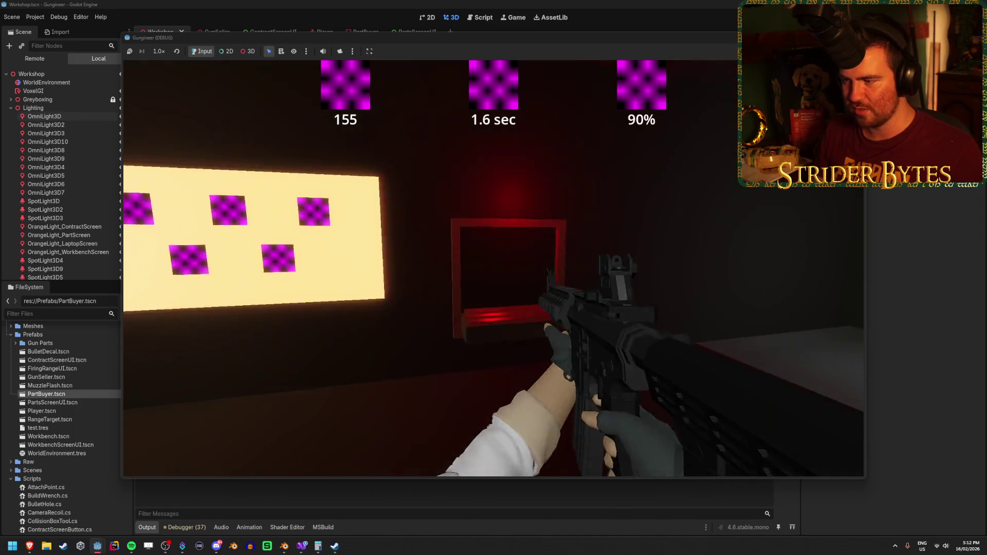
pyautogui.press('w')
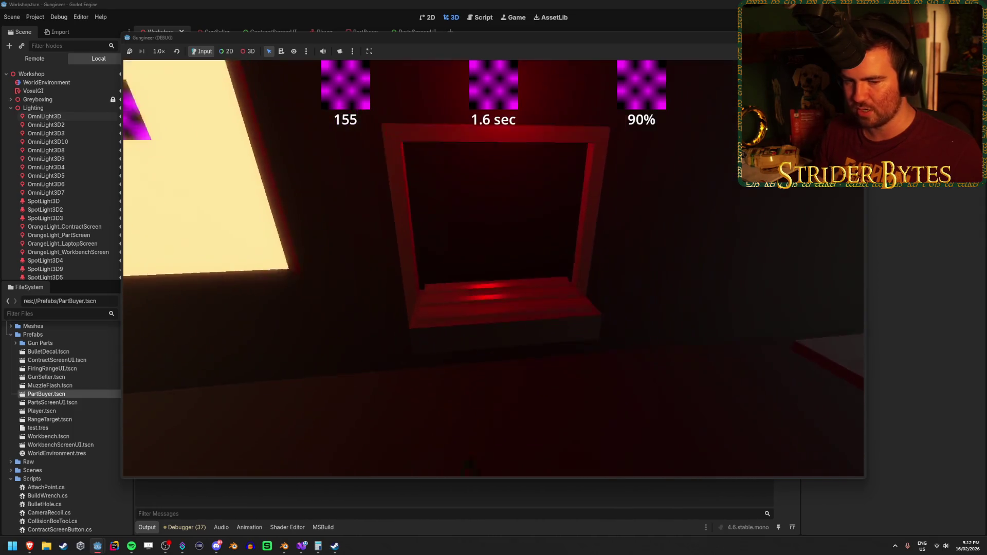
pyautogui.press('e')
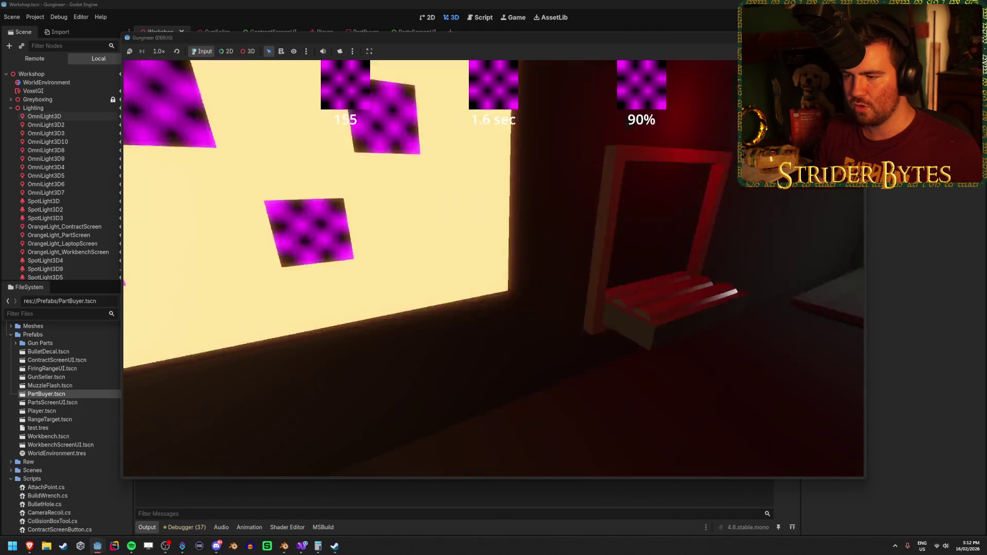
pyautogui.press('e')
pyautogui.press('e')
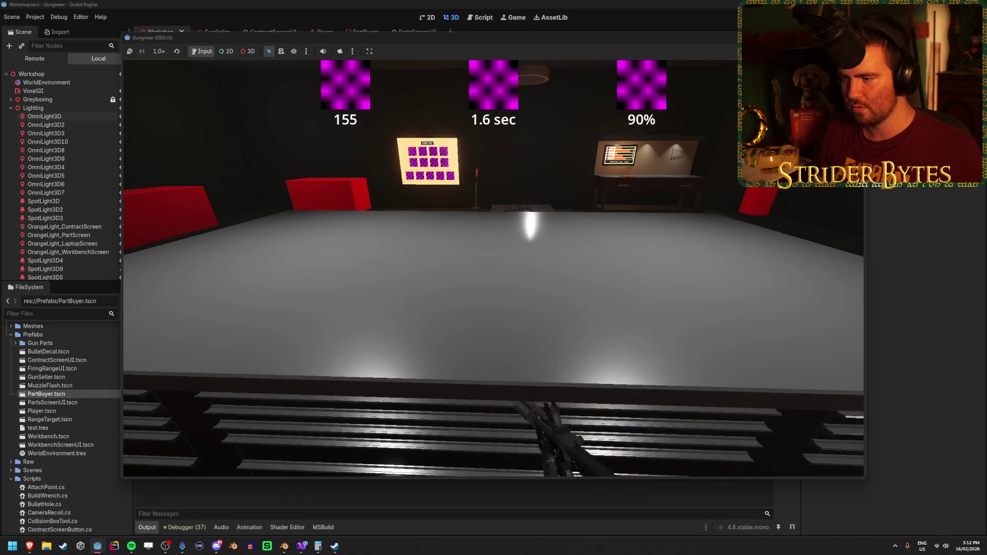
pyautogui.press('e')
pyautogui.press('e')
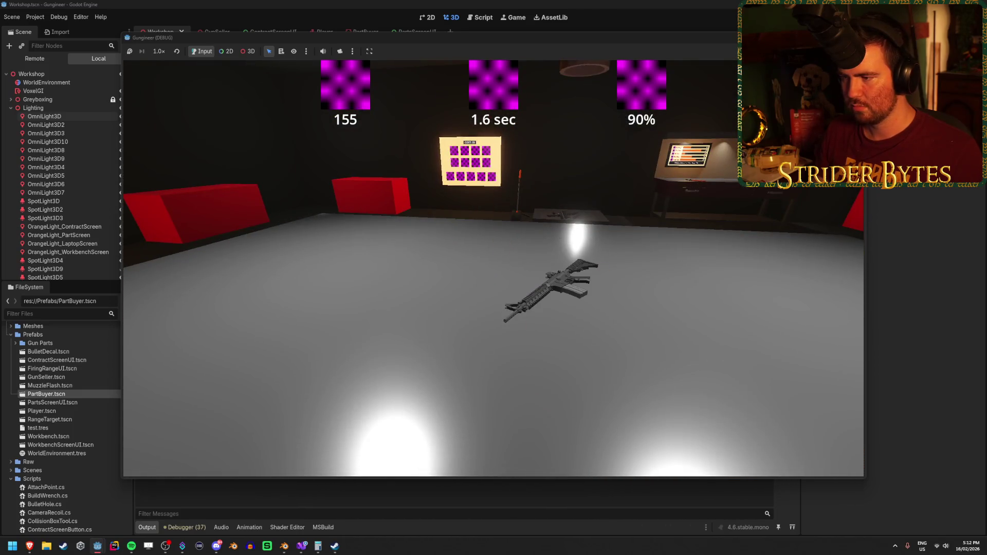
# Walk the player up to the glowing parts screen and its buttons.
pyautogui.press('w')
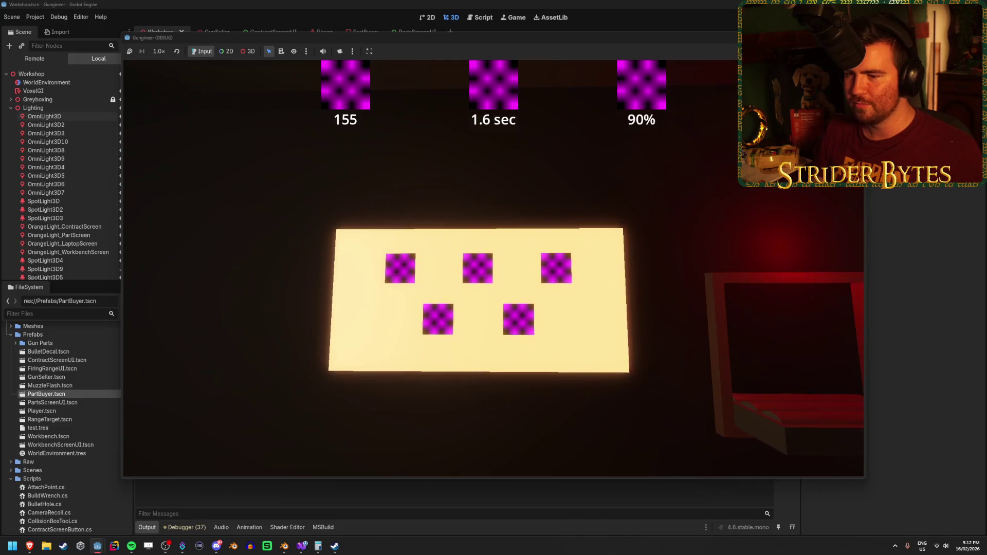
pyautogui.press('w')
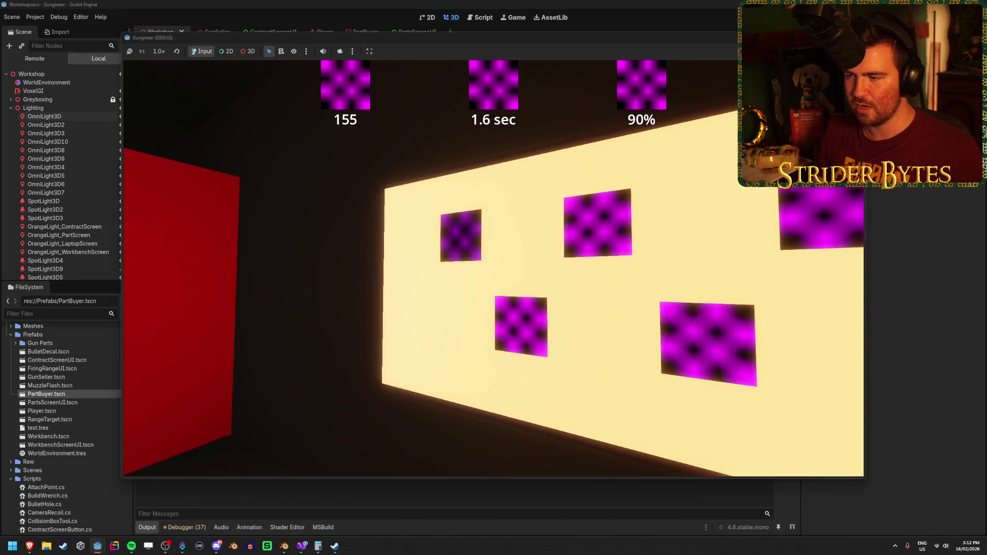
pyautogui.press('s')
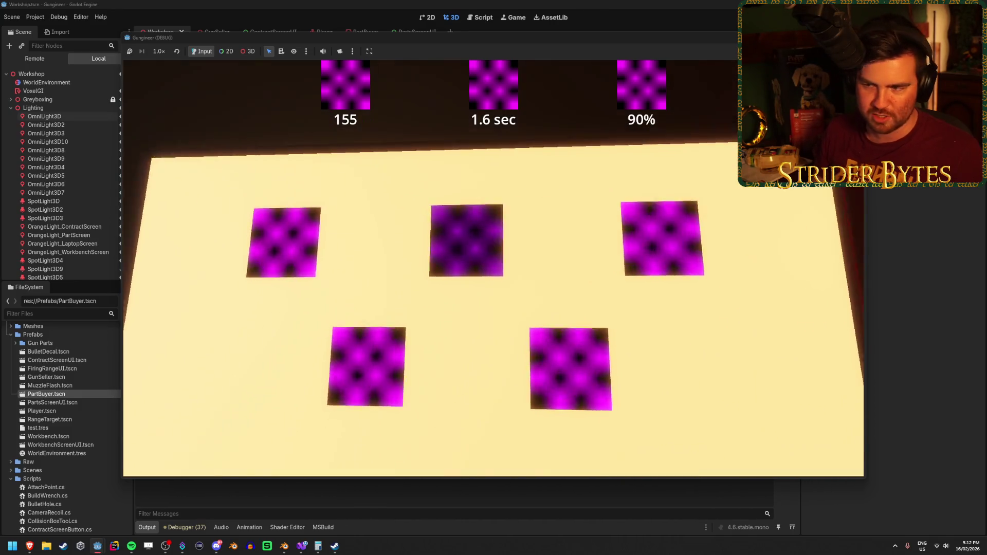
# Inspect the contract screen from several distances and angles in the running game.
pyautogui.press('w')
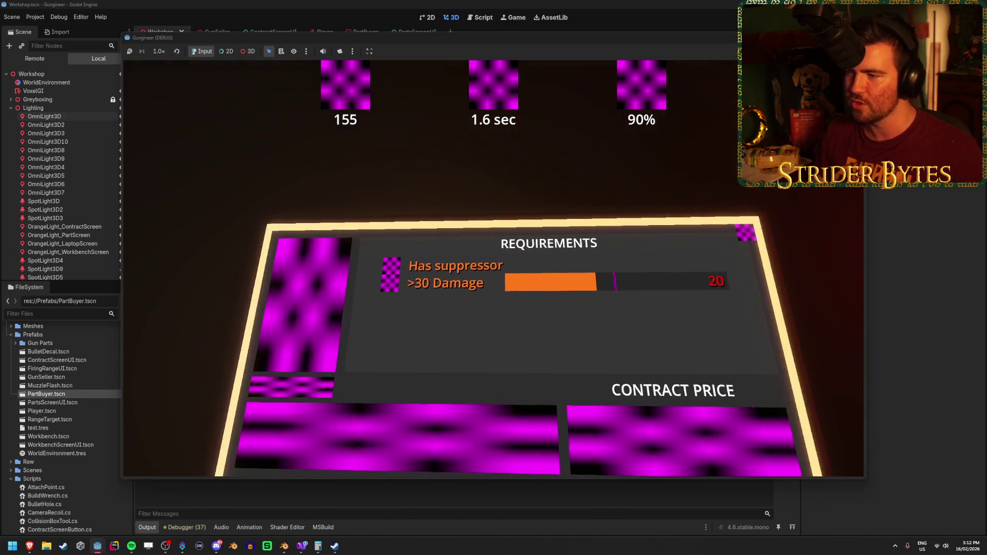
pyautogui.press('d')
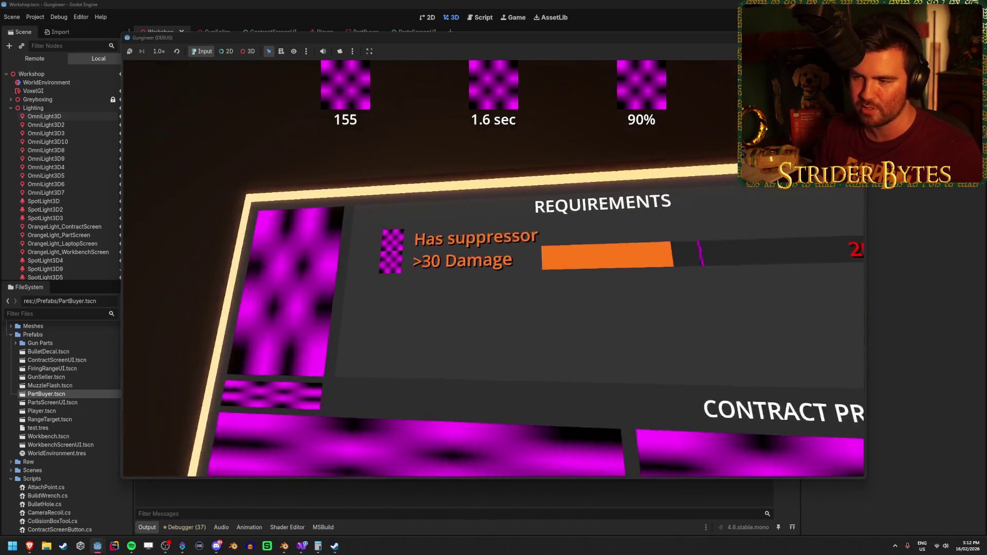
pyautogui.press('s')
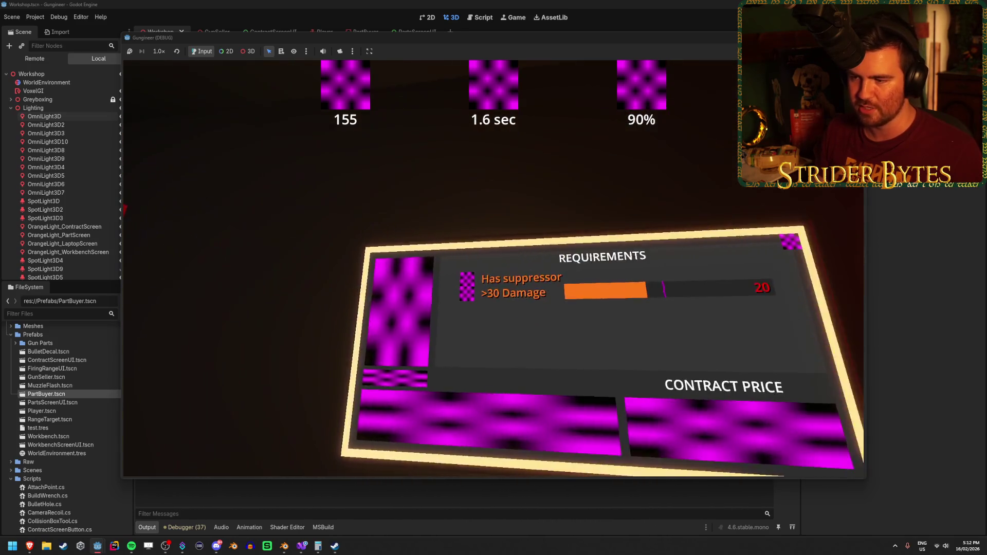
pyautogui.press('a')
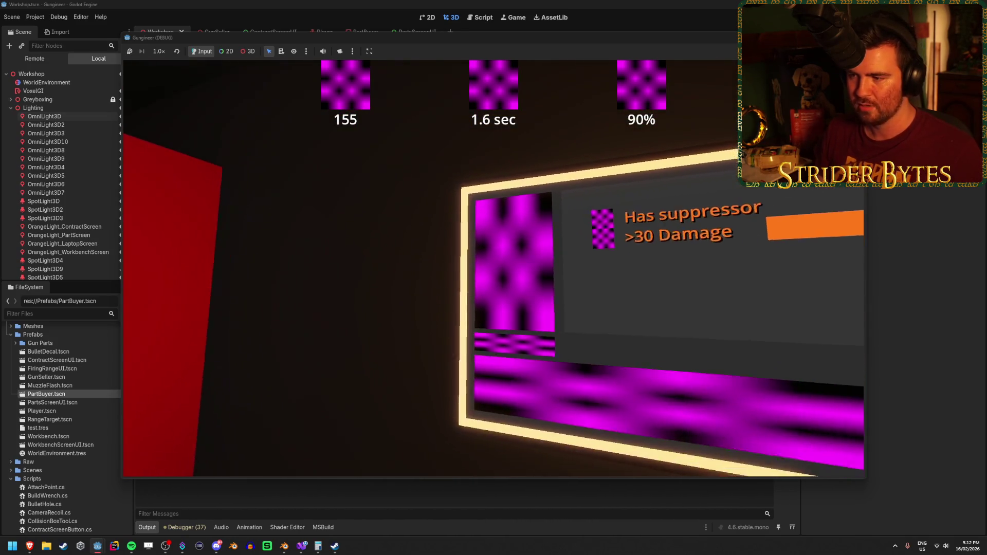
pyautogui.press('d')
pyautogui.press('s')
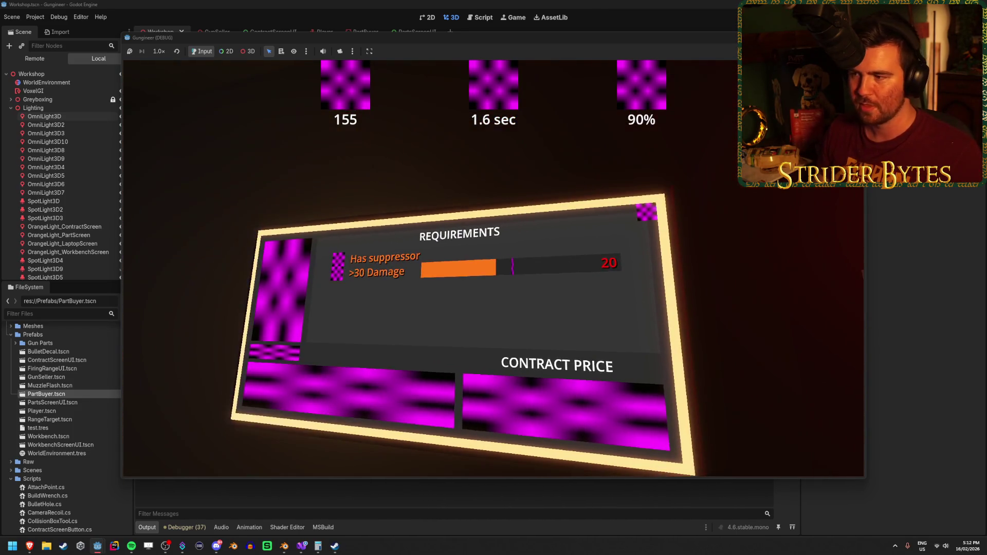
pyautogui.press('w')
pyautogui.press('s')
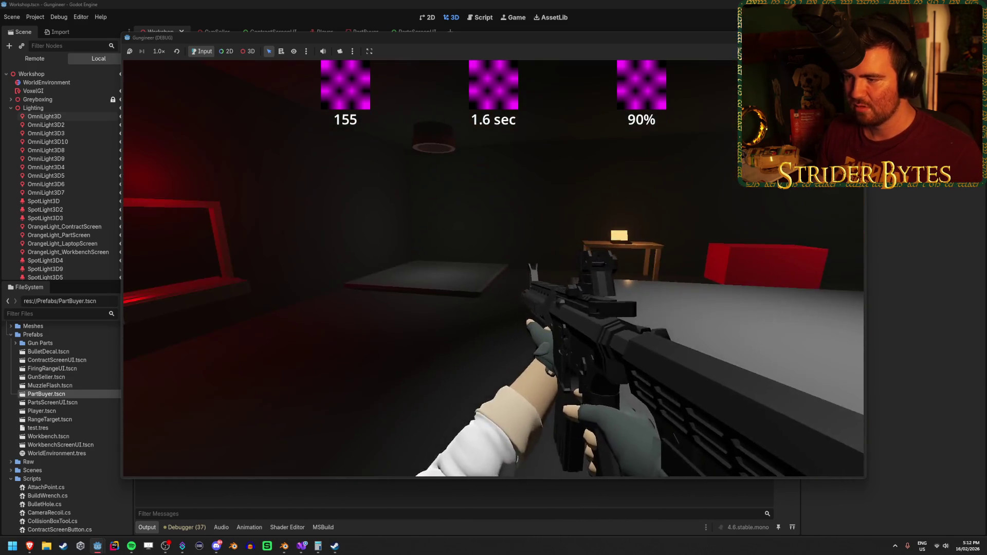
pyautogui.press('w')
pyautogui.press('s')
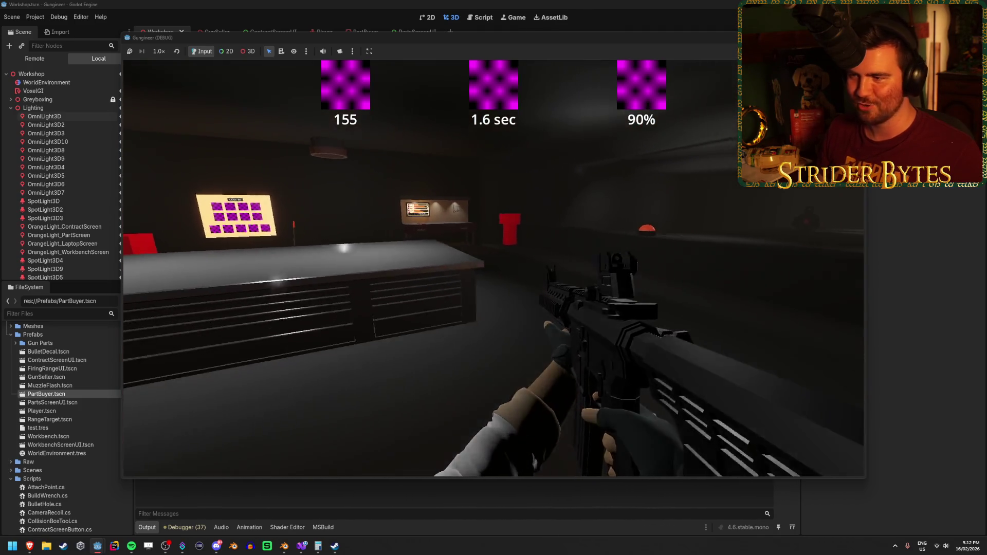
# Pick up the rifle, mount it on the workbench, disassemble it, then take it back.
pyautogui.press('w')
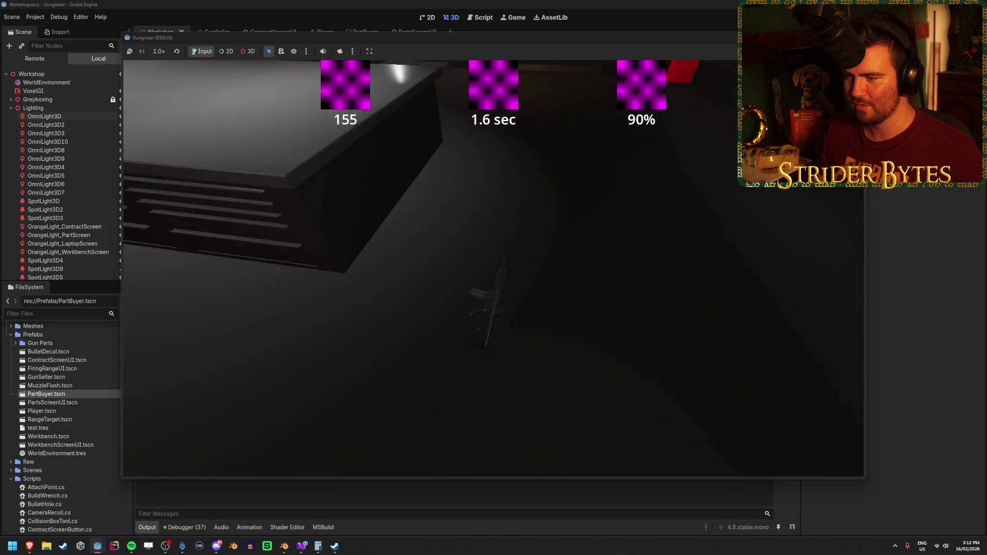
pyautogui.press('e')
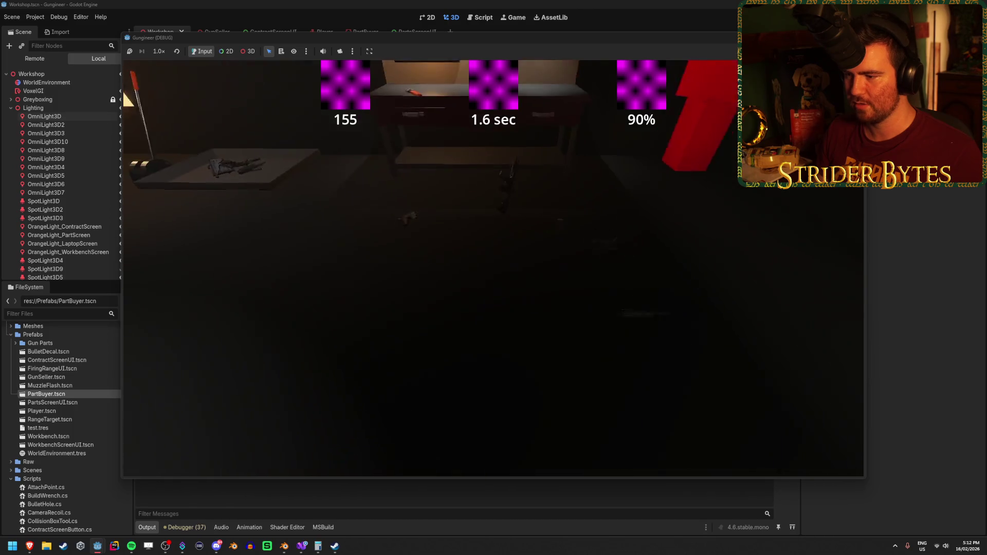
pyautogui.press('e')
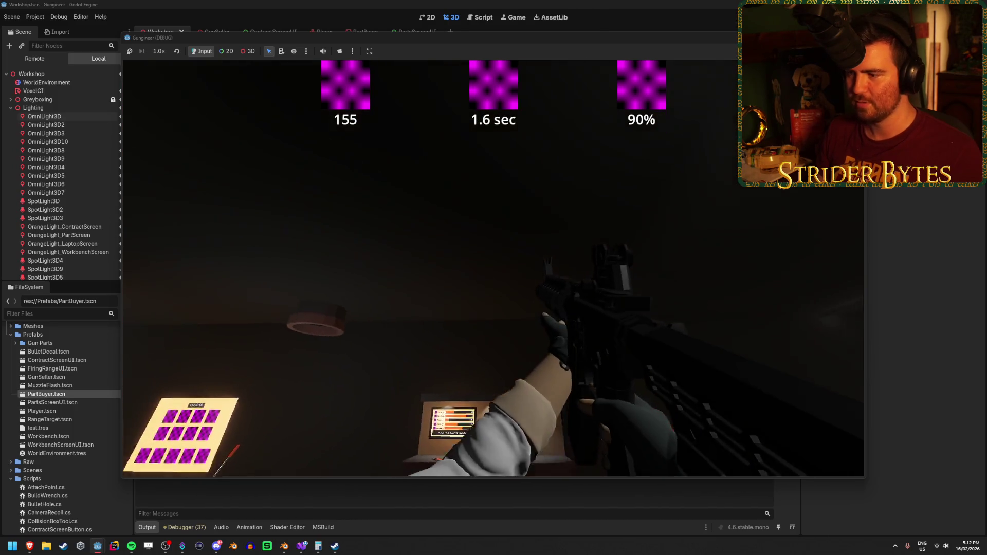
pyautogui.press('e')
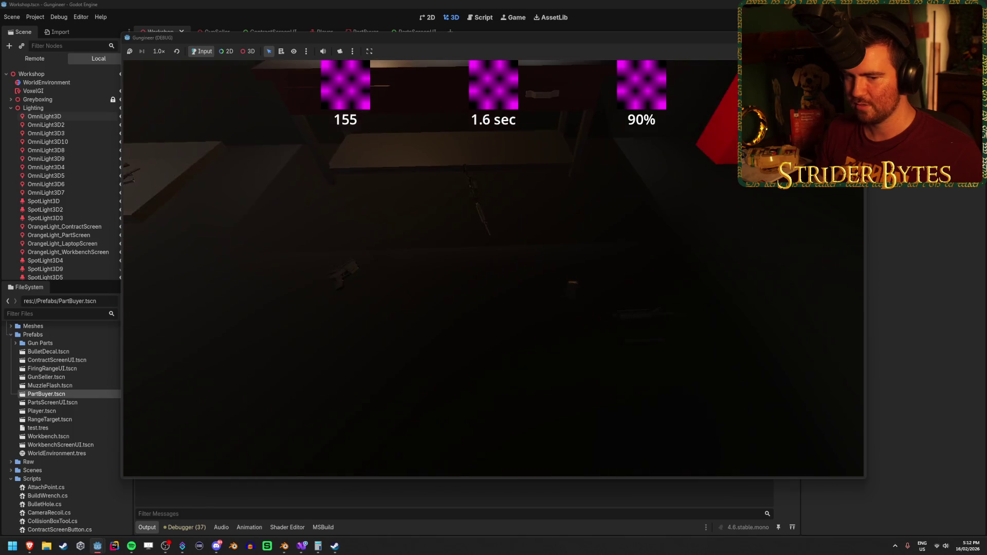
pyautogui.press('e')
pyautogui.press('e')
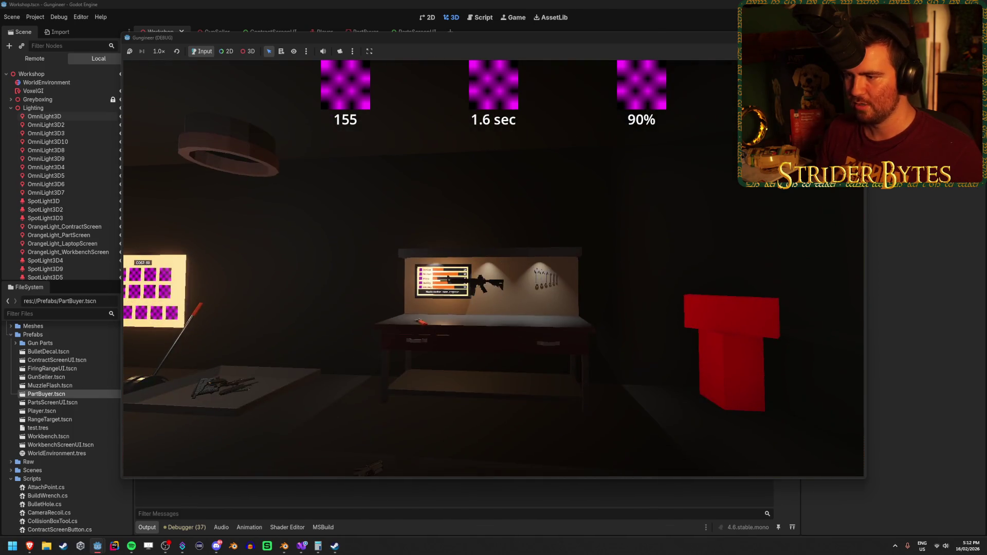
pyautogui.press('w')
pyautogui.press('e')
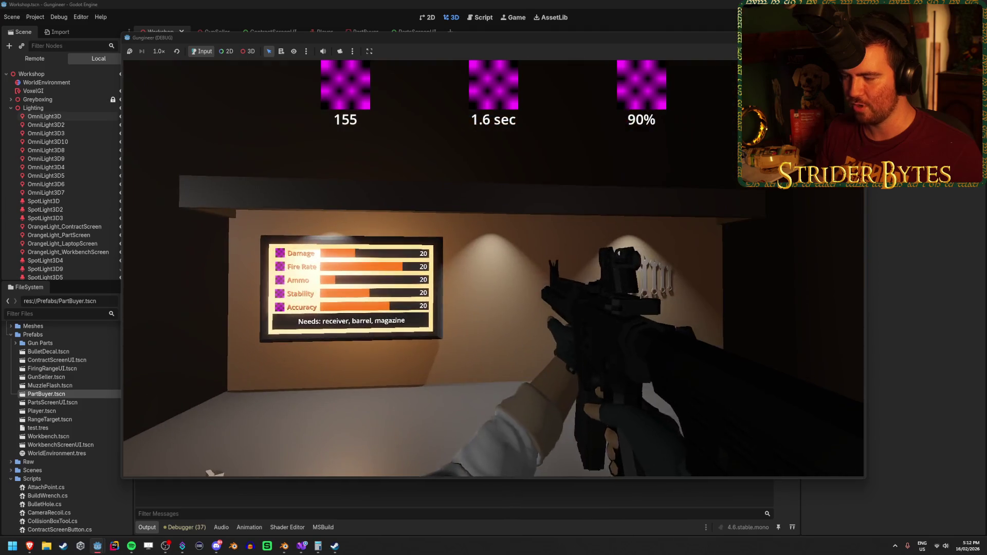
pyautogui.press('e')
pyautogui.press('e')
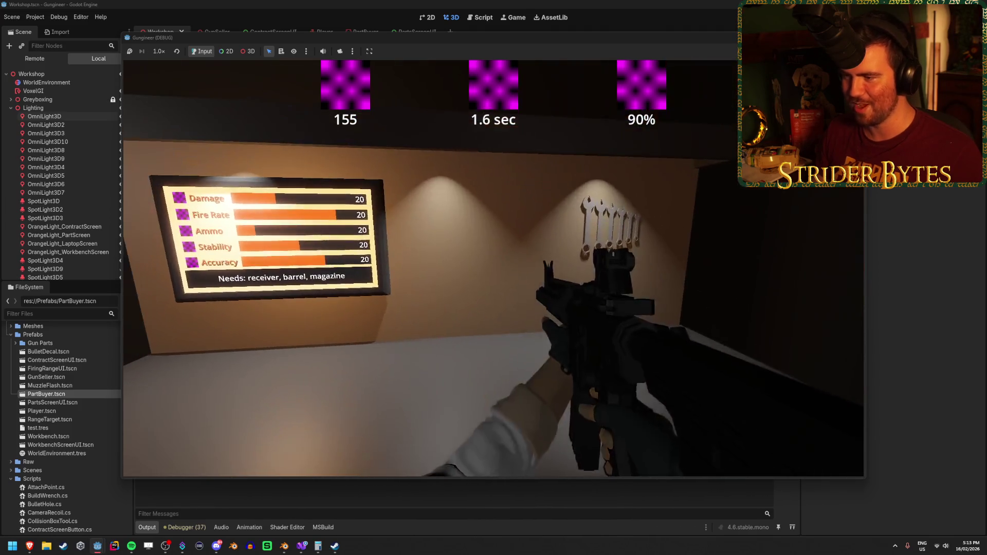
pyautogui.press('e')
pyautogui.press('e')
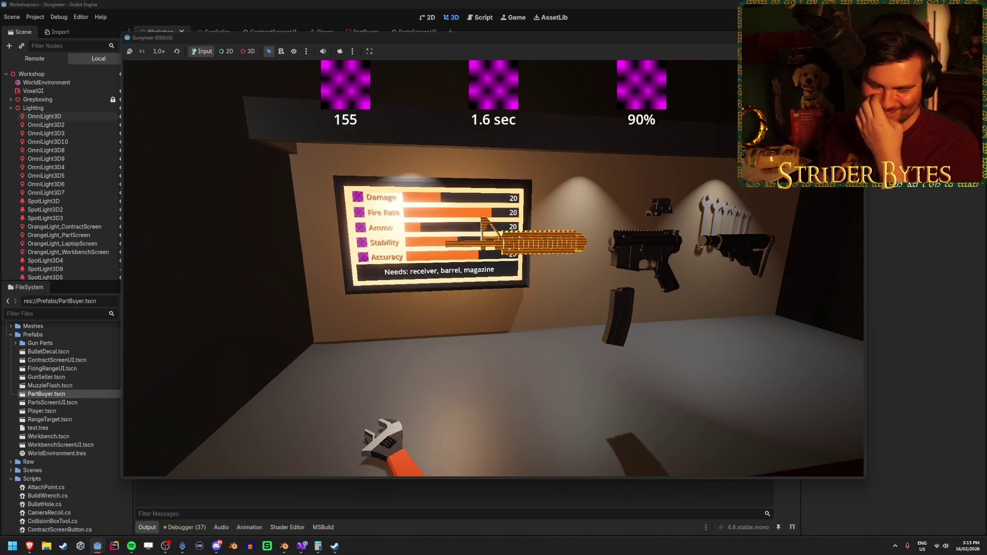
pyautogui.press('e')
pyautogui.press('e')
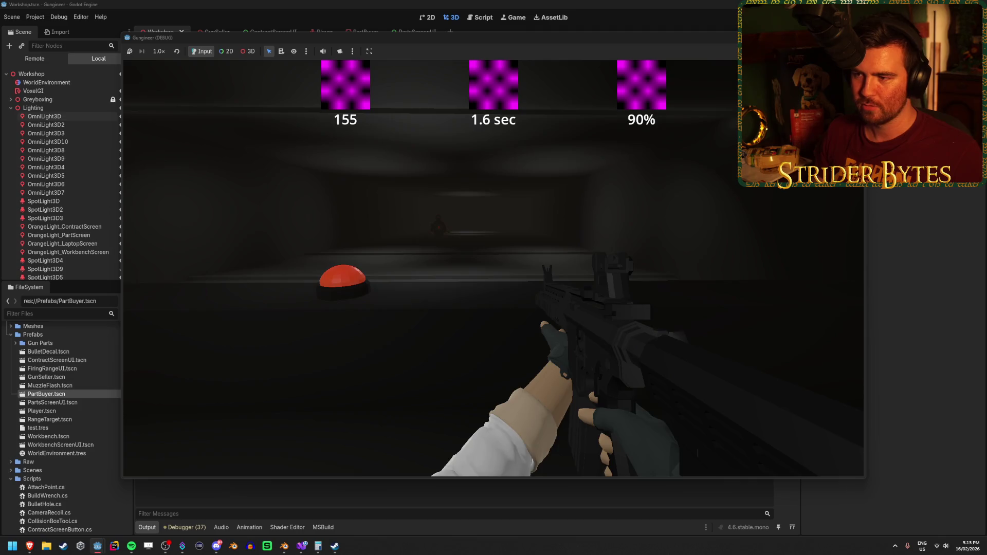
# Walk toward the red button and reload the rifle twice.
pyautogui.press('w')
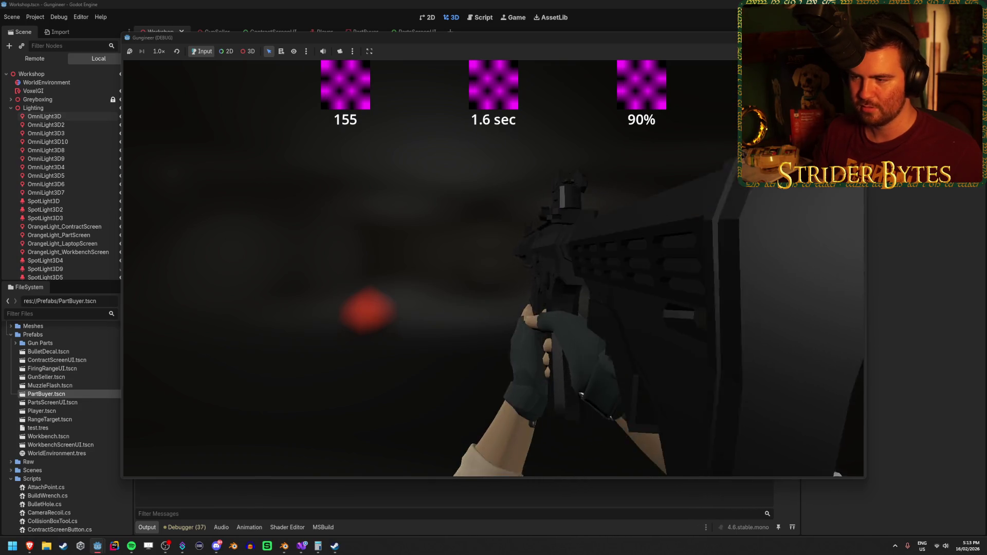
pyautogui.press('r')
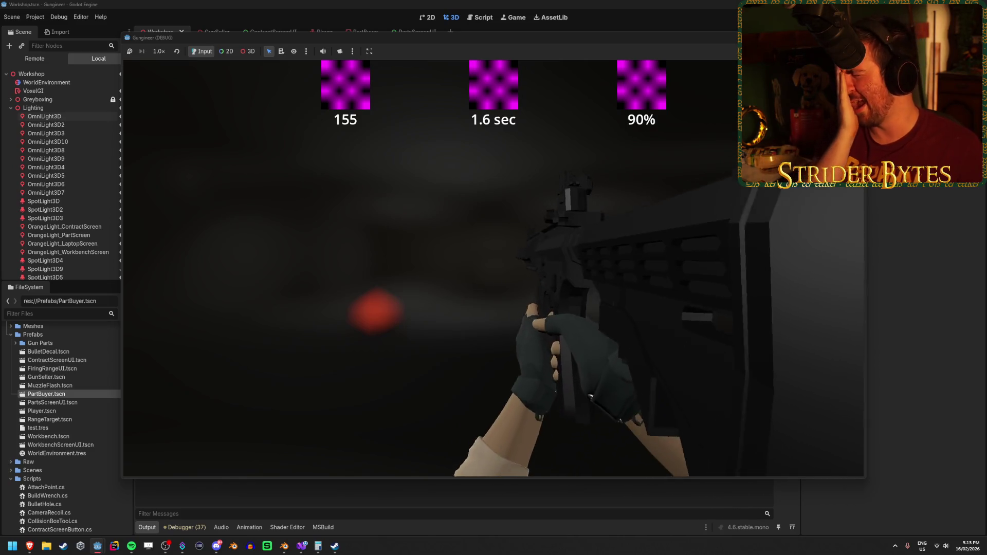
pyautogui.press('r')
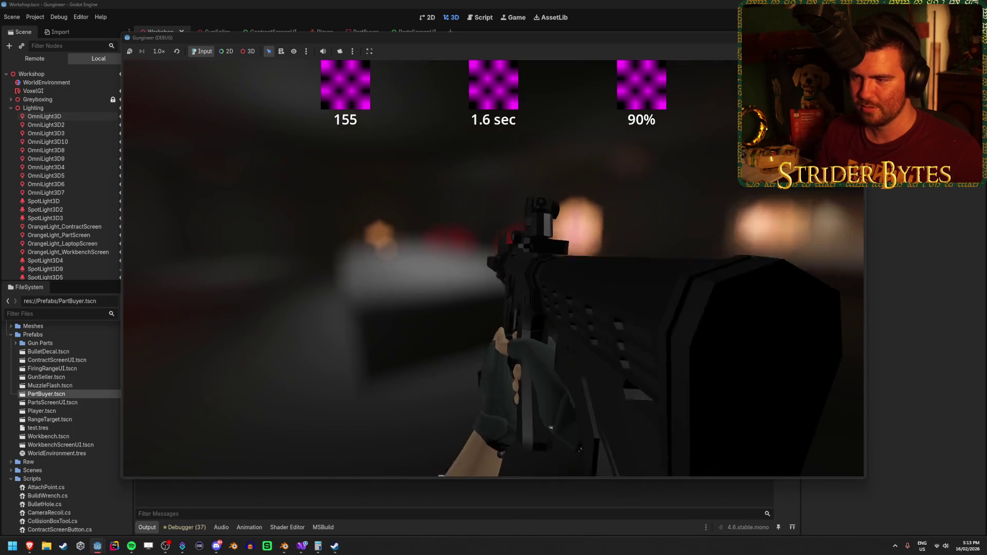
# Stop the running game with F8 and return to the Workshop 3D view.
pyautogui.scroll(-1, 494, 267)
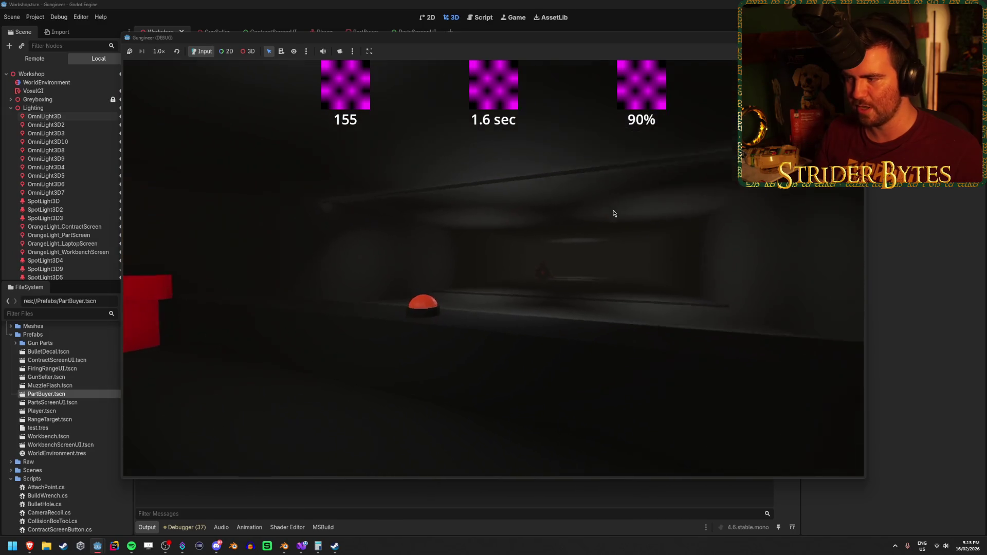
pyautogui.press('F8')
pyautogui.moveTo(410, 301)
pyautogui.mouseDown()
pyautogui.moveTo(370, 295)
pyautogui.moveTo(437, 308)
pyautogui.moveTo(406, 306)
pyautogui.mouseUp()
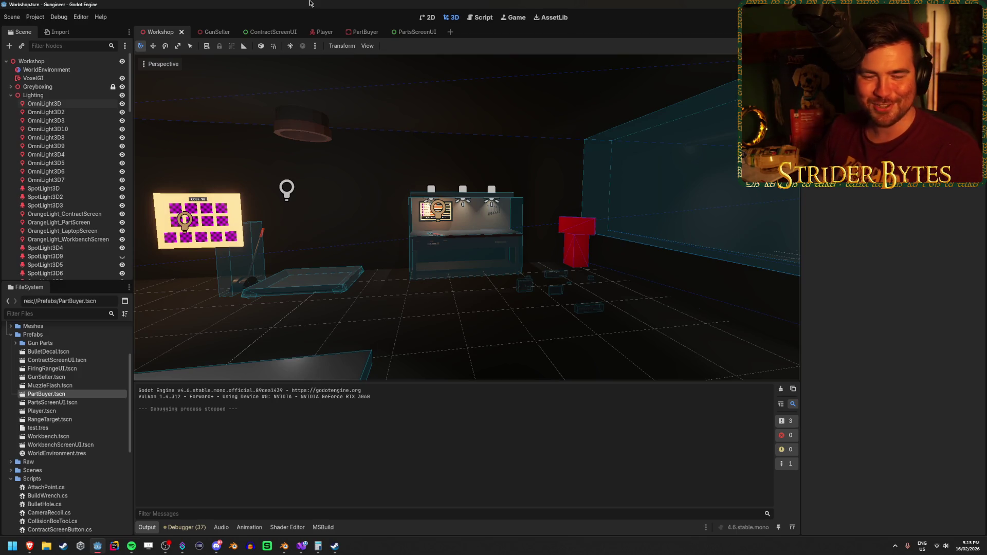
# Orbit the Workshop view around the table, red block, part-buyer panel and COST board.
pyautogui.moveTo(546, 319)
pyautogui.mouseDown()
pyautogui.moveTo(595, 340)
pyautogui.moveTo(424, 242)
pyautogui.mouseUp()
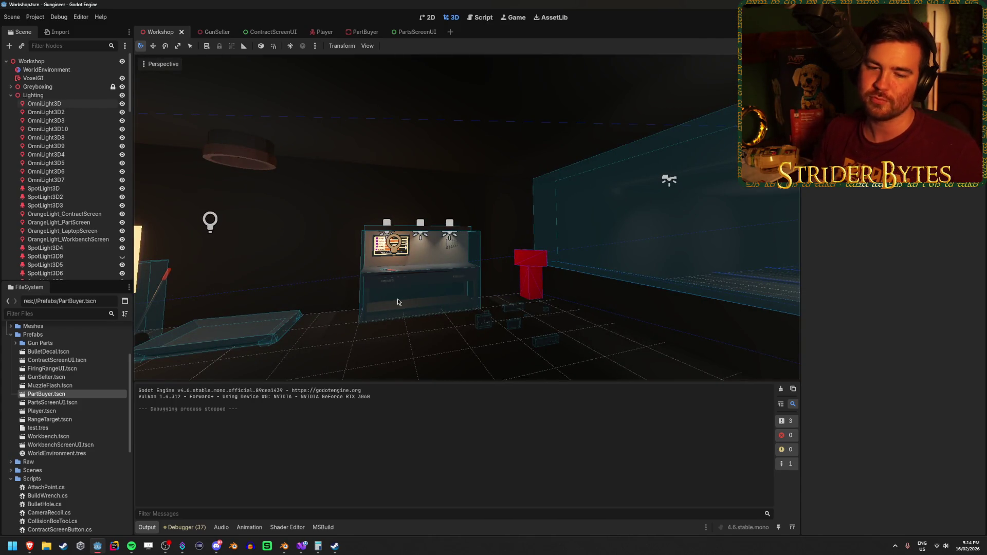
pyautogui.moveTo(398, 302); pyautogui.dragTo(507, 290)
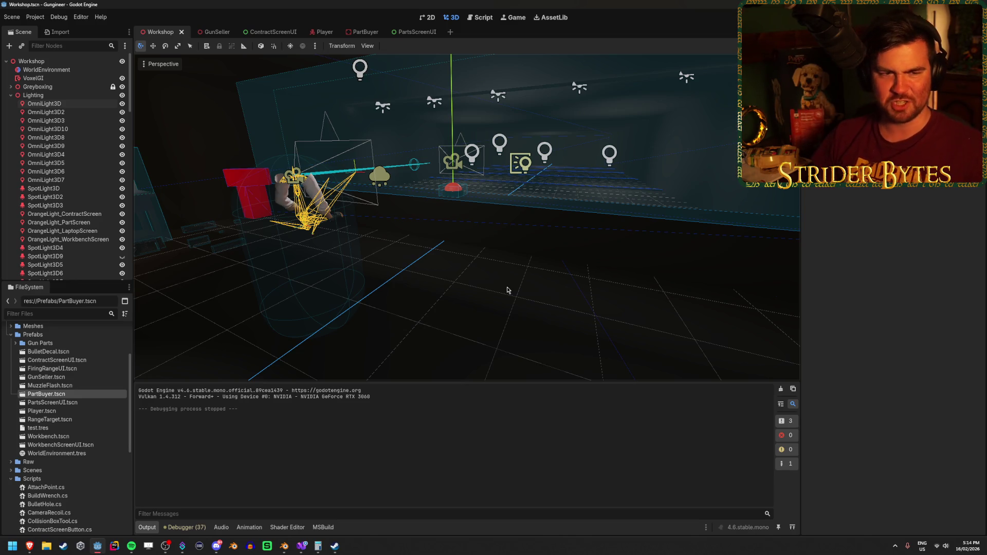
pyautogui.press('f')
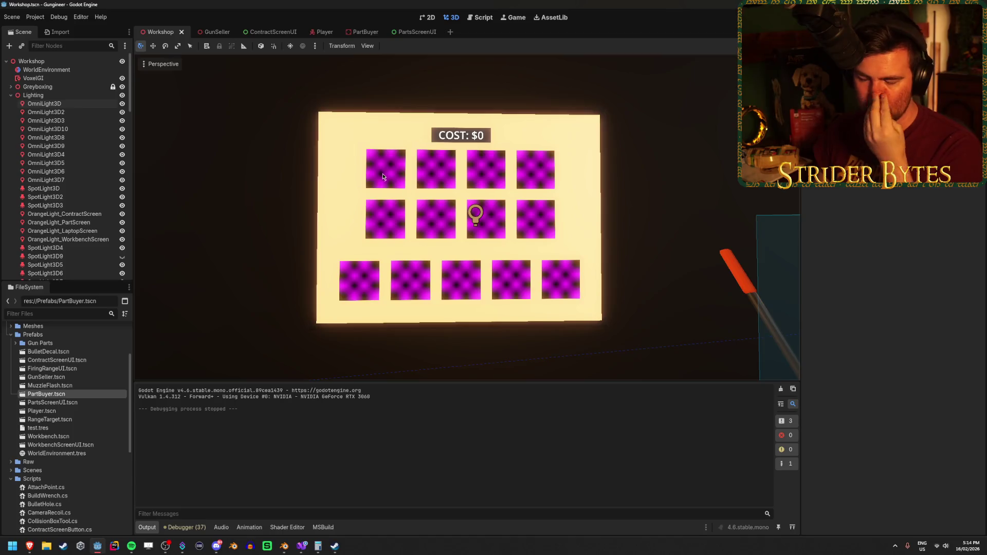
pyautogui.moveTo(405, 178); pyautogui.dragTo(399, 329)
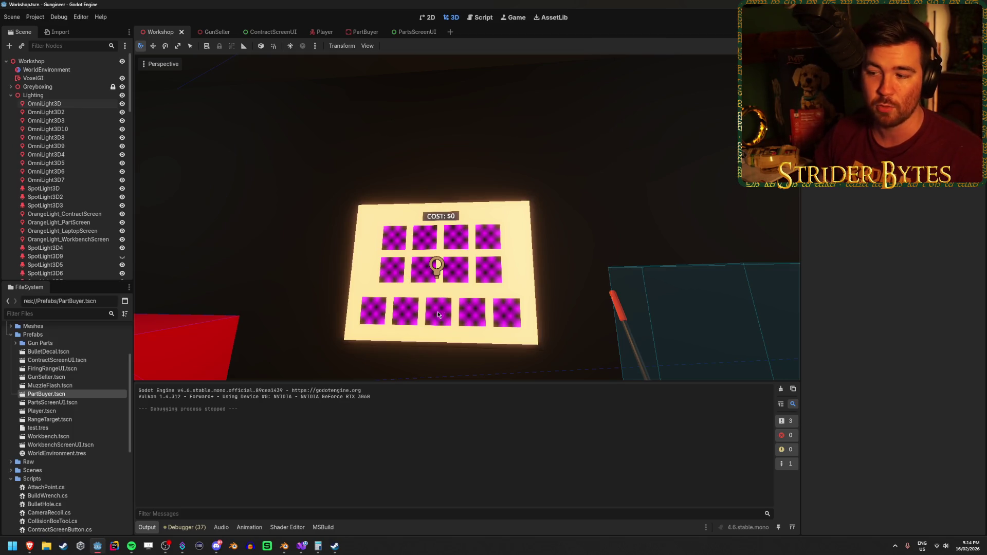
pyautogui.moveTo(511, 175); pyautogui.dragTo(491, 275)
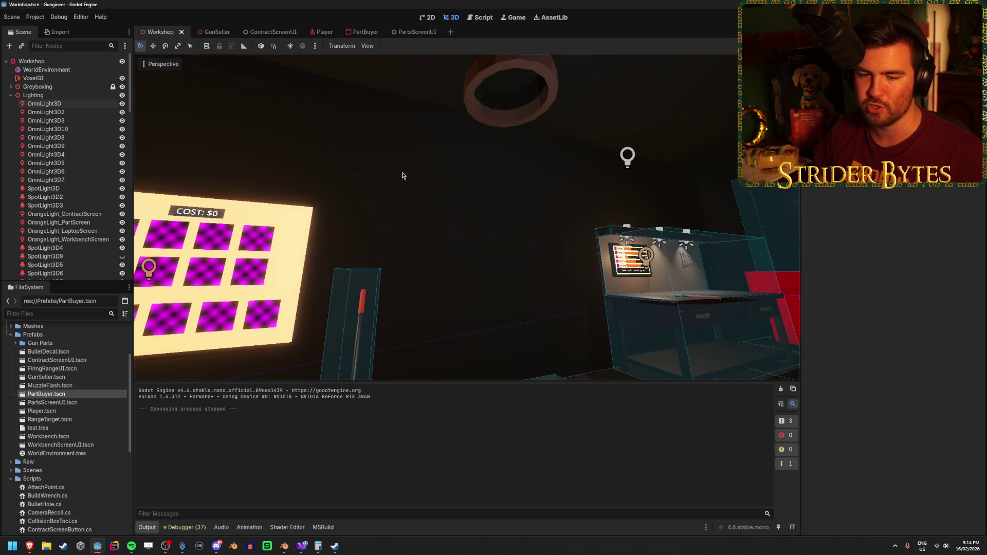
pyautogui.moveTo(491, 275); pyautogui.dragTo(463, 258)
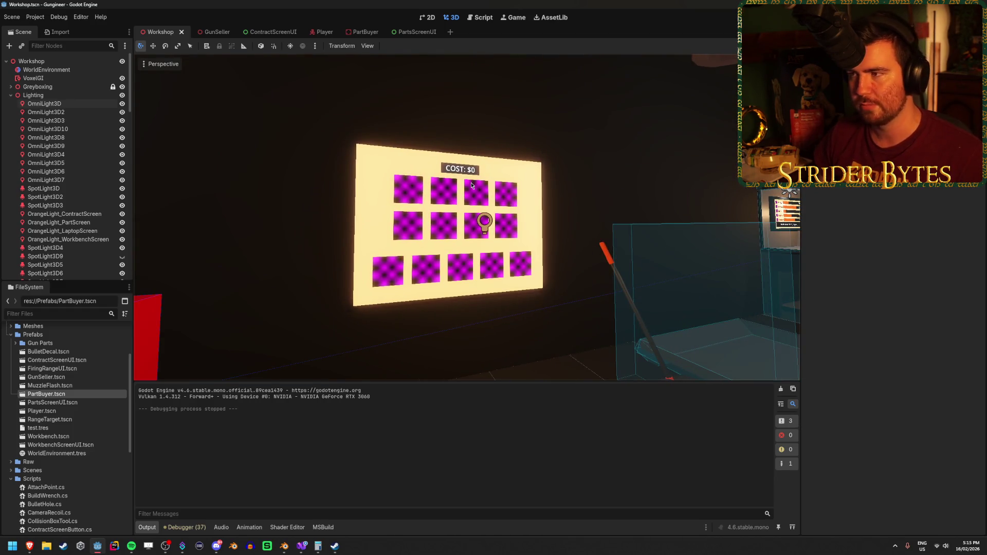
# Adjust the view near the COST board, then switch to the PartsScreenUI scene.
pyautogui.press('w')
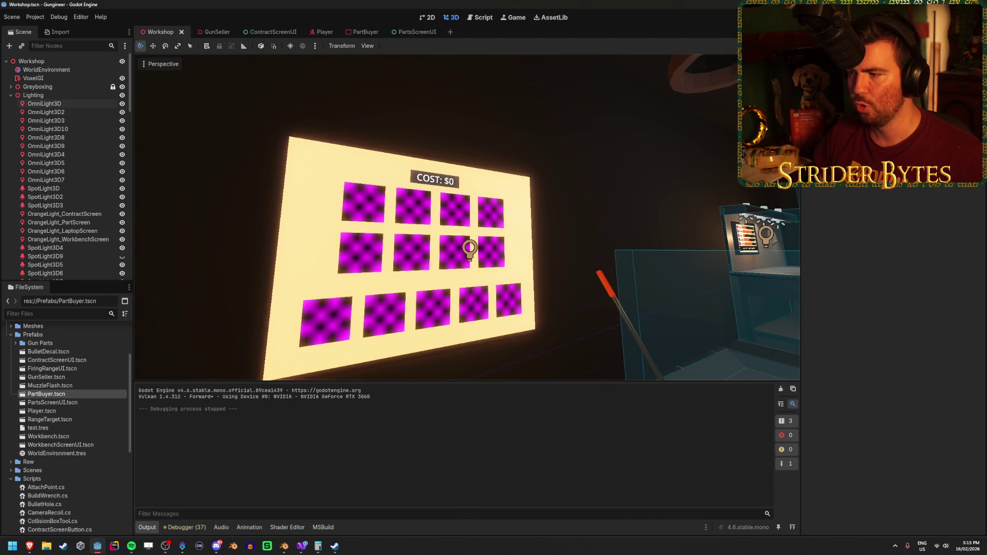
pyautogui.press('s')
pyautogui.press('s')
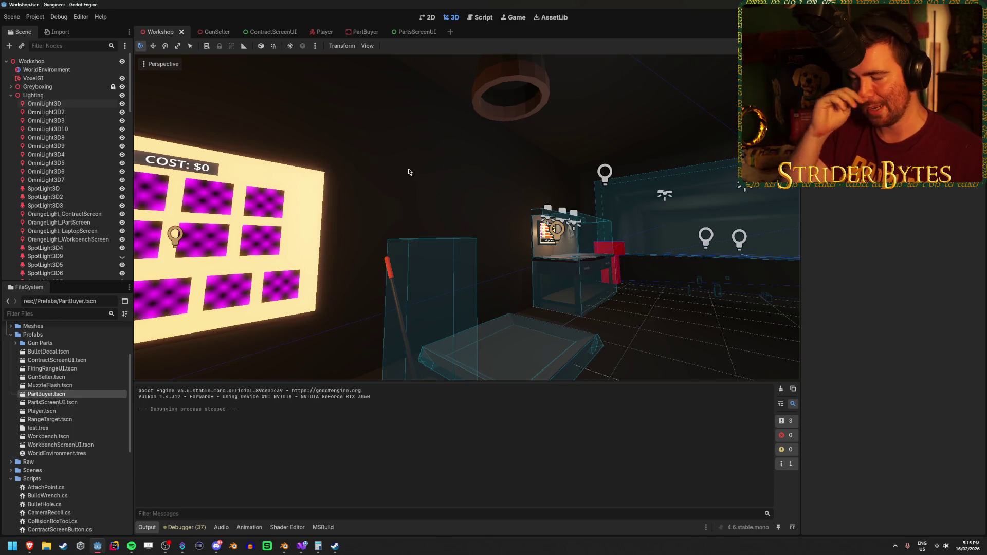
pyautogui.press('f')
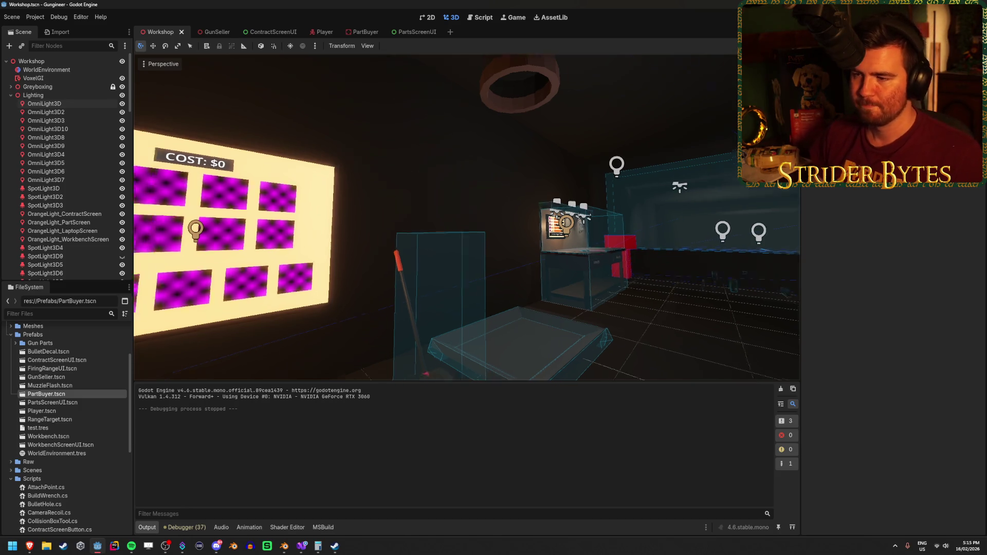
pyautogui.click(398, 32)
# Collapse CanvasLayer8's children in the PartsScreenUI scene tree.
pyautogui.scroll(-2, 458, 254)
pyautogui.moveTo(458, 254)
pyautogui.mouseDown()
pyautogui.moveTo(416, 201)
pyautogui.moveTo(372, 188)
pyautogui.mouseUp()
pyautogui.click(54, 146)
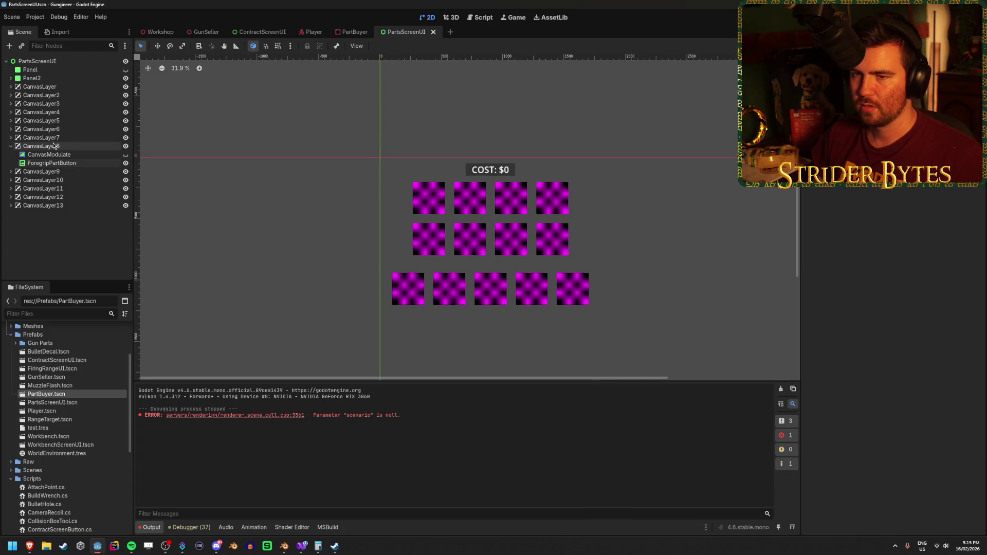
pyautogui.press('Left')
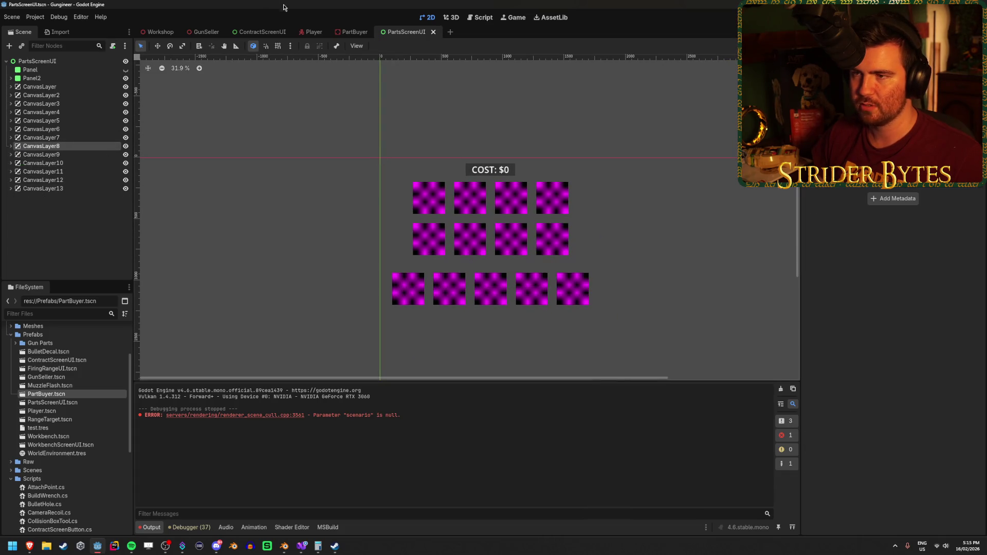
# Switch to the PartBuyer scene, select the Area3D3 click zone, and save.
pyautogui.click(354, 32)
pyautogui.scroll(1, 62, 144)
pyautogui.click(39, 146)
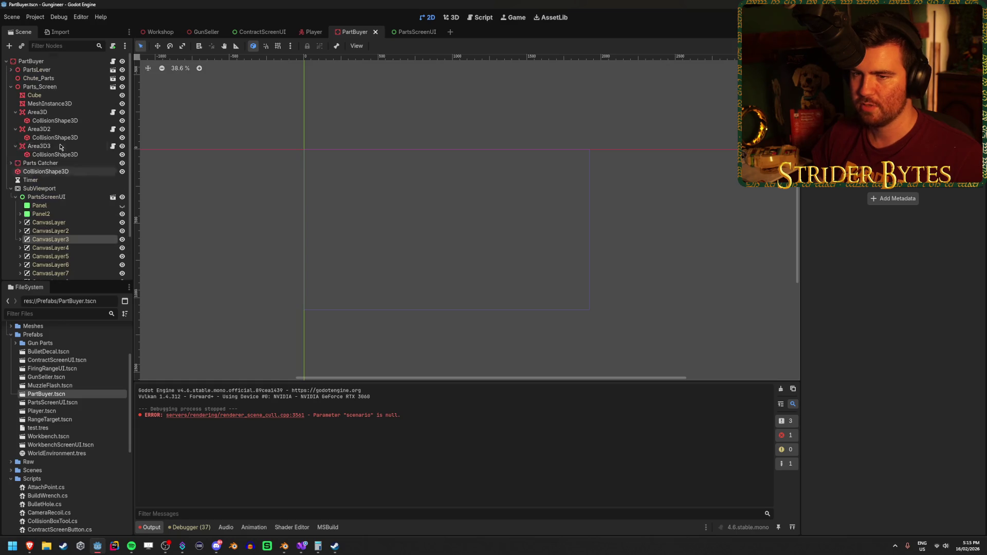
pyautogui.scroll(-1, 549, 150)
pyautogui.scroll(1, 581, 166)
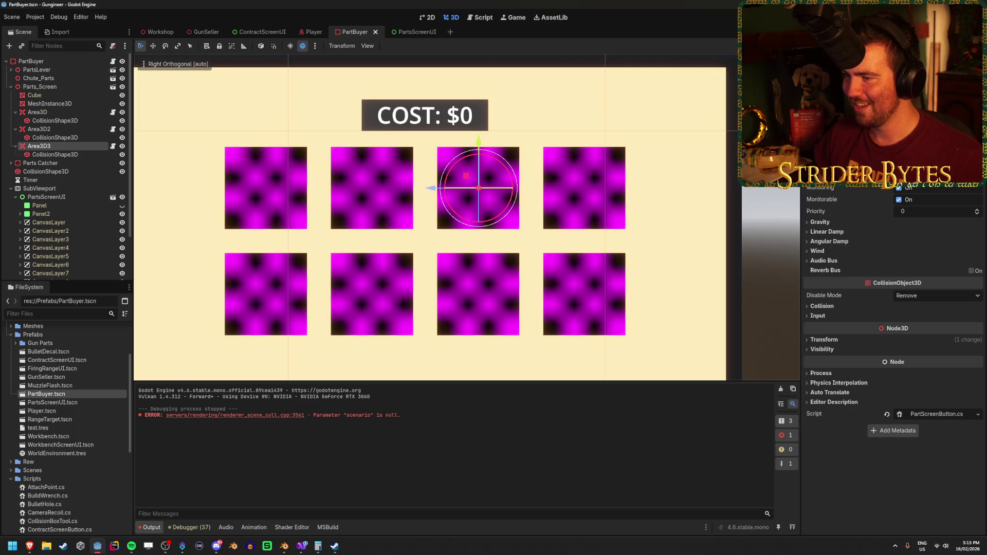
pyautogui.hotkey('ctrl', 's')
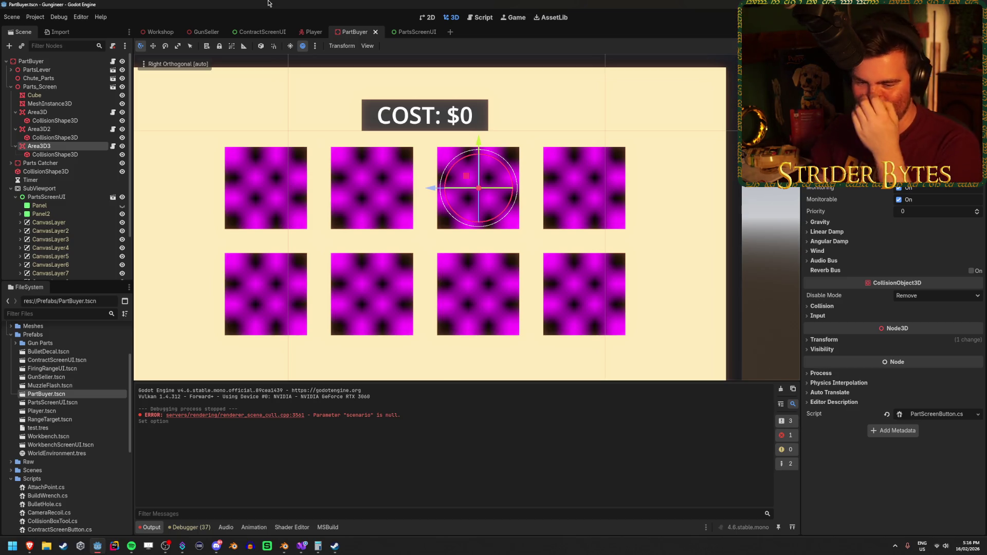
pyautogui.hotkey('ctrl', 's')
pyautogui.click(157, 32)
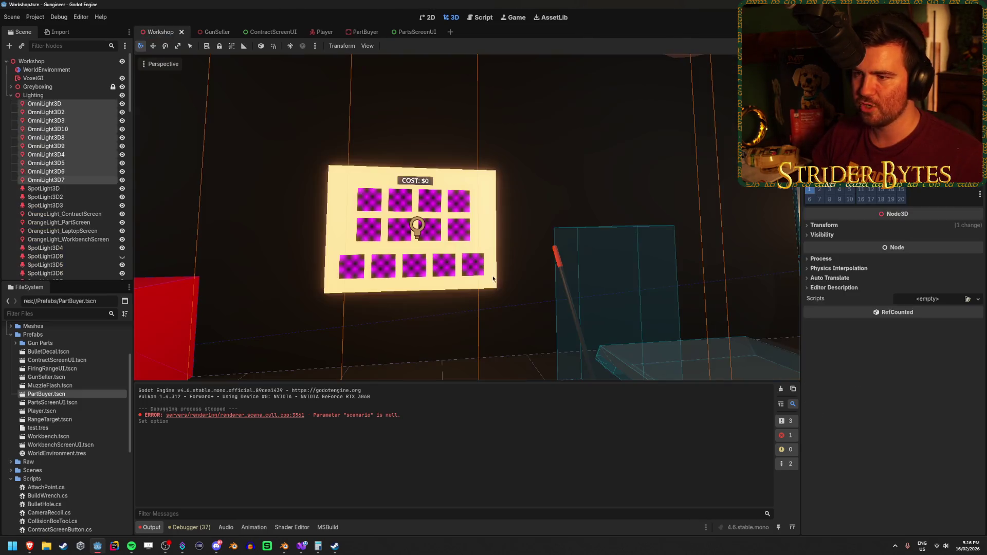
pyautogui.moveTo(467, 216); pyautogui.dragTo(467, 216)
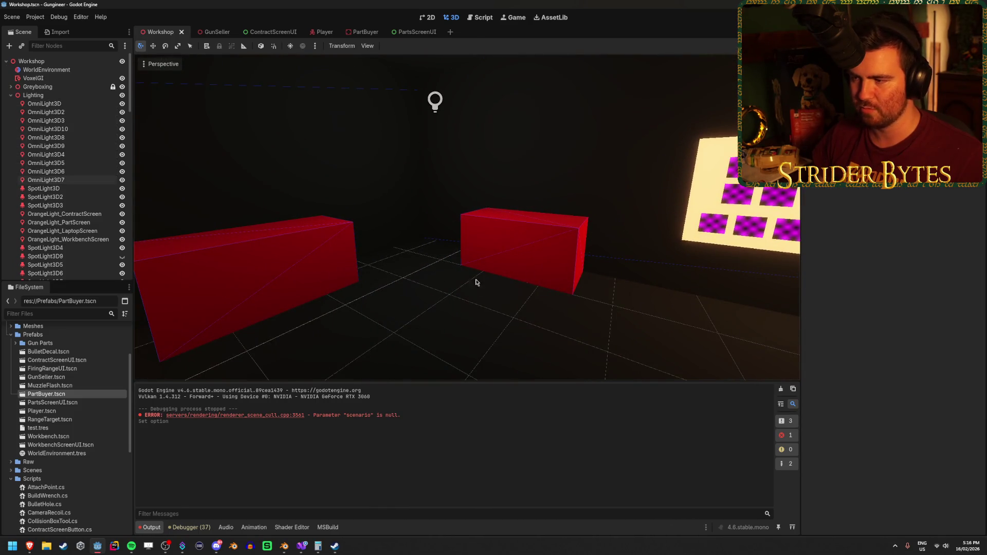
pyautogui.moveTo(416, 284); pyautogui.dragTo(577, 255)
pyautogui.moveTo(364, 261); pyautogui.dragTo(364, 260)
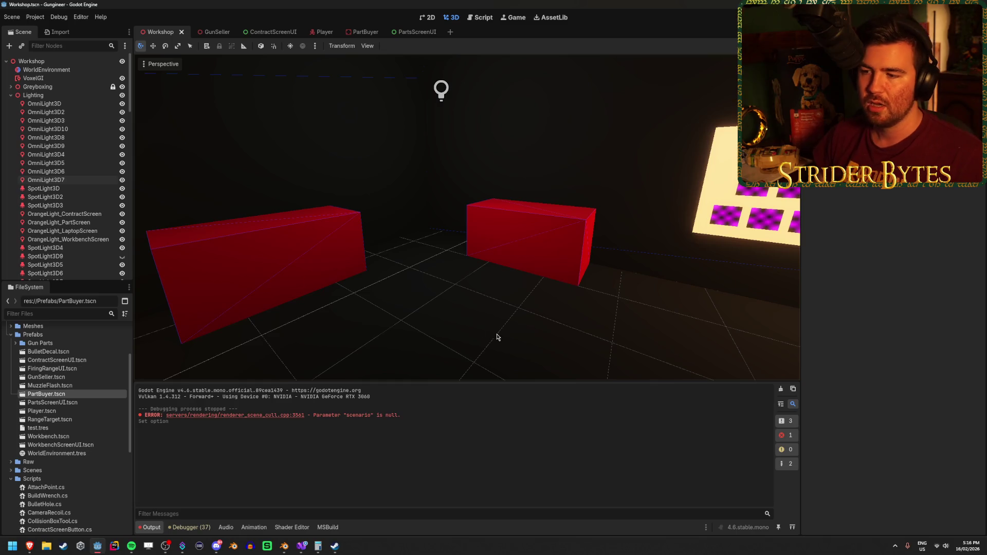
pyautogui.moveTo(583, 294); pyautogui.dragTo(583, 294)
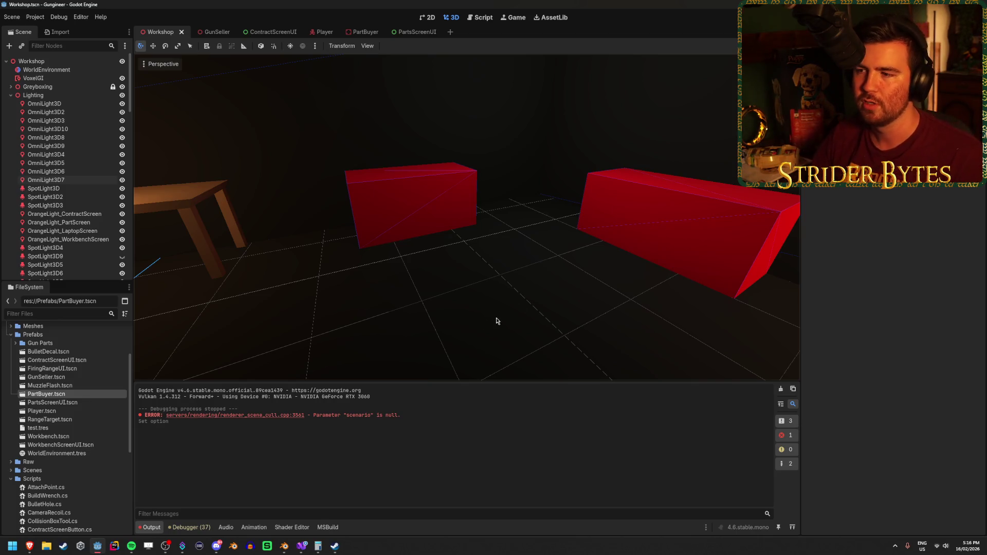
pyautogui.moveTo(502, 316); pyautogui.dragTo(498, 276)
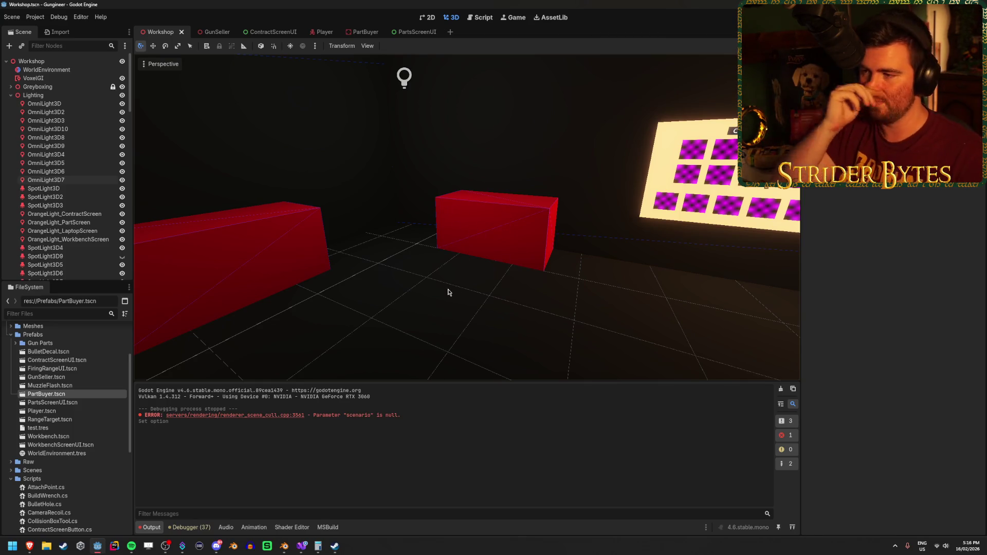
pyautogui.moveTo(498, 275); pyautogui.dragTo(487, 290)
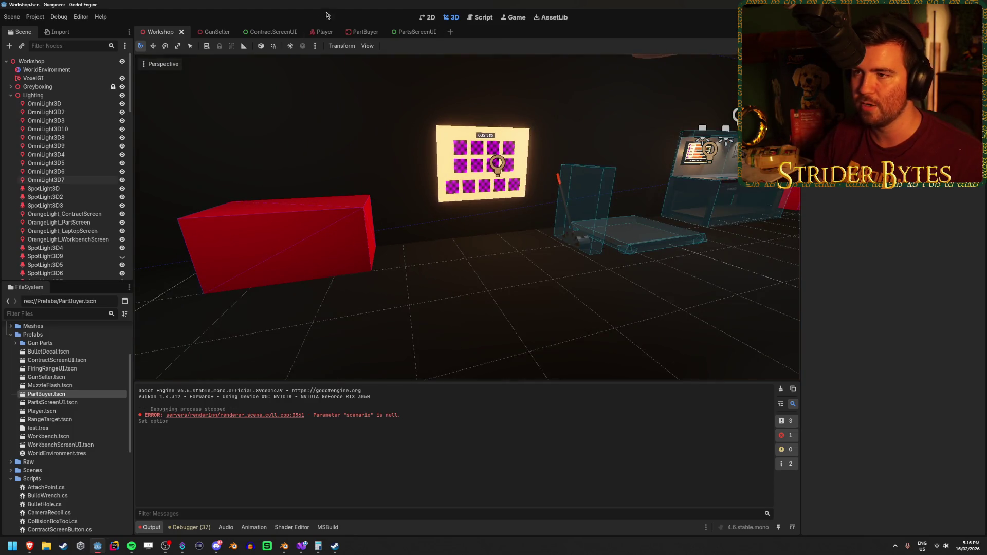
pyautogui.click(367, 33)
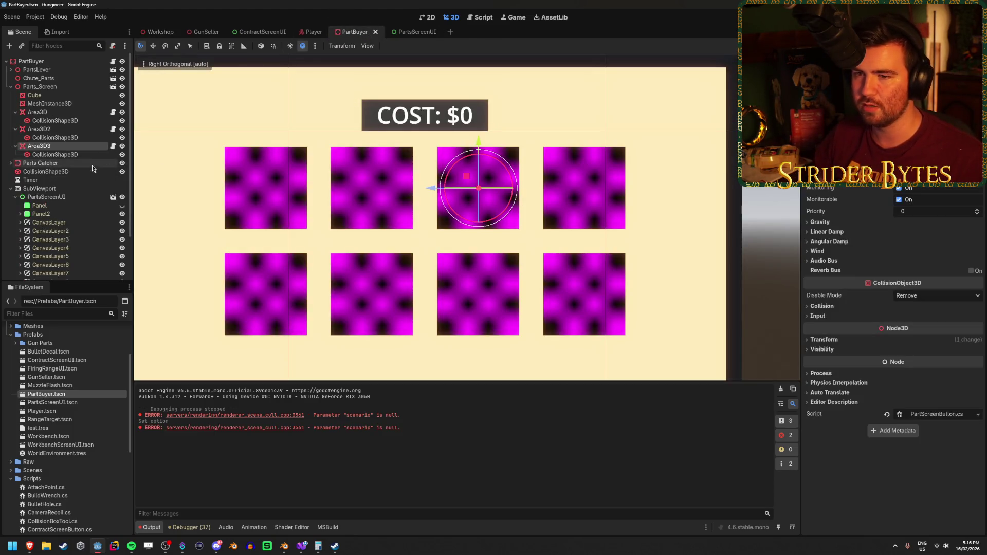
# Duplicate Area3D3 into Area3D4 over the fourth top-row button and save.
pyautogui.hotkey('ctrl', 'd')
pyautogui.moveTo(427, 186); pyautogui.dragTo(534, 195)
pyautogui.hotkey('ctrl', 's')
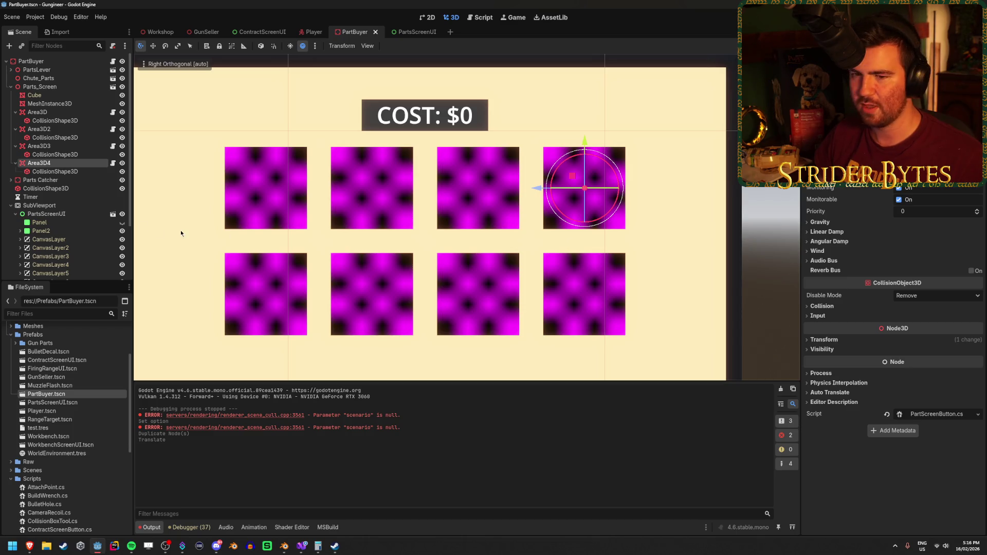
# Expand CanvasLayer4 to check its button, save, and reselect Area3D4.
pyautogui.click(51, 265)
pyautogui.press('Right')
pyautogui.hotkey('ctrl', 's')
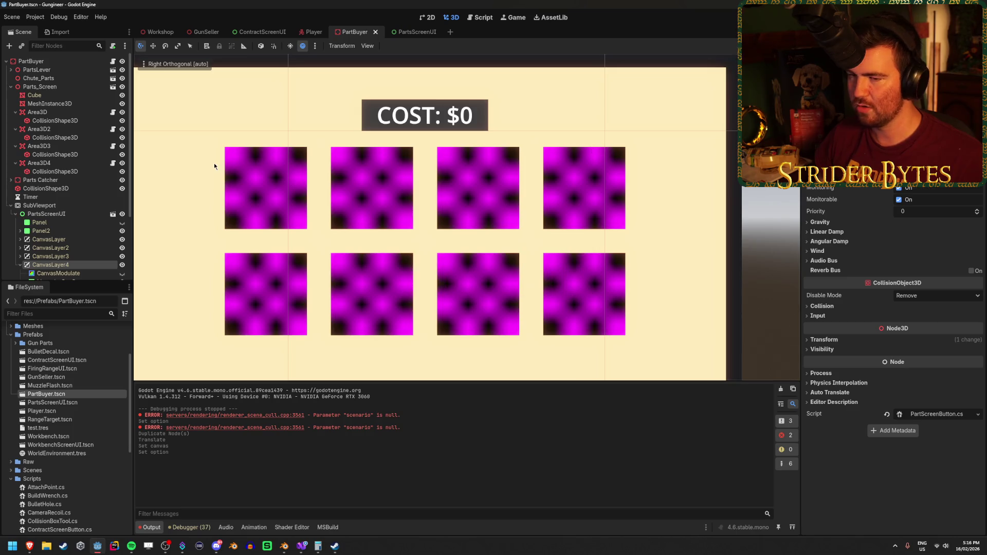
pyautogui.click(56, 162)
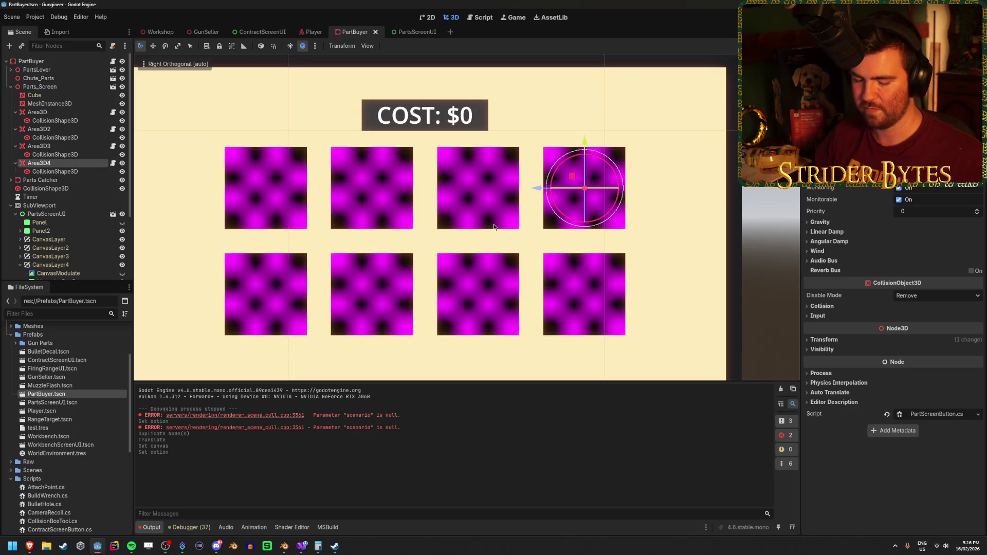
# Duplicate Area3D into Area3D5 after Area3D4, move it onto the first second-row button, and save.
pyautogui.click(72, 115)
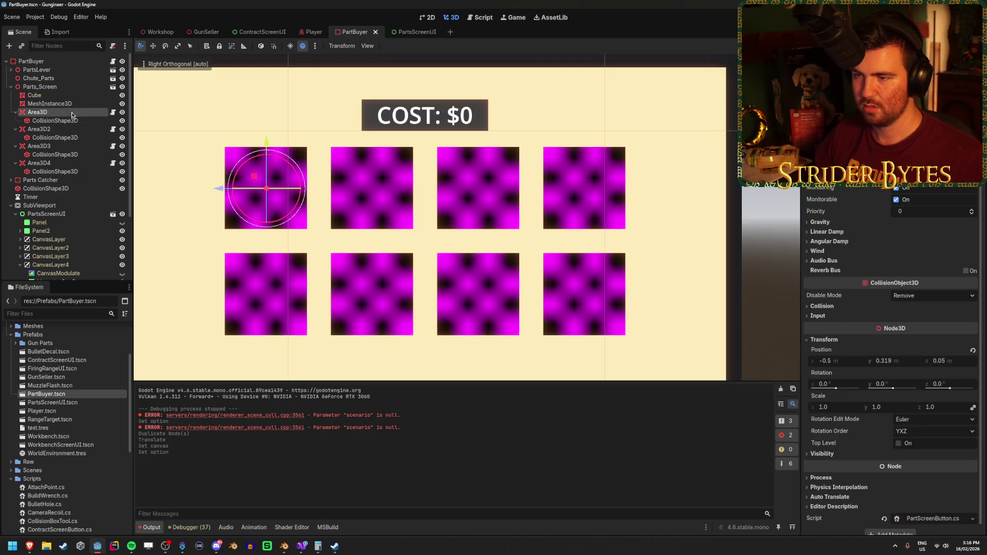
pyautogui.hotkey('ctrl', 'd')
pyautogui.moveTo(80, 135); pyautogui.dragTo(57, 194)
pyautogui.moveTo(272, 145); pyautogui.dragTo(265, 252)
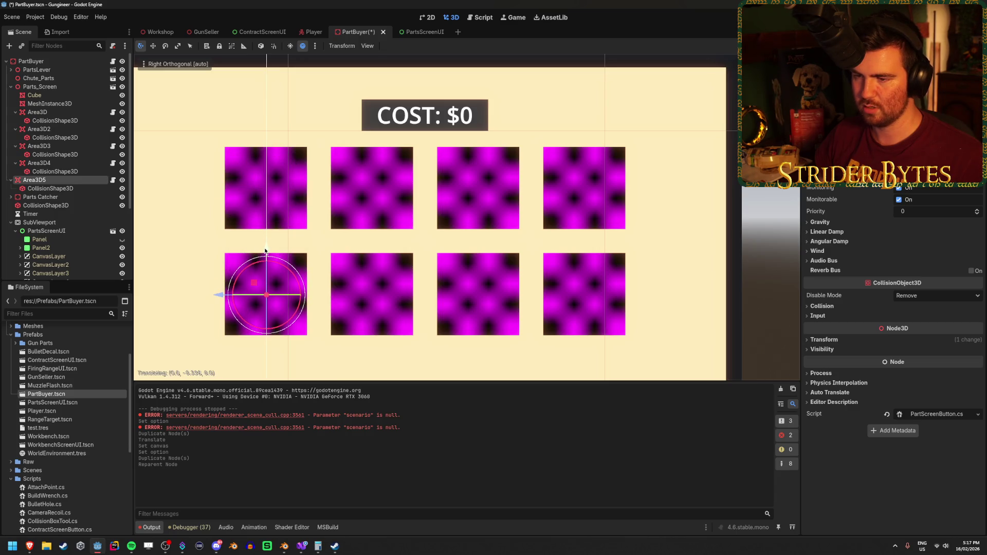
pyautogui.hotkey('ctrl', 's')
# Orbit around the parts screen and snap to the straight-on side view to check alignment.
pyautogui.moveTo(510, 189)
pyautogui.mouseDown()
pyautogui.moveTo(434, 282)
pyautogui.moveTo(385, 270)
pyautogui.moveTo(517, 246)
pyautogui.mouseUp()
pyautogui.scroll(5, 516, 245)
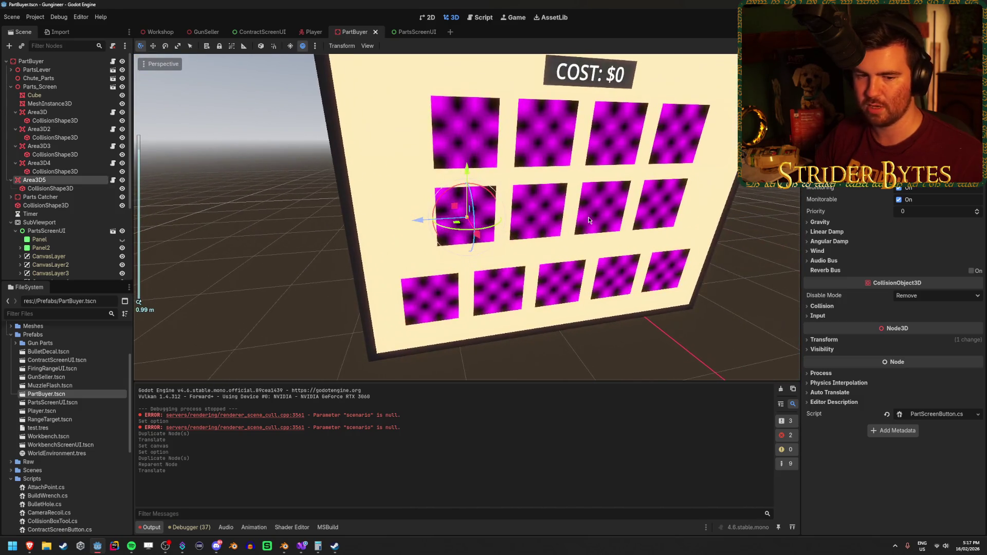
pyautogui.moveTo(618, 252)
pyautogui.mouseDown()
pyautogui.moveTo(621, 220)
pyautogui.moveTo(628, 226)
pyautogui.mouseUp()
pyautogui.press('KP_3')
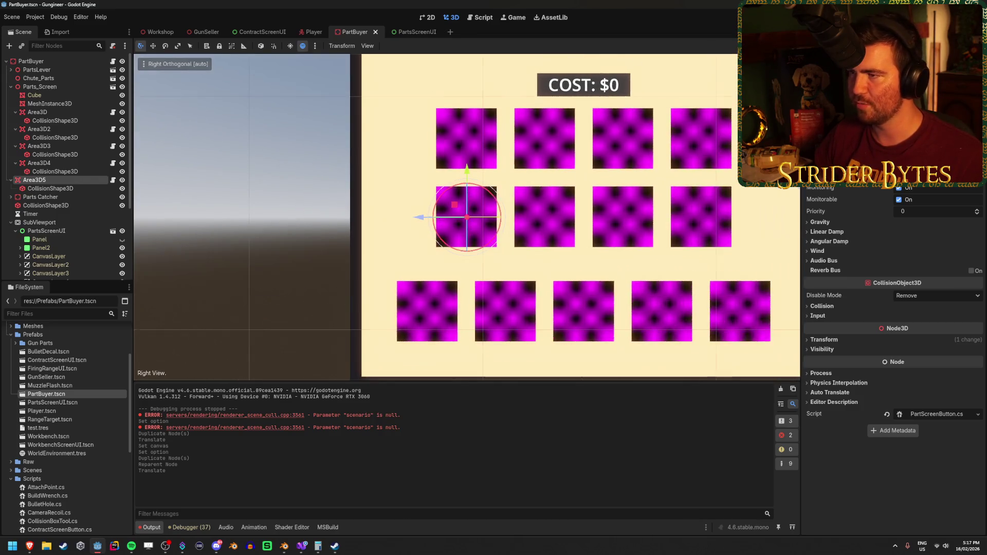
pyautogui.scroll(3, 573, 204)
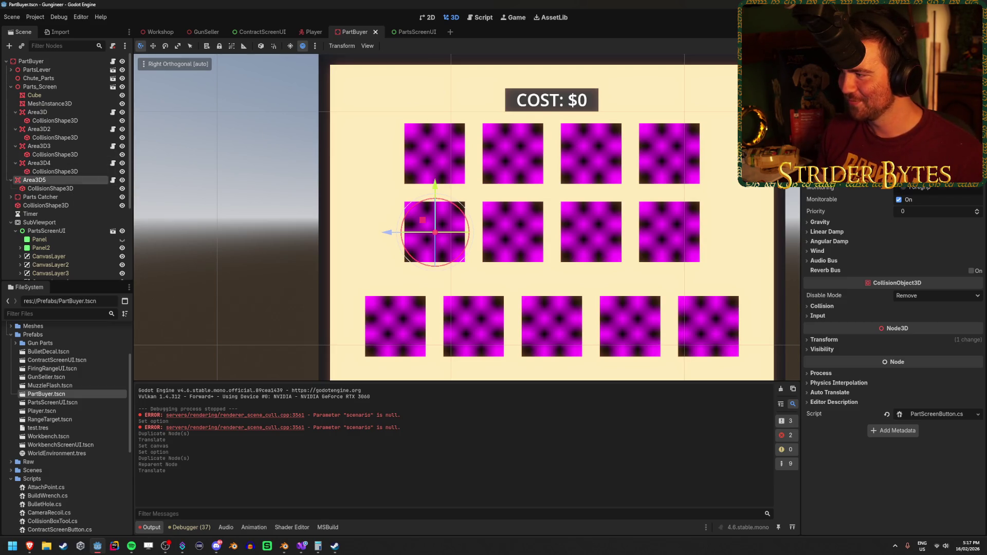
# Collapse CanvasLayer4 and select CanvasLayer5 to check its button.
pyautogui.scroll(-1, 76, 239)
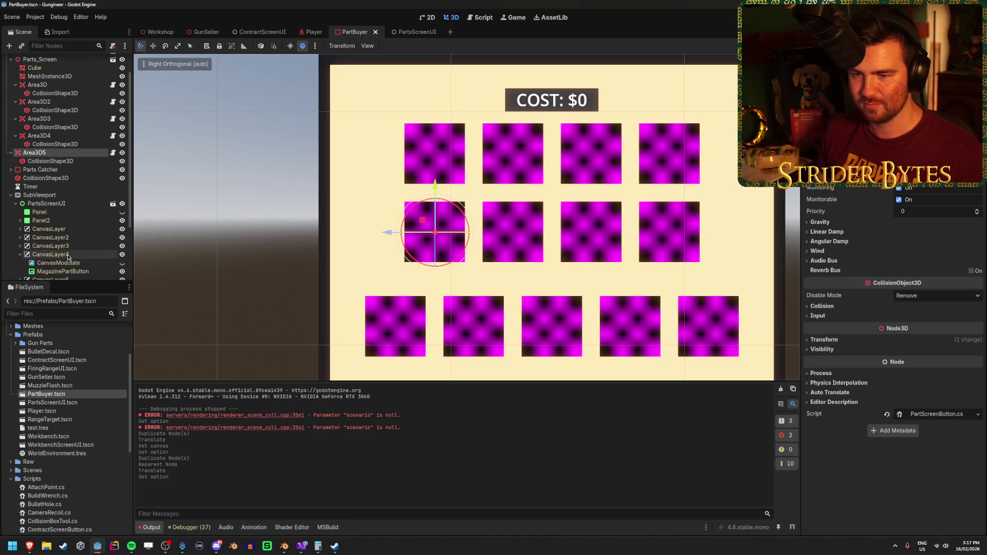
pyautogui.click(20, 255)
pyautogui.scroll(-1, 74, 238)
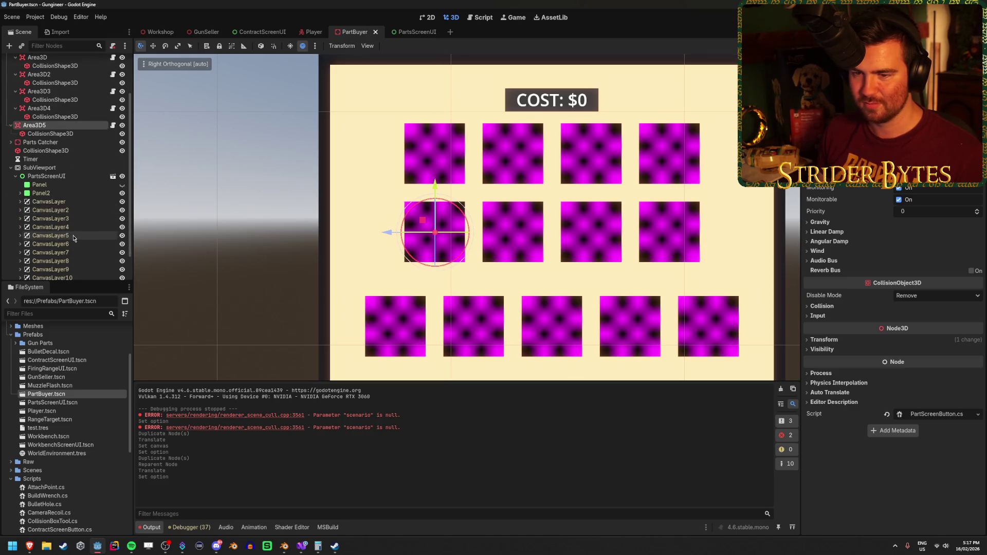
pyautogui.click(74, 238)
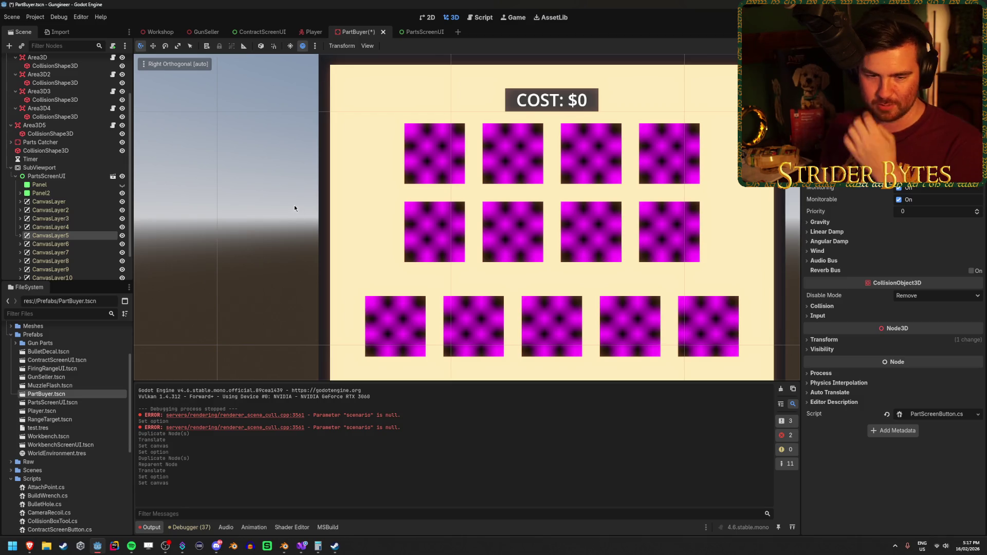
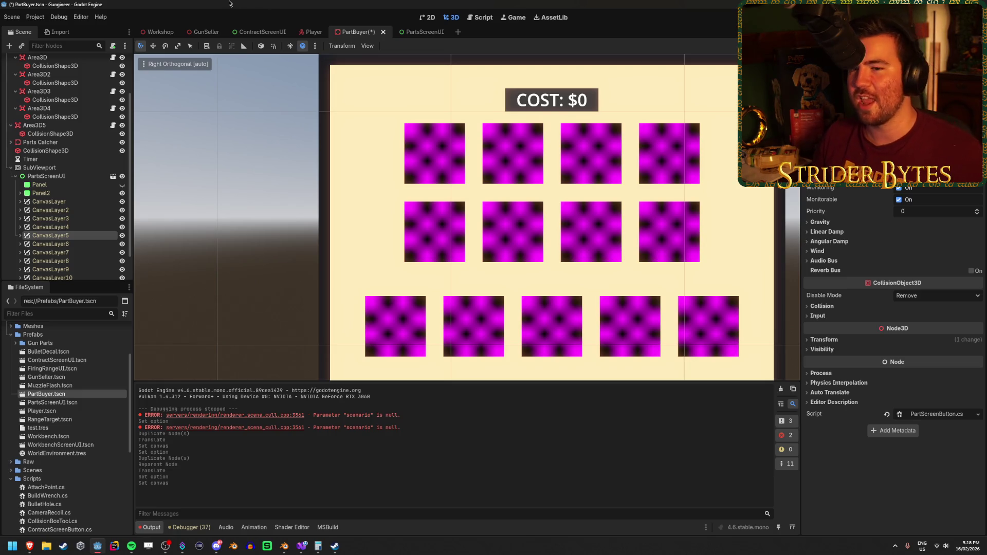
# Save, then duplicate Area3D5 as Area3D6 and centre it on the second middle-row purple button.
pyautogui.hotkey('ctrl', 's')
pyautogui.click(74, 126)
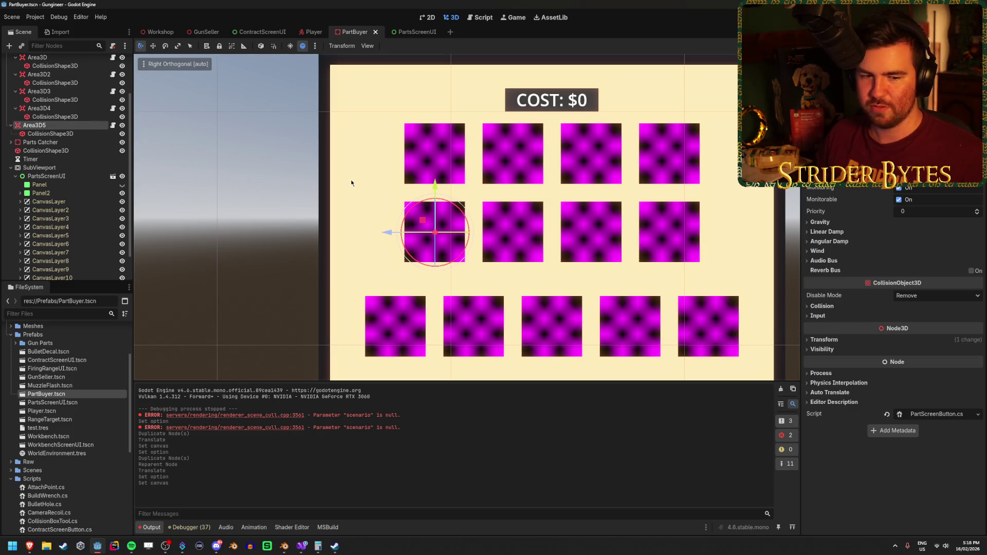
pyautogui.hotkey('ctrl', 'd')
pyautogui.moveTo(387, 234)
pyautogui.mouseDown()
pyautogui.moveTo(465, 253)
pyautogui.moveTo(481, 242)
pyautogui.moveTo(471, 247)
pyautogui.mouseUp()
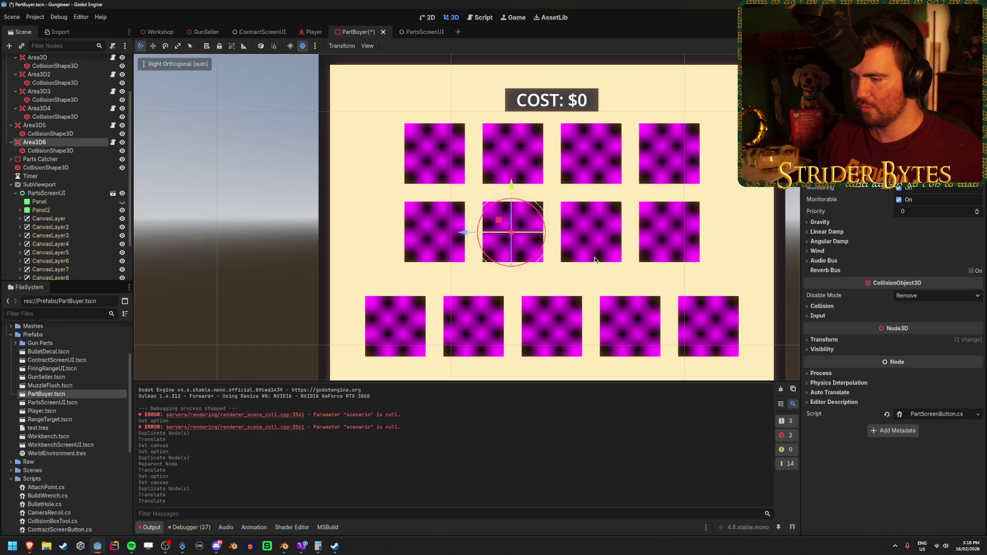
pyautogui.scroll(3, 590, 262)
pyautogui.scroll(-2, 584, 261)
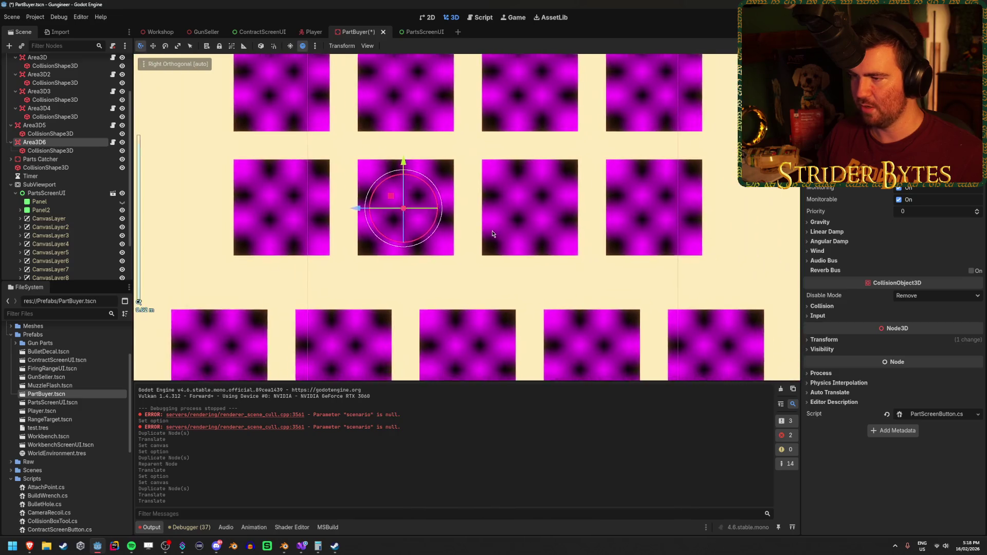
pyautogui.moveTo(365, 209); pyautogui.dragTo(364, 209)
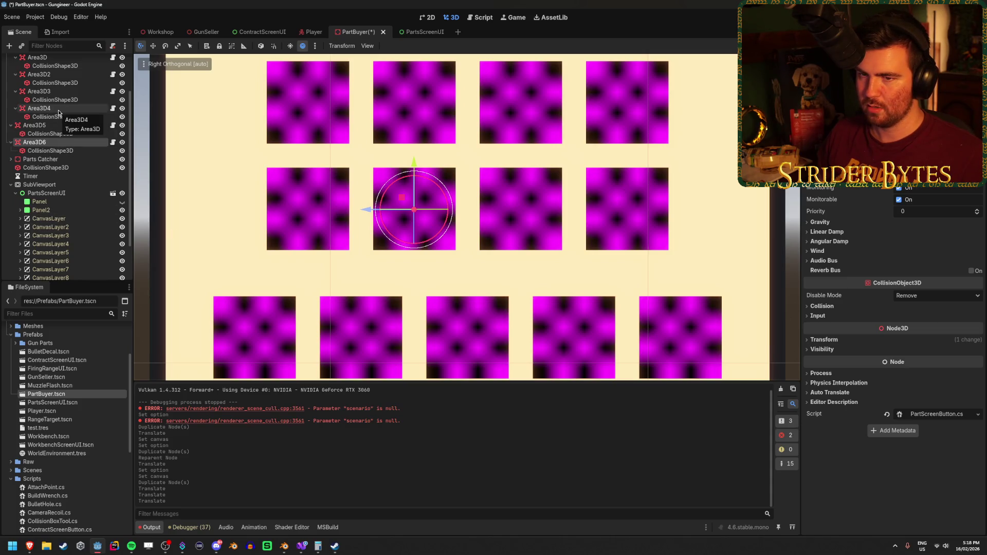
pyautogui.scroll(3, 59, 112)
# Reparent Area3D5 and Area3D6 under Parts_Screen in the Scene tree.
pyautogui.click(47, 180)
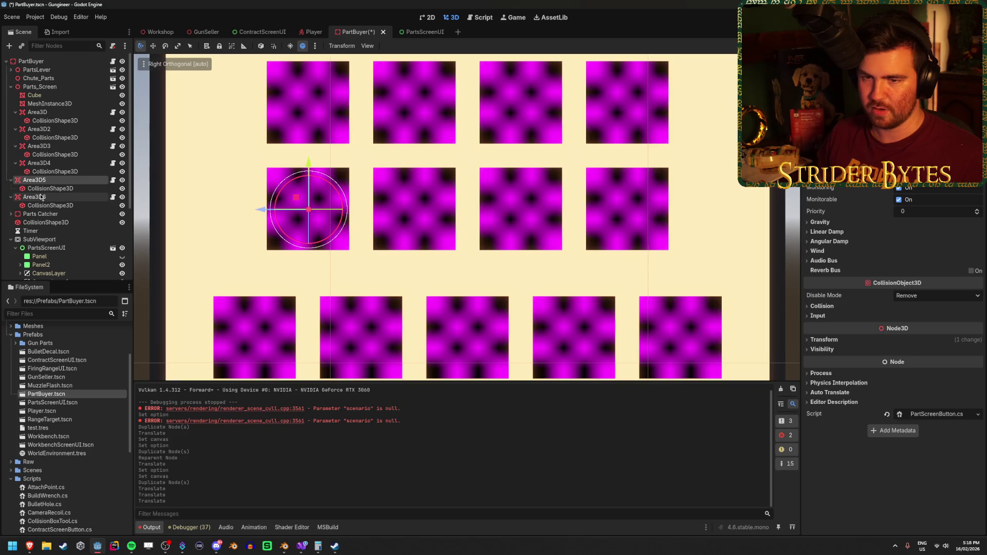
pyautogui.click(43, 197)
pyautogui.click(44, 180)
pyautogui.keyDown('ctrl'); pyautogui.click(41, 199); pyautogui.keyUp('ctrl')
pyautogui.moveTo(41, 199); pyautogui.dragTo(47, 91)
pyautogui.click(65, 184)
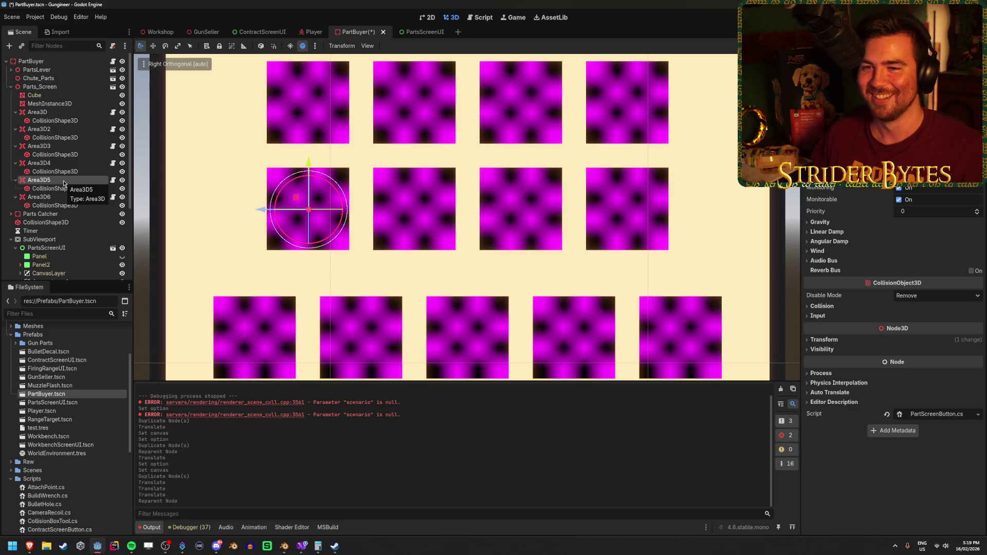
# Verify which buttons Area3D4, Area3D5 and Area3D6 cover, then save the PartBuyer scene.
pyautogui.click(63, 197)
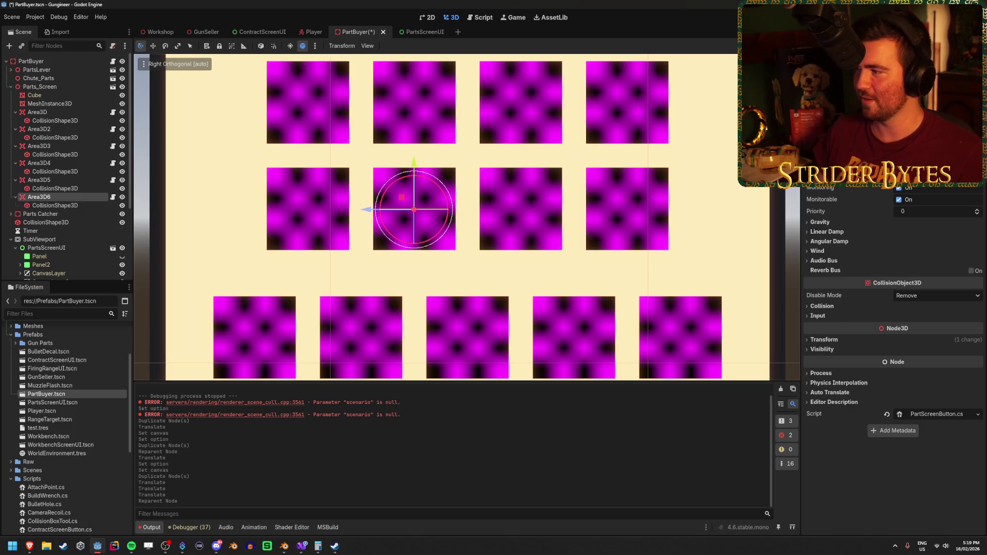
pyautogui.click(50, 180)
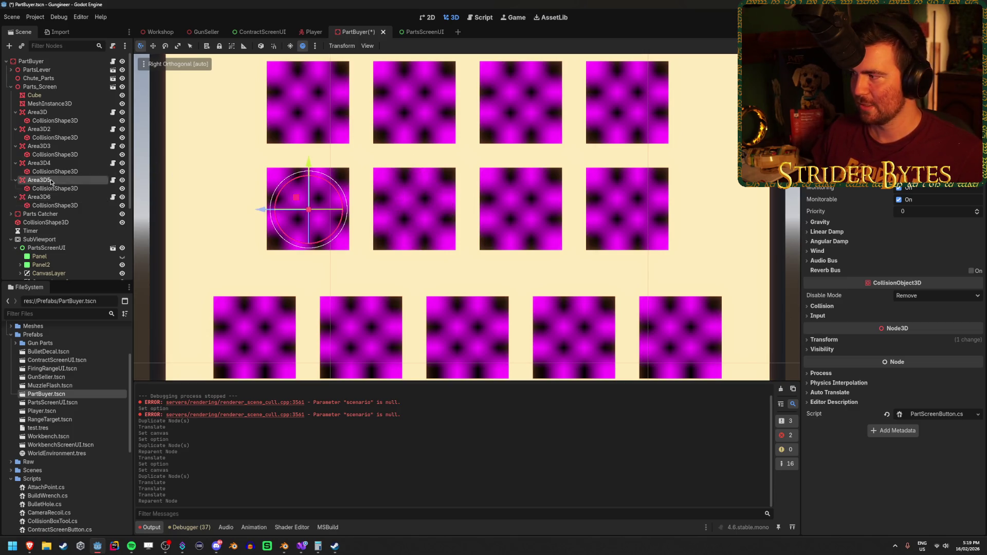
pyautogui.click(58, 163)
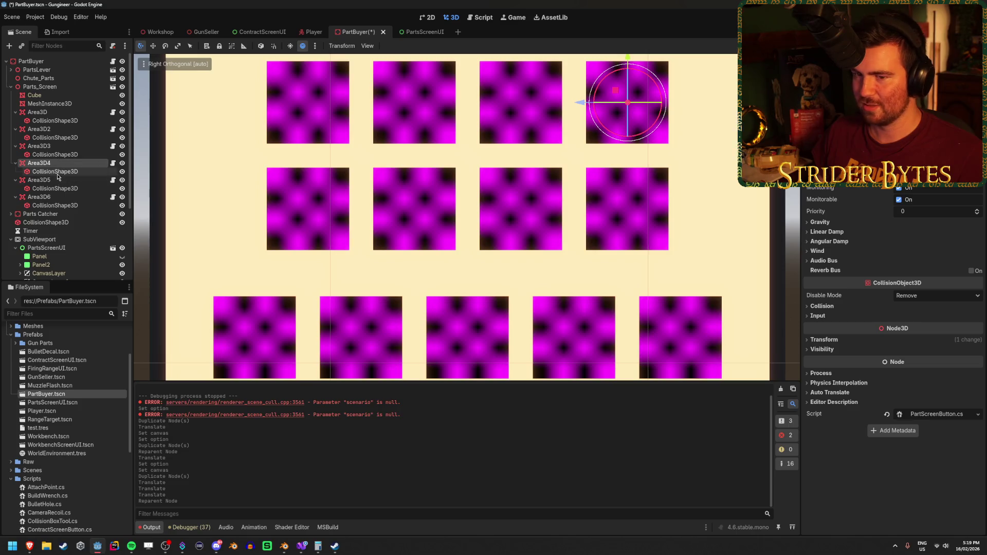
pyautogui.click(60, 179)
pyautogui.click(61, 198)
pyautogui.scroll(-4, 91, 227)
pyautogui.moveTo(51, 234); pyautogui.dragTo(891, 190)
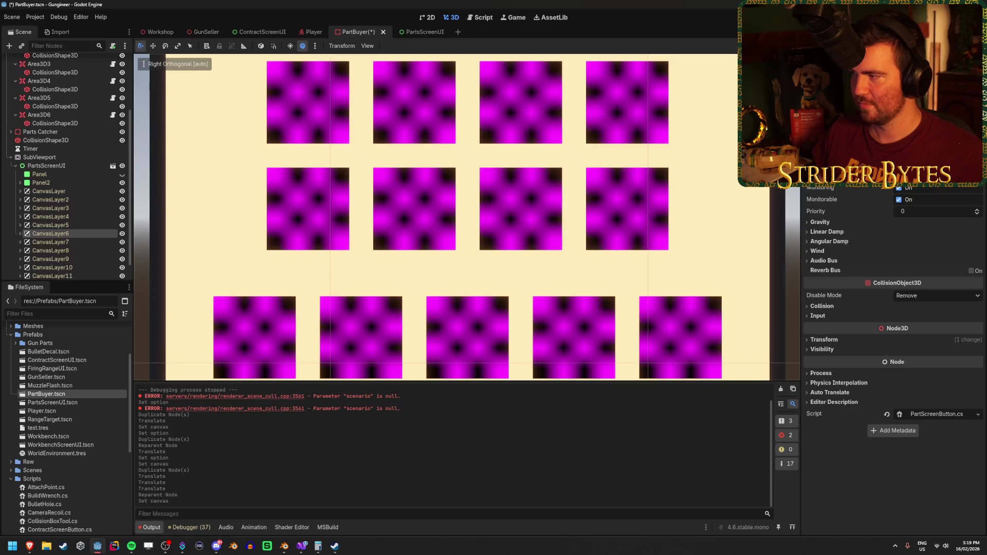
pyautogui.hotkey('ctrl', 's')
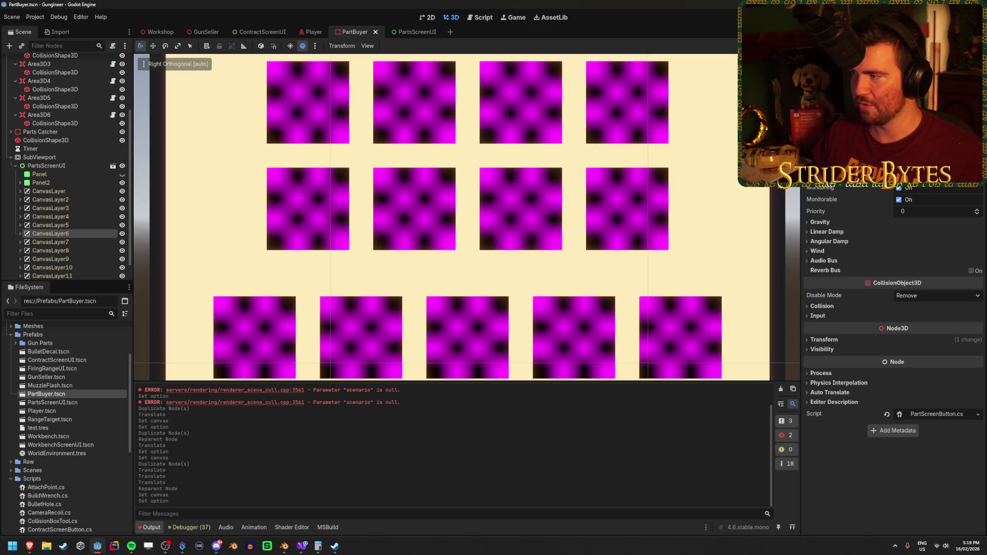
pyautogui.click(435, 216)
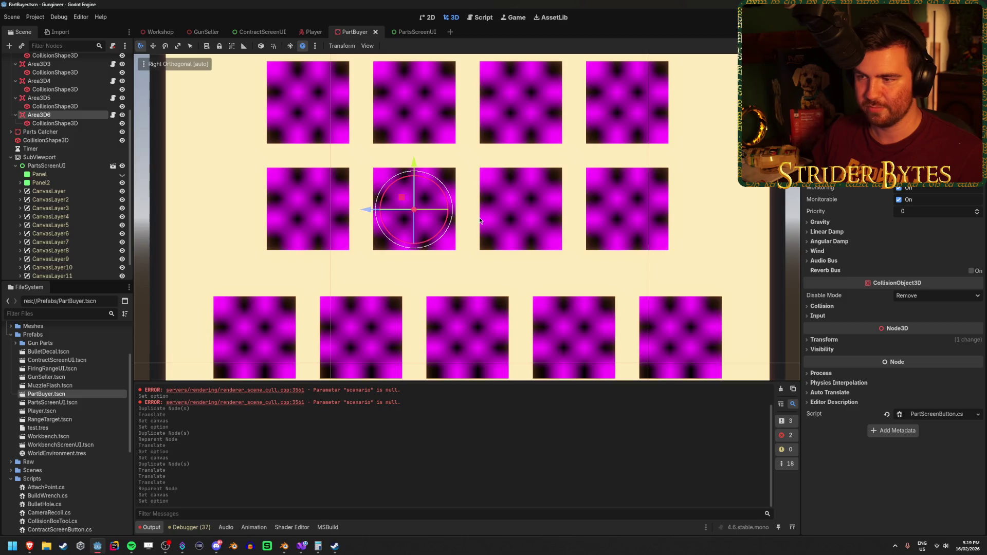
# Duplicate Area3D6 as Area3D7 onto the third middle-row button, check CanvasLayer7, and save.
pyautogui.hotkey('ctrl', 'd')
pyautogui.moveTo(363, 206); pyautogui.dragTo(471, 227)
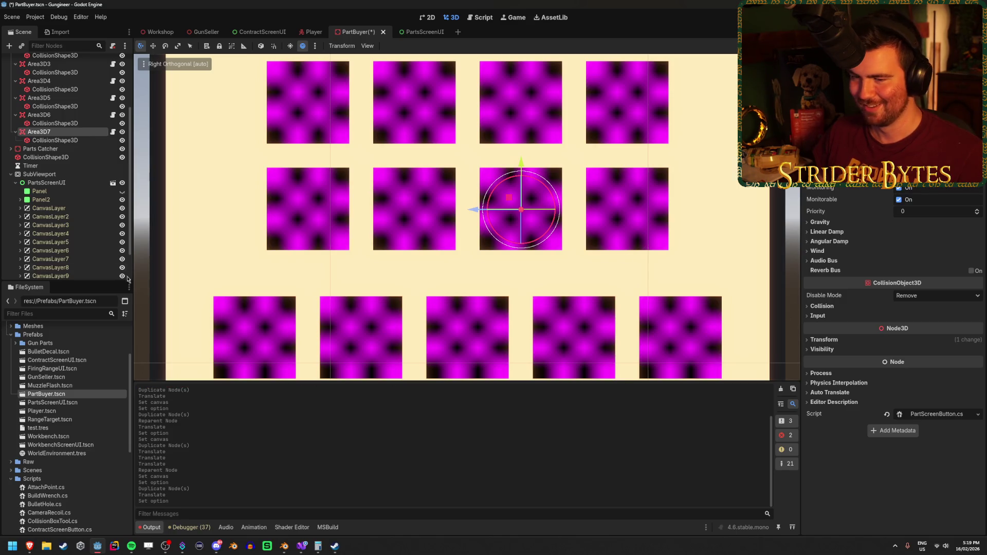
pyautogui.click(66, 260)
pyautogui.click(19, 259)
pyautogui.hotkey('ctrl', 's')
pyautogui.click(19, 259)
# Duplicate Area3D7 as Area3D8 onto the fourth middle-row button and save.
pyautogui.click(54, 132)
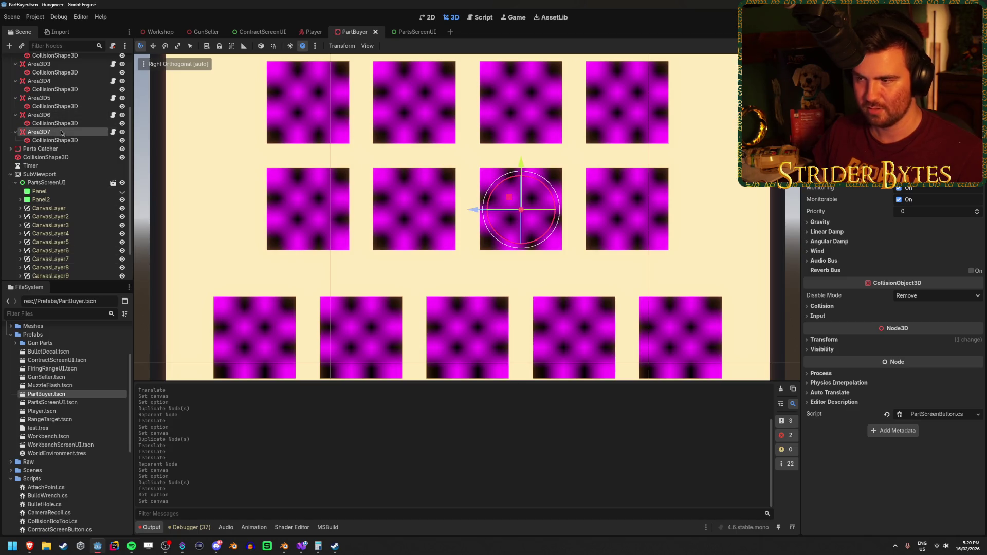
pyautogui.hotkey('ctrl', 'd')
pyautogui.moveTo(474, 214); pyautogui.dragTo(576, 224)
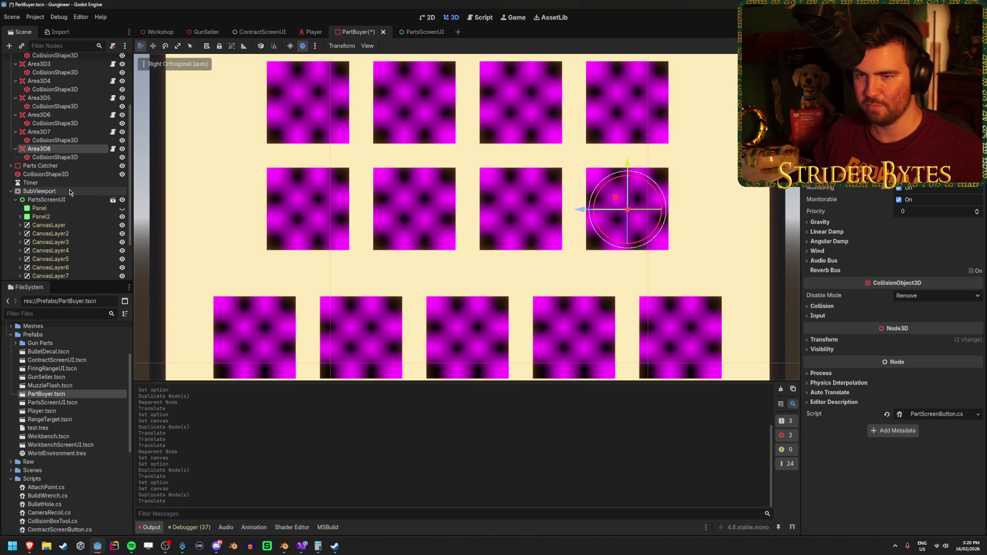
pyautogui.hotkey('ctrl', 's')
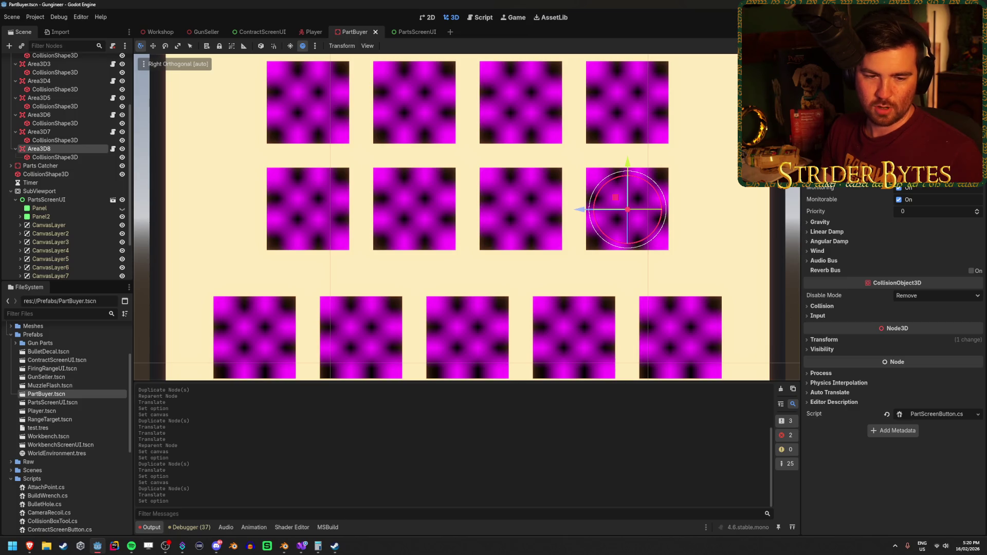
pyautogui.hotkey('alt', 'Tab')
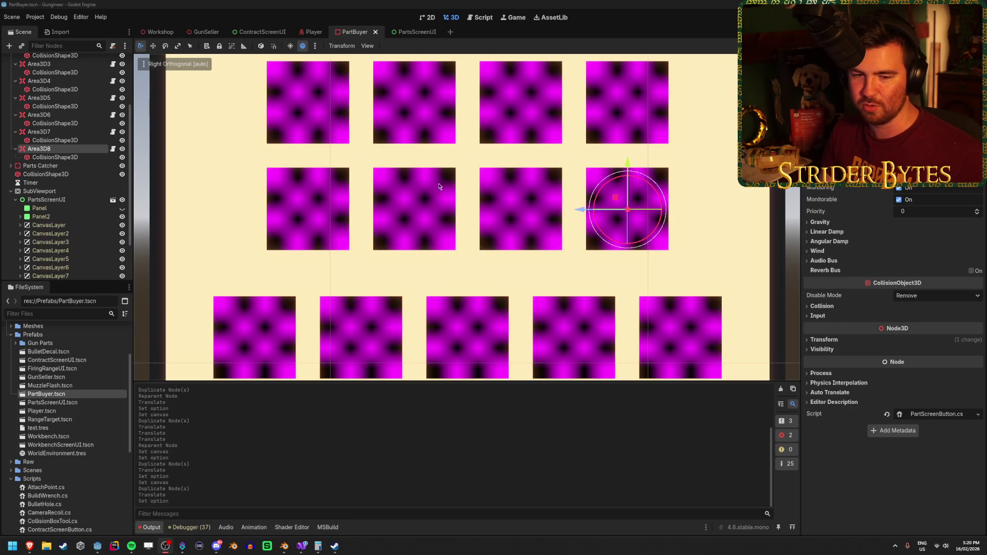
pyautogui.moveTo(365, 288)
pyautogui.mouseDown()
pyautogui.moveTo(403, 220)
pyautogui.moveTo(380, 220)
pyautogui.mouseUp()
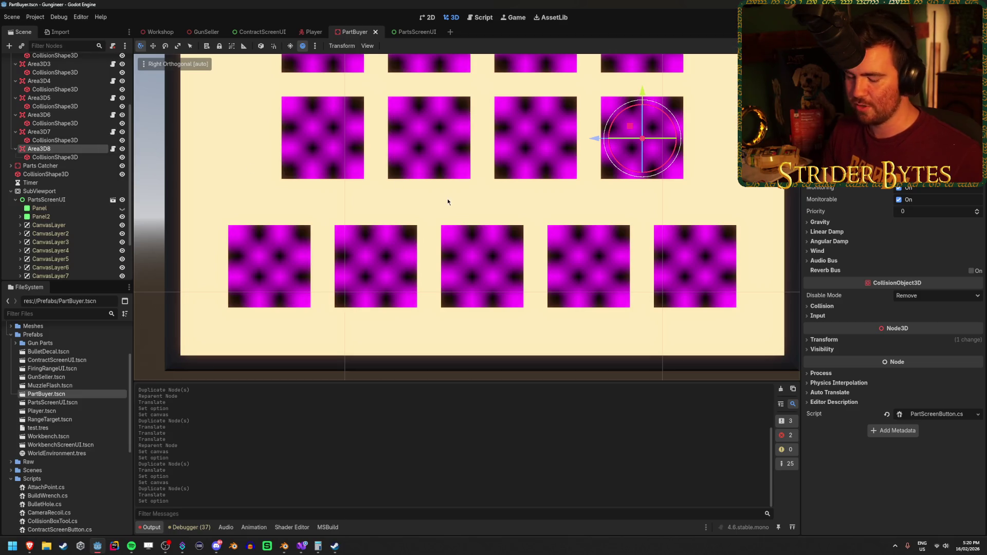
# Duplicate Area3D8 as Area3D9 and place it on the first bottom-row purple button.
pyautogui.hotkey('ctrl', 'd')
pyautogui.moveTo(639, 91); pyautogui.dragTo(616, 218)
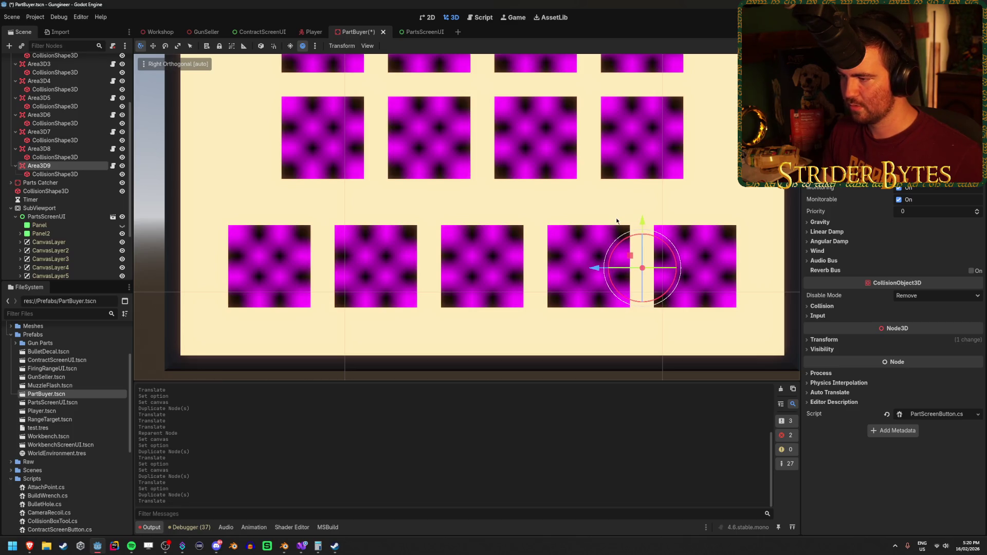
pyautogui.moveTo(595, 268); pyautogui.dragTo(222, 267)
pyautogui.moveTo(271, 221); pyautogui.dragTo(273, 222)
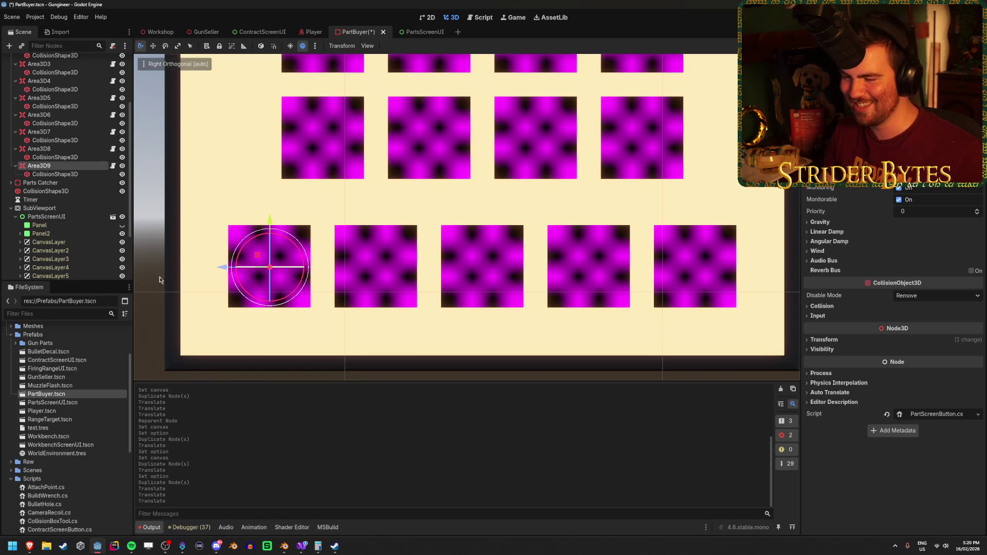
# Check Area3D7, Area3D8 and CanvasLayer8 against their buttons, then save the scene.
pyautogui.scroll(-3, 75, 243)
pyautogui.click(72, 229)
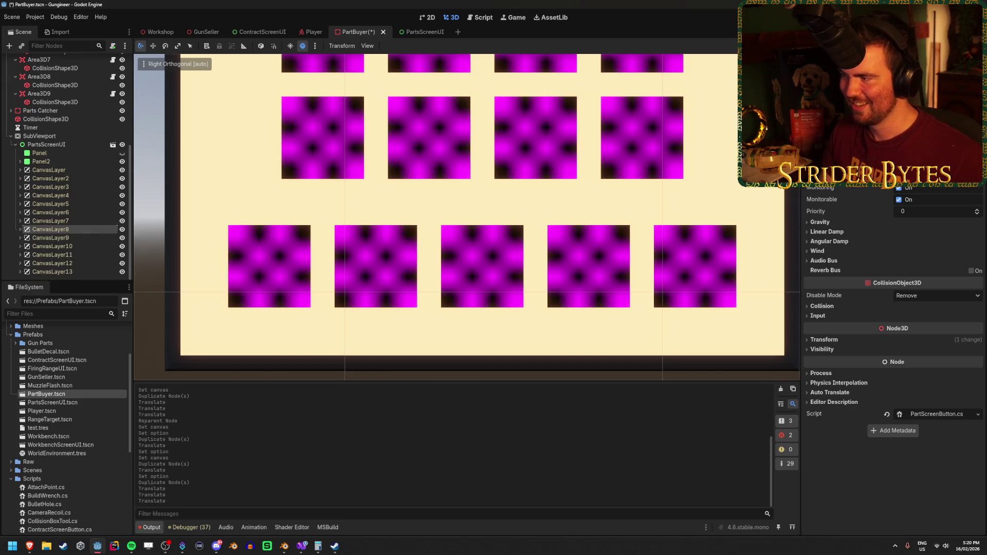
pyautogui.click(62, 170)
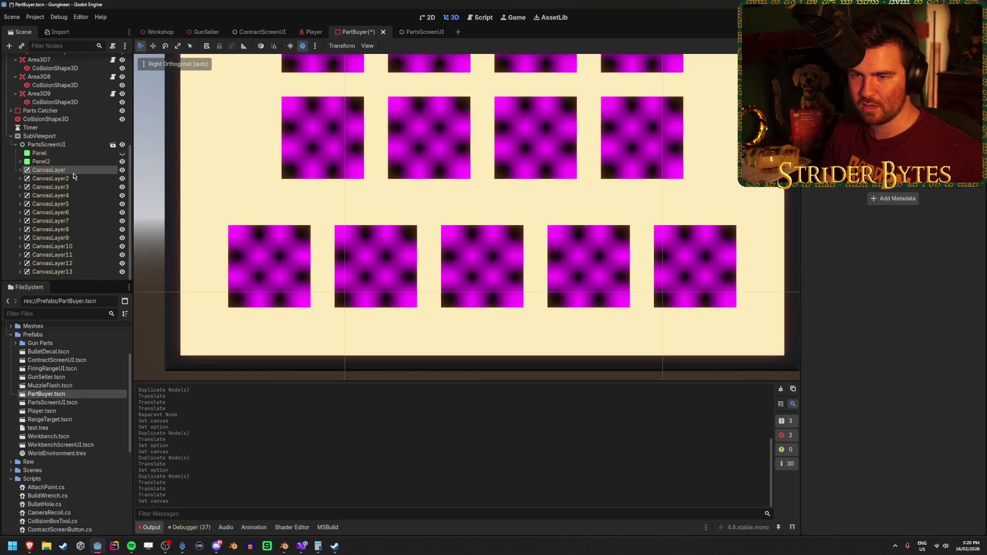
pyautogui.click(70, 77)
pyautogui.scroll(1, 62, 85)
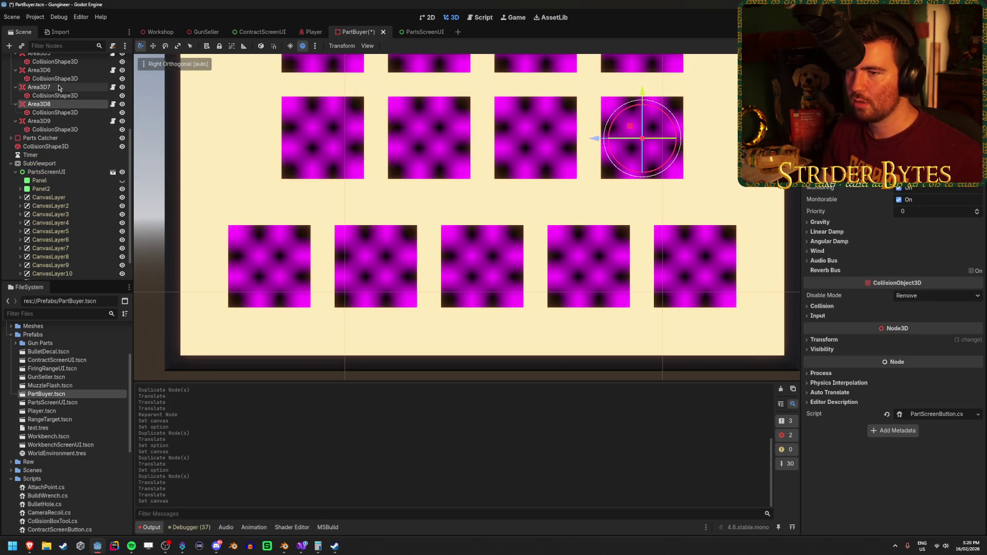
pyautogui.click(57, 86)
pyautogui.click(57, 104)
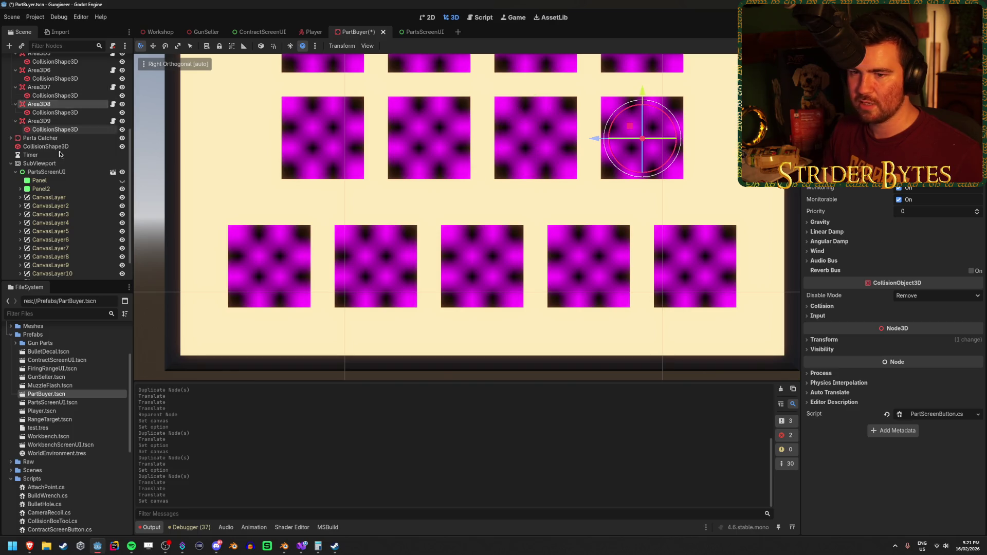
pyautogui.click(56, 257)
pyautogui.hotkey('ctrl', 's')
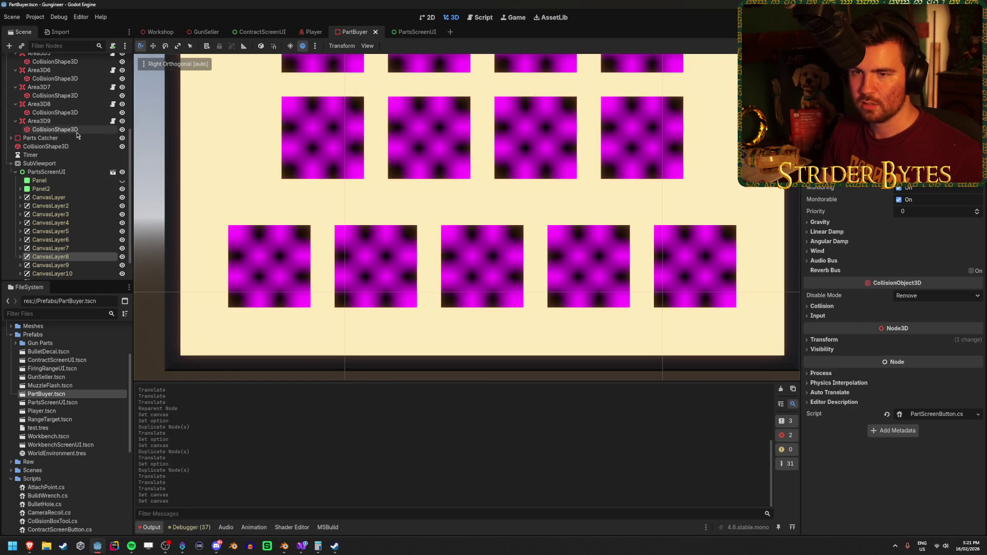
# Expand CanvasLayer9 to inspect its contents, save, and reselect Area3D9.
pyautogui.press('Down')
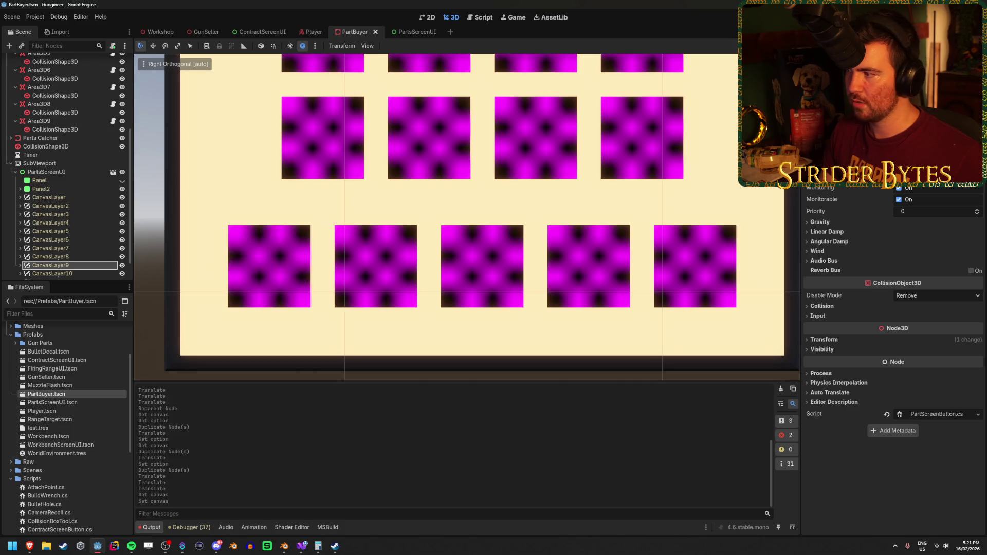
pyautogui.press('Right')
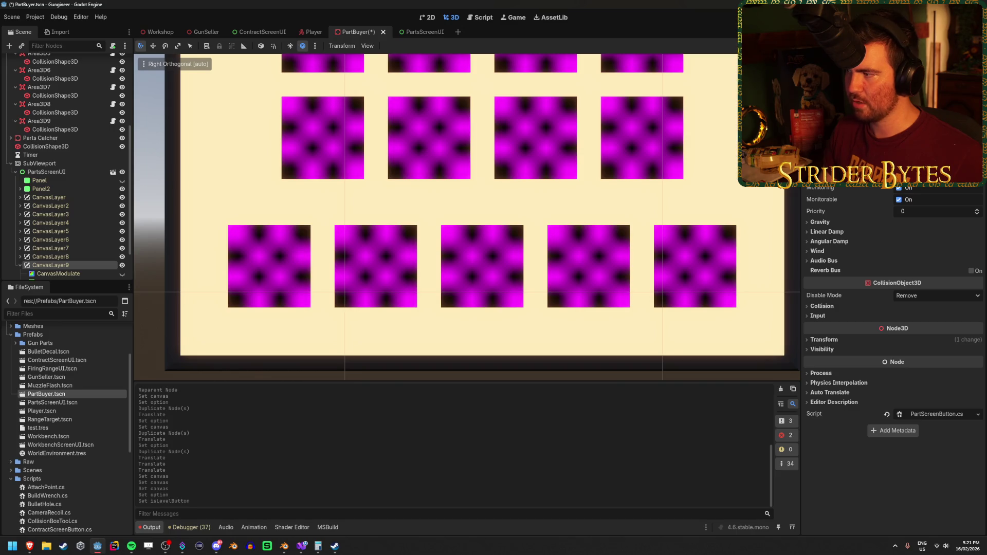
pyautogui.hotkey('ctrl', 's')
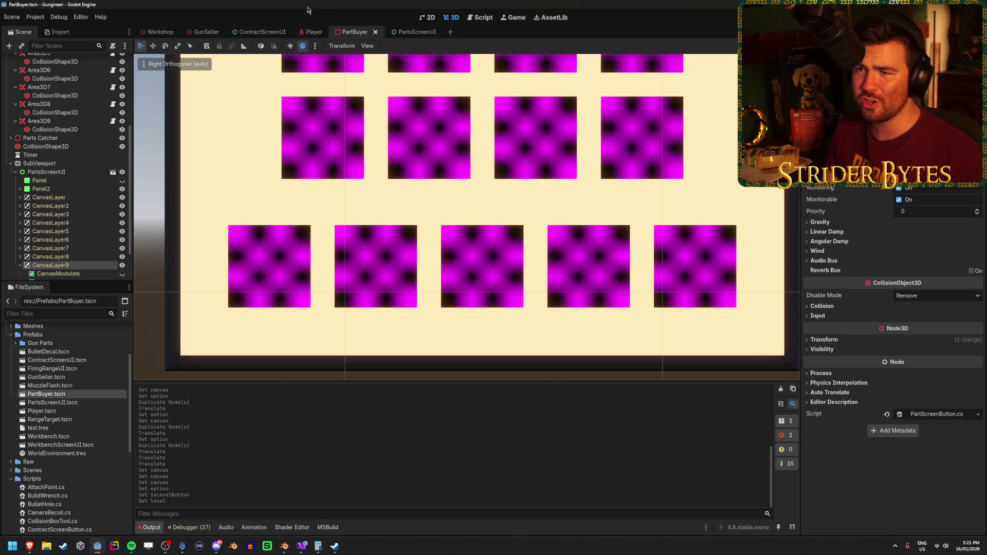
pyautogui.scroll(-2, 21, 224)
pyautogui.click(20, 222)
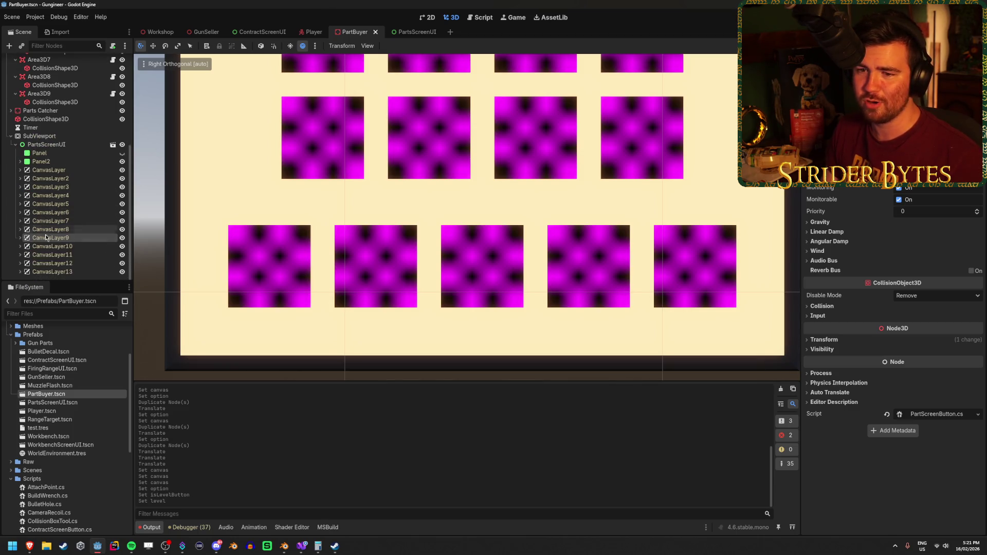
pyautogui.click(57, 92)
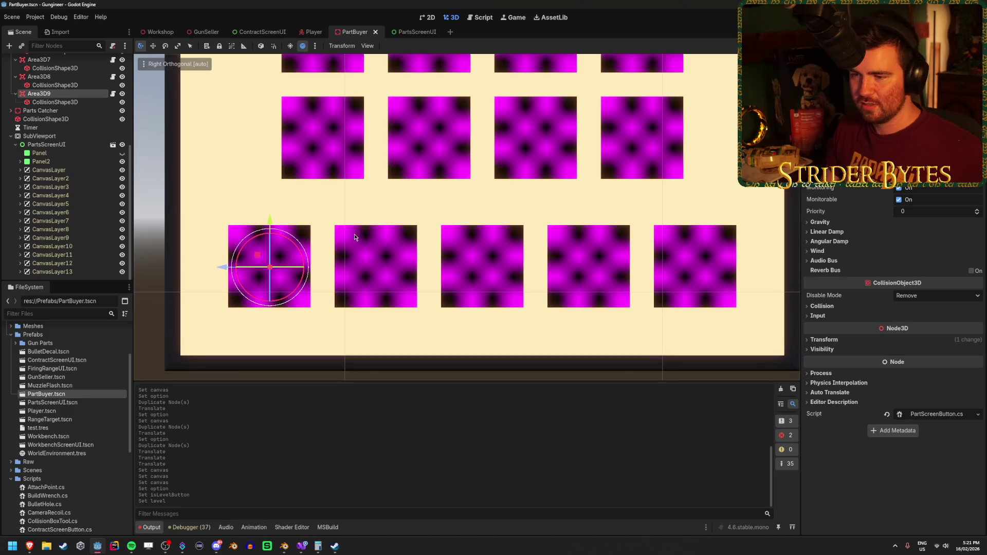
# Add Area3D10 over the second bottom-row panel, link CanvasLayer10 in the Inspector, and save.
pyautogui.hotkey('ctrl', 'd')
pyautogui.moveTo(221, 267)
pyautogui.mouseDown()
pyautogui.moveTo(337, 323)
pyautogui.moveTo(327, 325)
pyautogui.mouseUp()
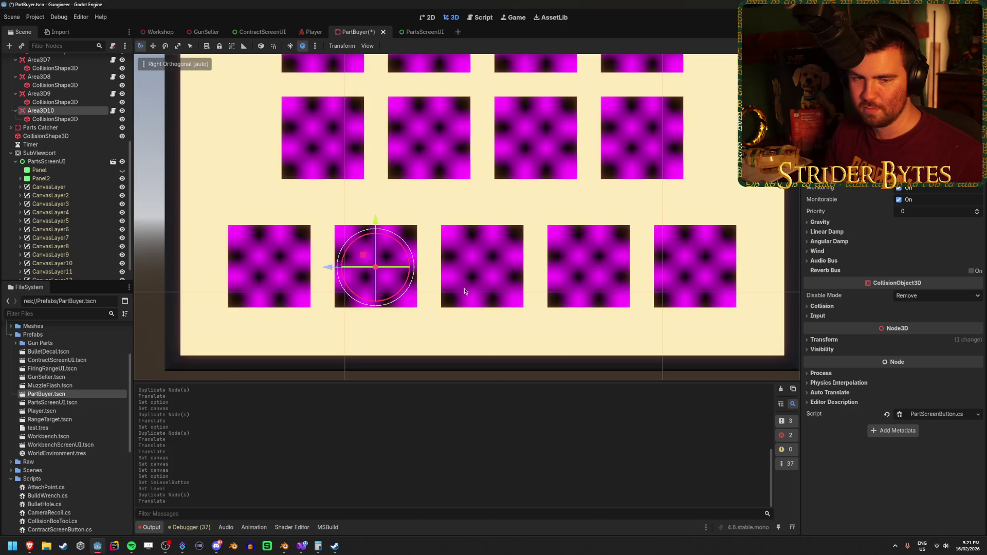
pyautogui.hotkey('ctrl', 's')
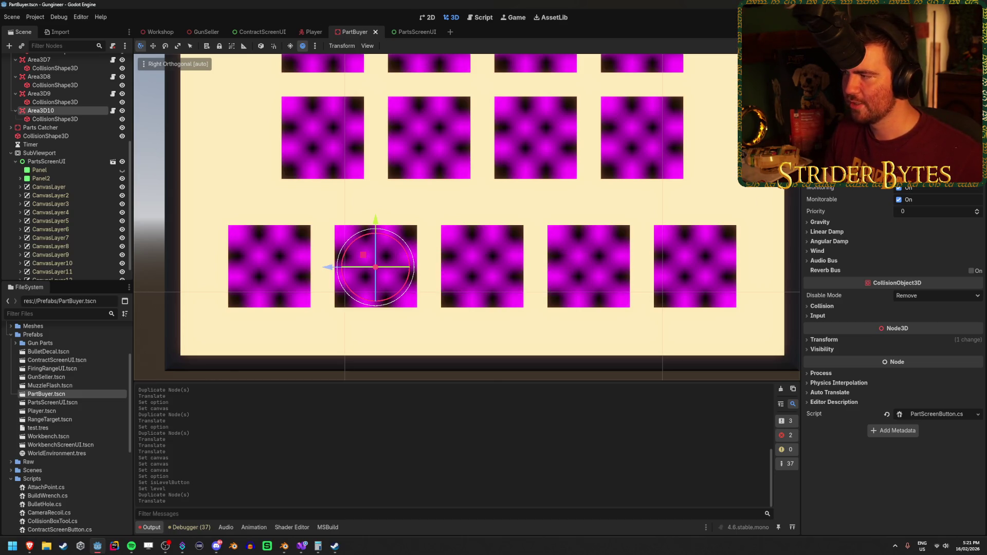
pyautogui.scroll(-1, 72, 242)
pyautogui.click(75, 247)
pyautogui.moveTo(75, 246); pyautogui.dragTo(936, 175)
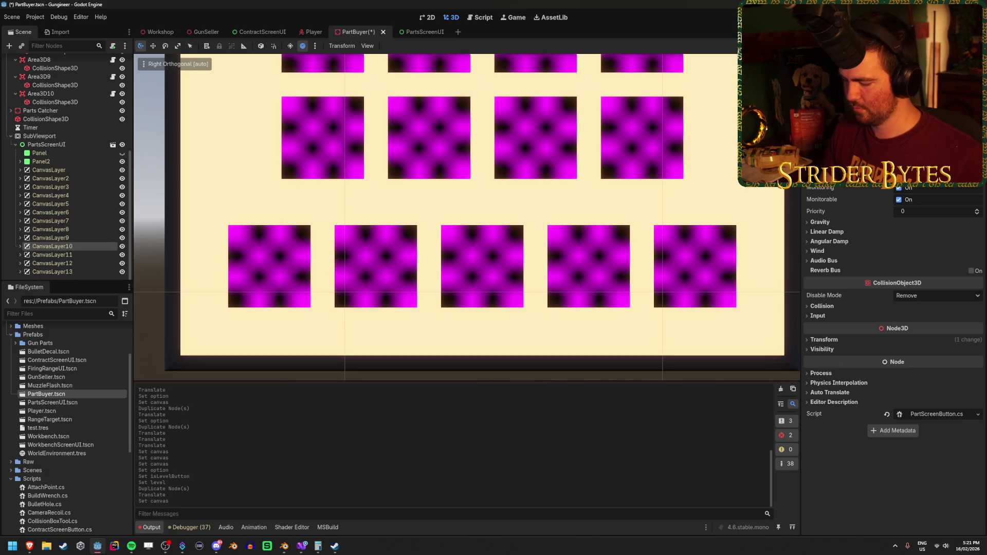
pyautogui.hotkey('ctrl', 's')
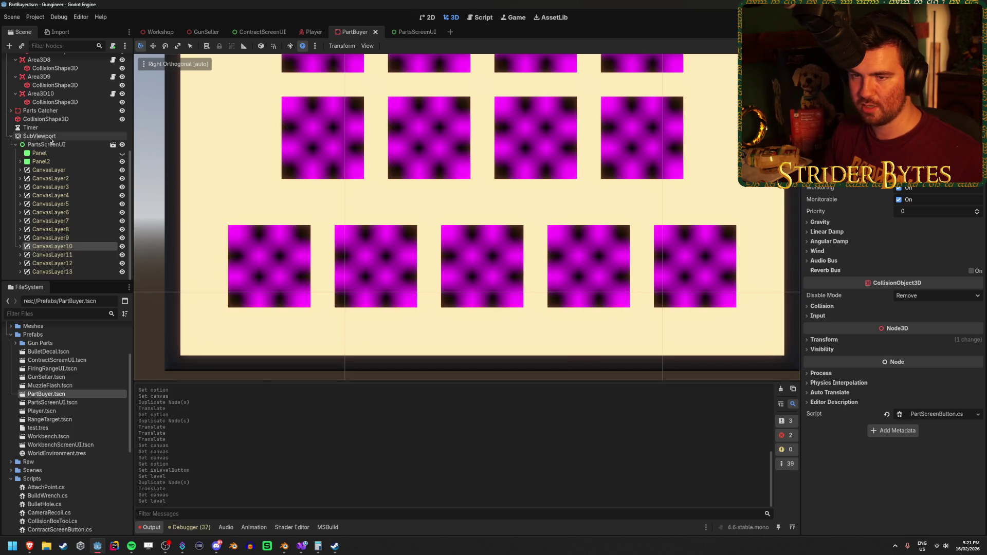
# Add Area3D11 centred on the third bottom-row panel, link CanvasLayer11, and save.
pyautogui.click(42, 94)
pyautogui.hotkey('ctrl', 'd')
pyautogui.moveTo(331, 271); pyautogui.dragTo(429, 274)
pyautogui.moveTo(436, 275); pyautogui.dragTo(434, 271)
pyautogui.hotkey('ctrl', 's')
pyautogui.scroll(-1, 79, 192)
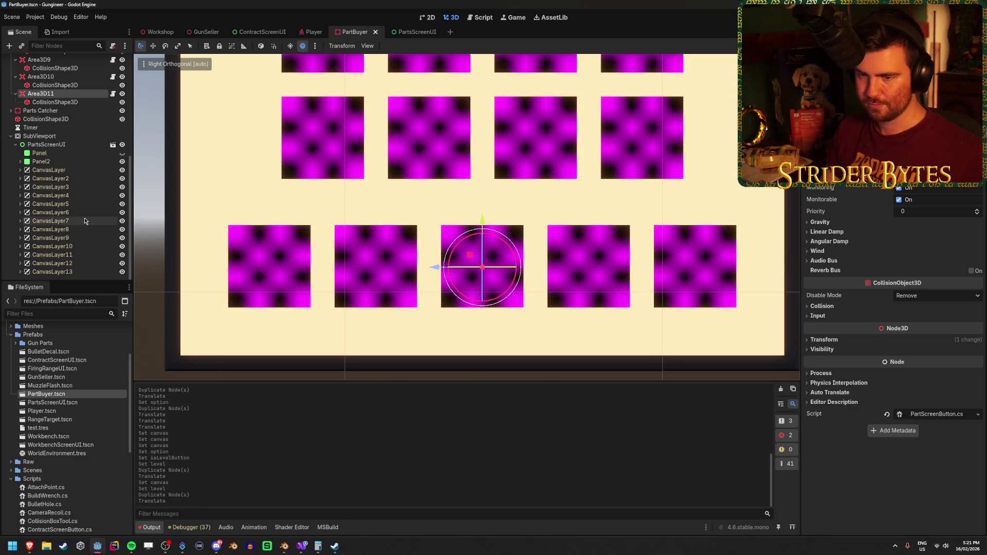
pyautogui.click(120, 254)
pyautogui.moveTo(120, 254); pyautogui.dragTo(936, 103)
pyautogui.hotkey('ctrl', 's')
# Add Area3D12 on the fourth bottom-row panel with CanvasLayer12, and save.
pyautogui.click(40, 93)
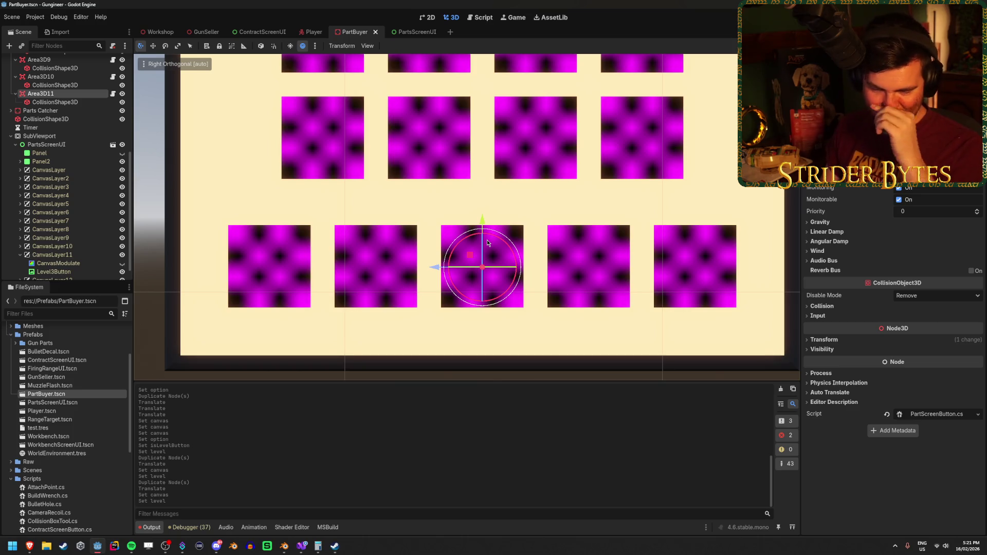
pyautogui.hotkey('ctrl', 'd')
pyautogui.moveTo(434, 267); pyautogui.dragTo(541, 288)
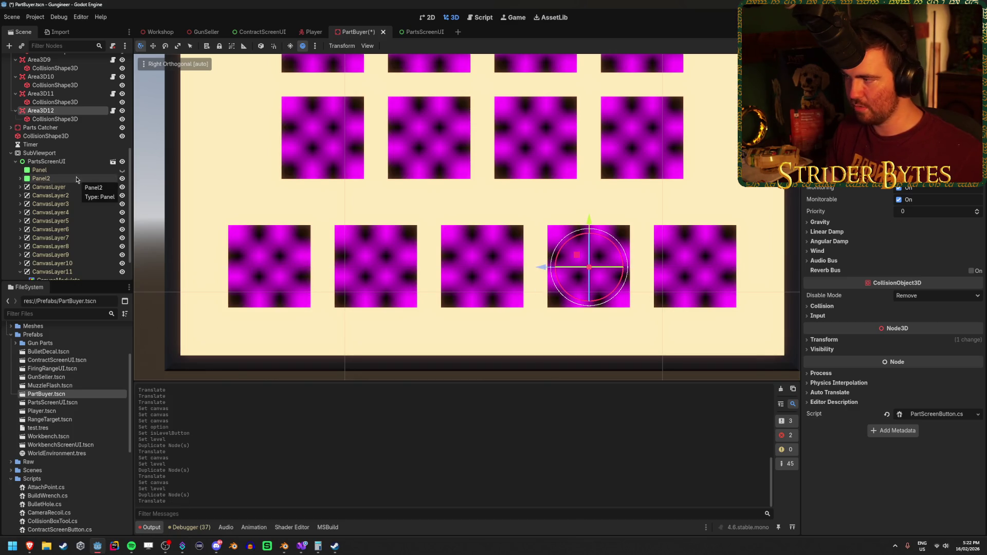
pyautogui.scroll(-2, 80, 180)
pyautogui.click(77, 263)
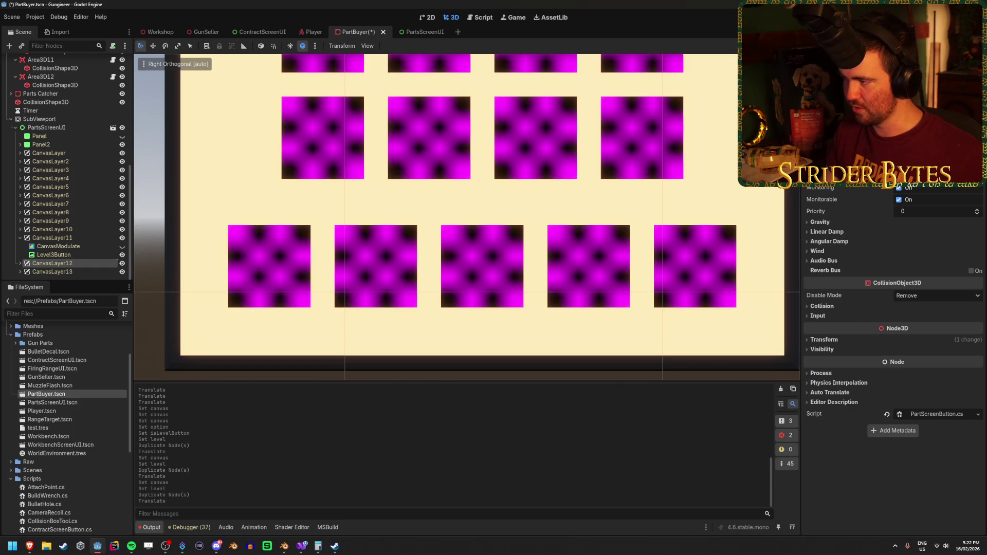
pyautogui.hotkey('ctrl', 's')
# Add Area3D13 on the fifth bottom-row panel linked to CanvasLayer13, save, and run the game.
pyautogui.scroll(5, 77, 165)
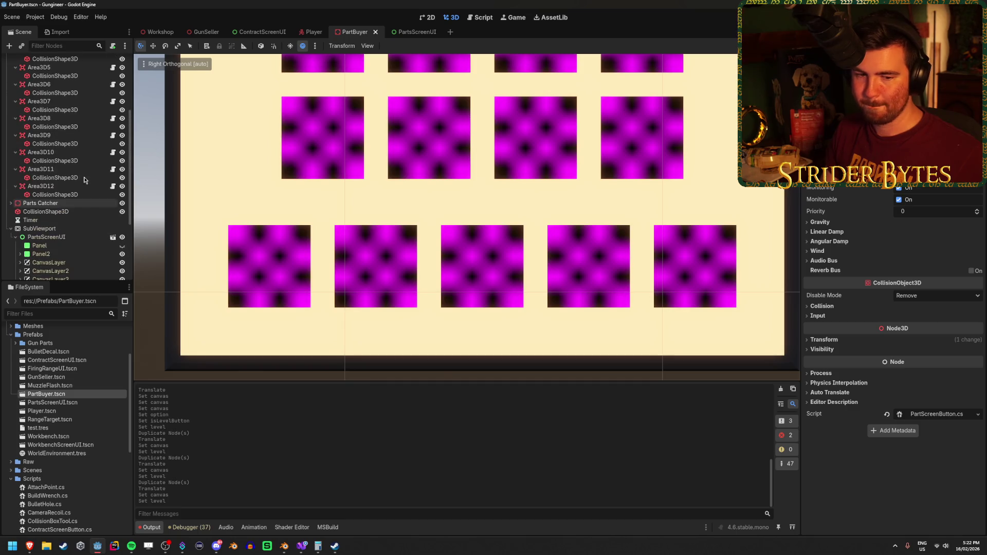
pyautogui.click(58, 187)
pyautogui.hotkey('ctrl', 'd')
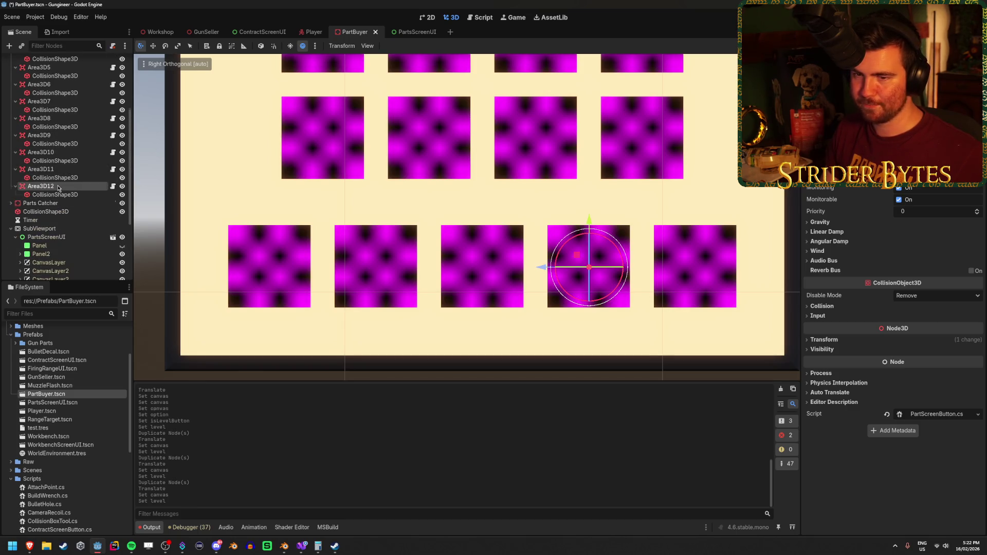
pyautogui.scroll(-5, 58, 188)
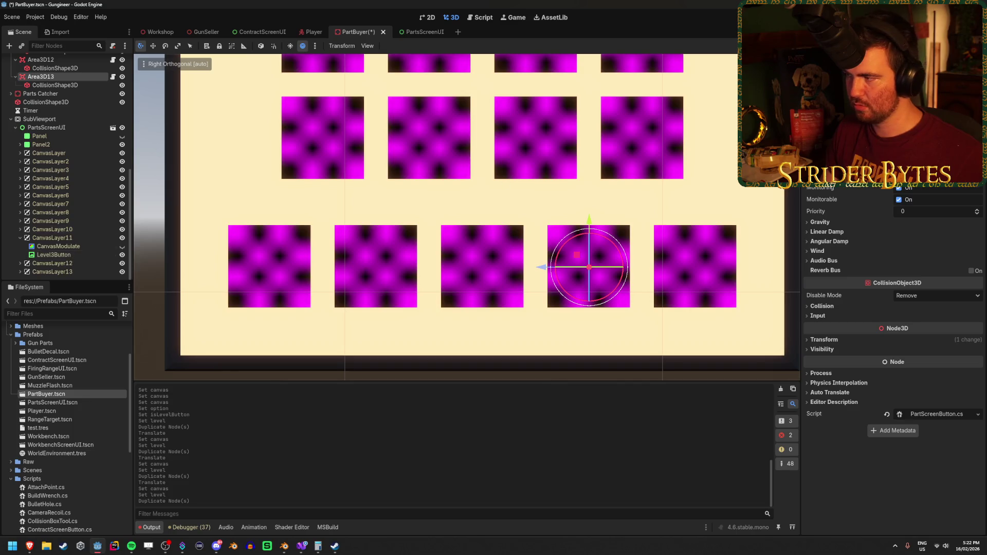
pyautogui.click(81, 274)
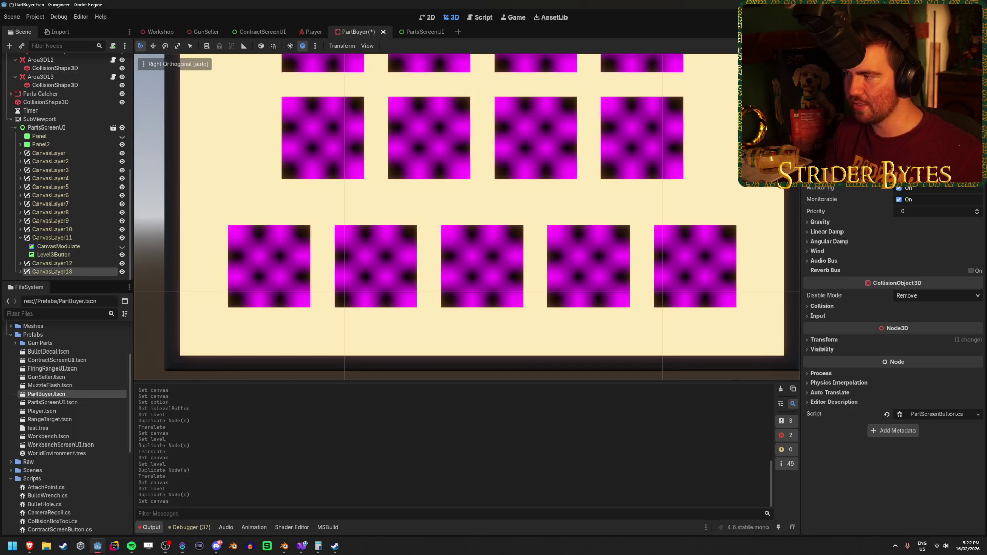
pyautogui.hotkey('ctrl', 's')
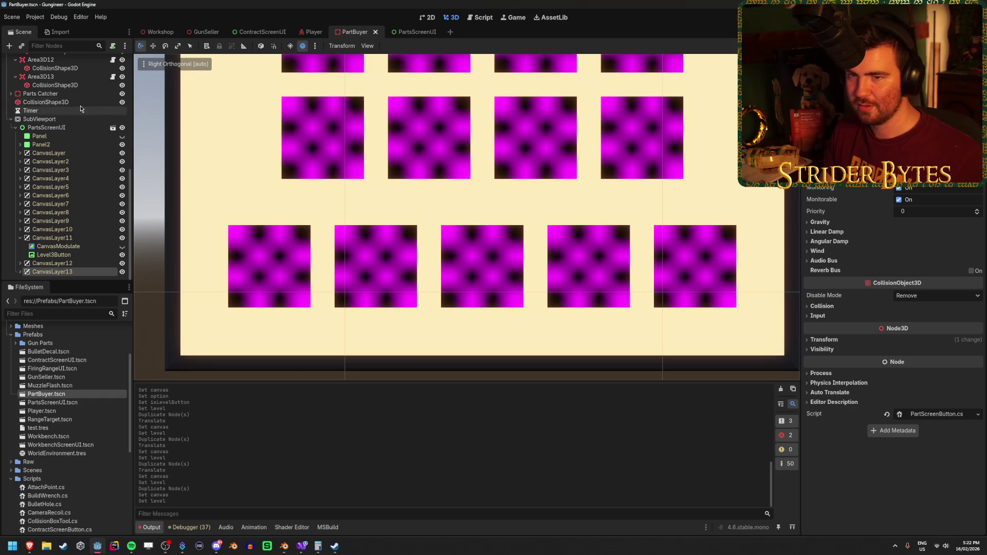
pyautogui.click(58, 78)
pyautogui.moveTo(545, 272); pyautogui.dragTo(651, 272)
pyautogui.hotkey('ctrl', 's')
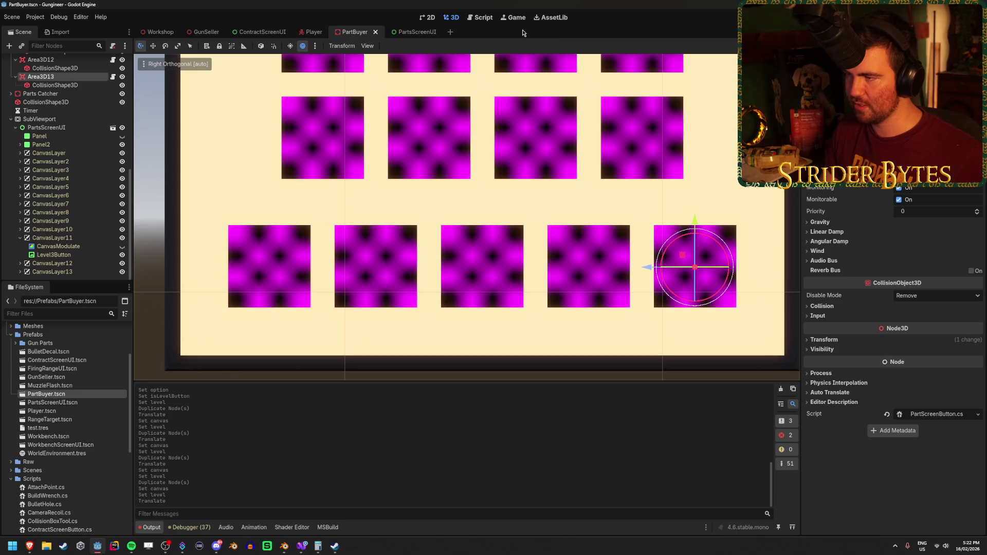
pyautogui.press('F5')
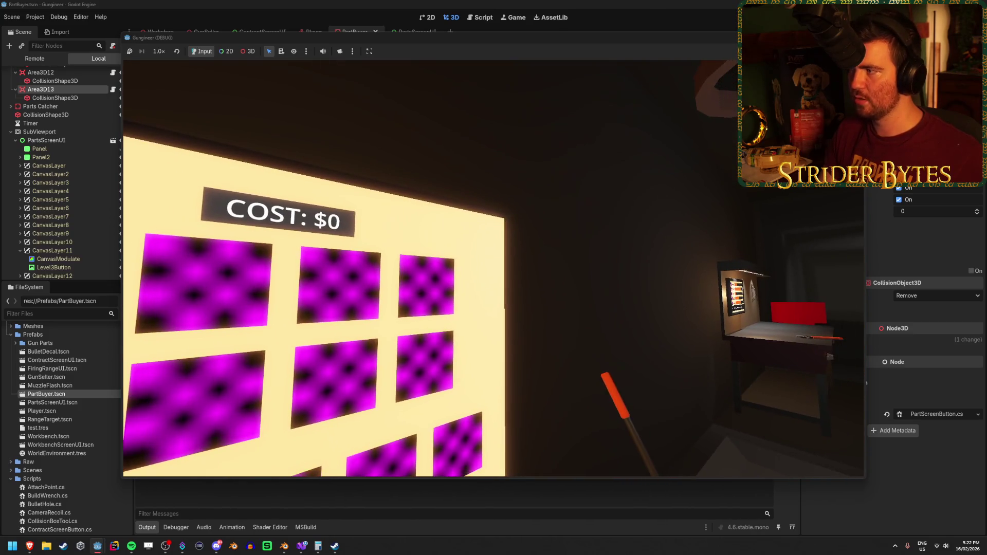
# Stop the running game test with F8 and return to the PartBuyer scene.
pyautogui.press('F8')
pyautogui.scroll(8, 57, 155)
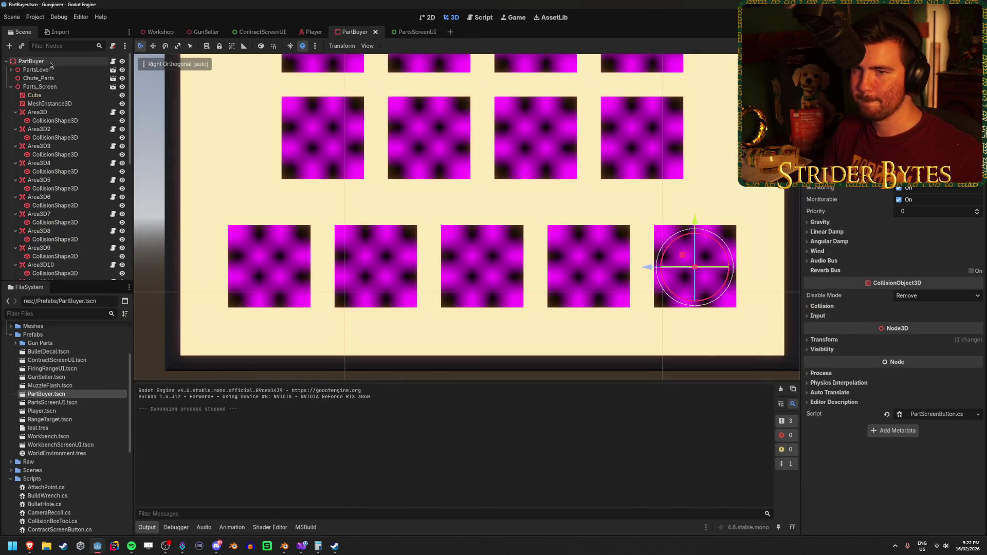
pyautogui.click(53, 63)
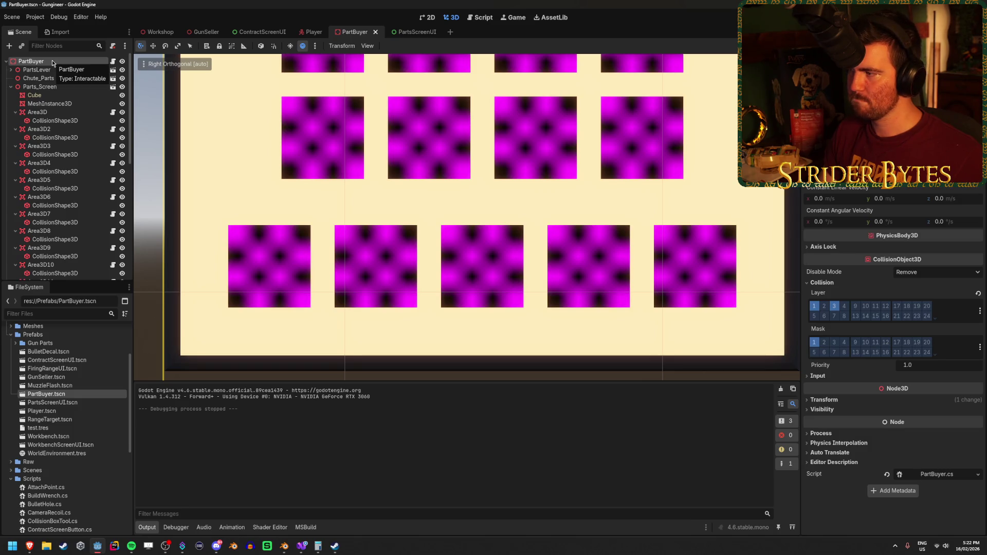
pyautogui.click(42, 115)
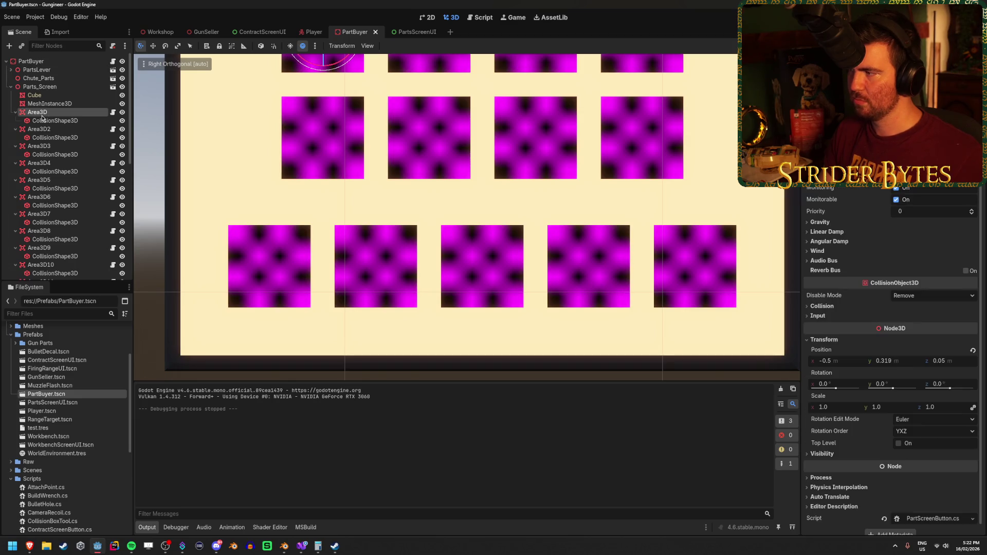
pyautogui.click(65, 129)
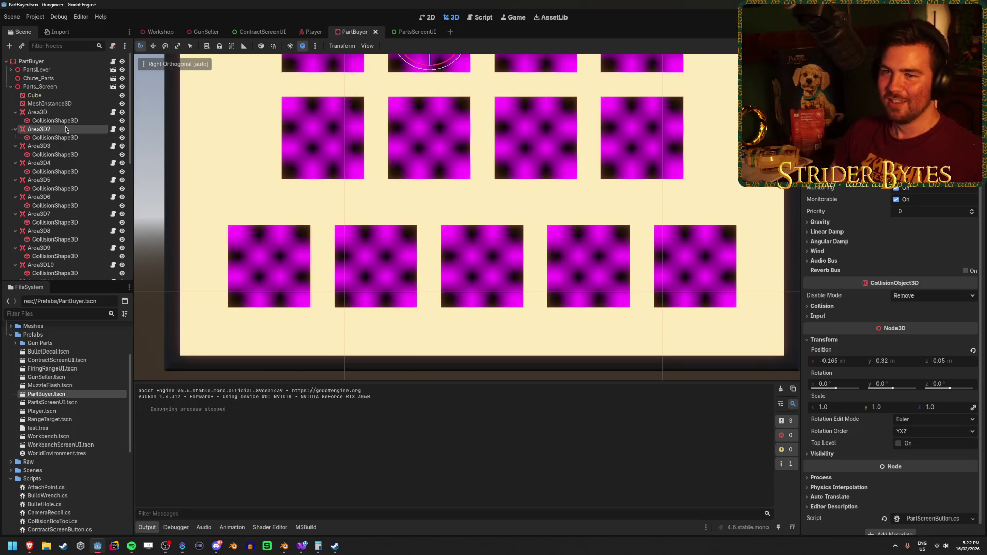
pyautogui.click(57, 113)
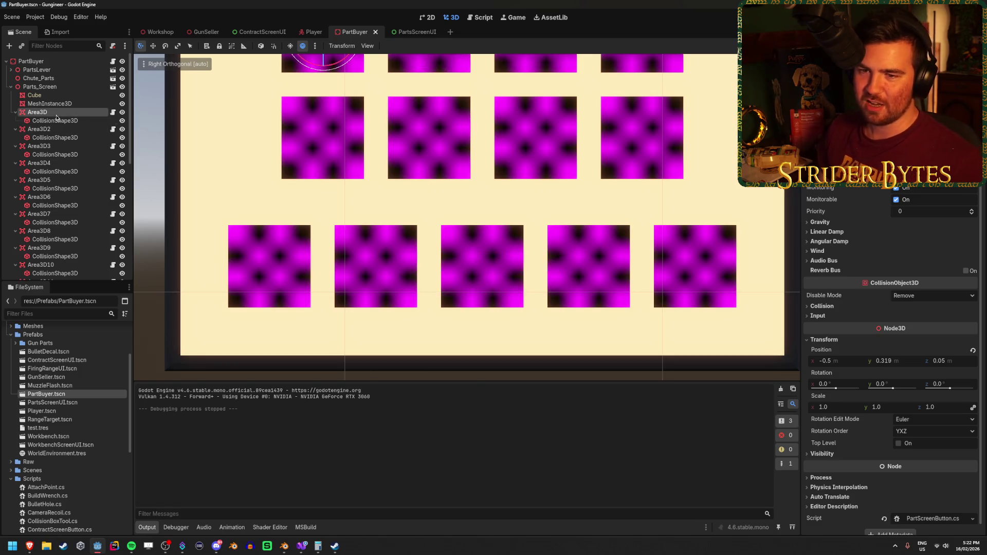
pyautogui.scroll(-5, 30, 154)
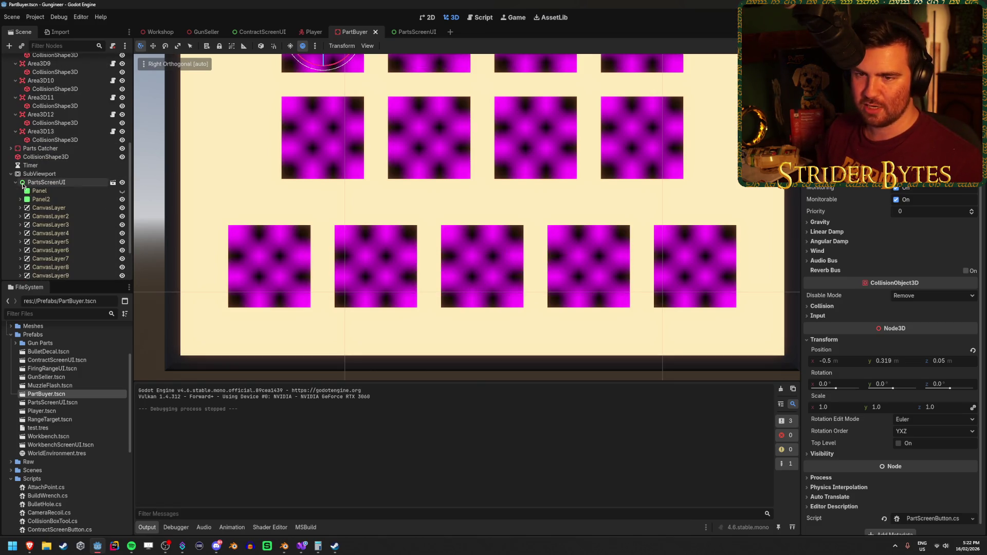
pyautogui.scroll(-5, 16, 184)
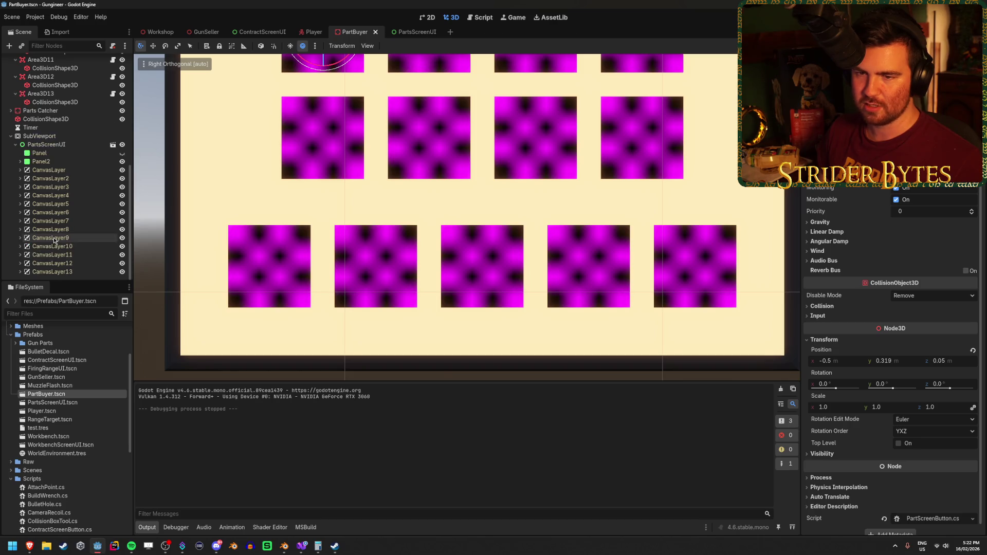
pyautogui.scroll(5, 54, 240)
pyautogui.scroll(3, 54, 240)
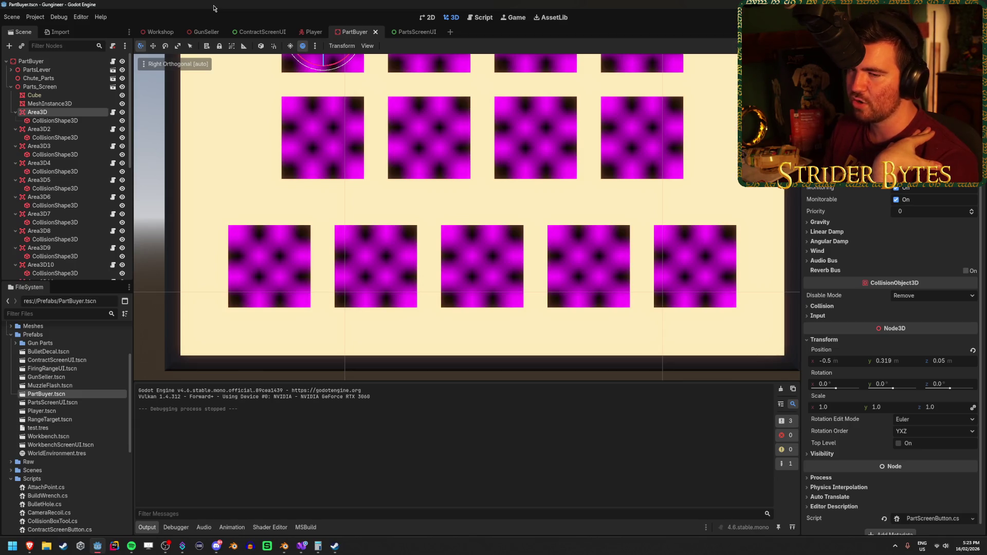
pyautogui.click(15, 112)
pyautogui.click(15, 121)
pyautogui.click(15, 129)
pyautogui.click(16, 138)
pyautogui.click(16, 146)
pyautogui.click(16, 155)
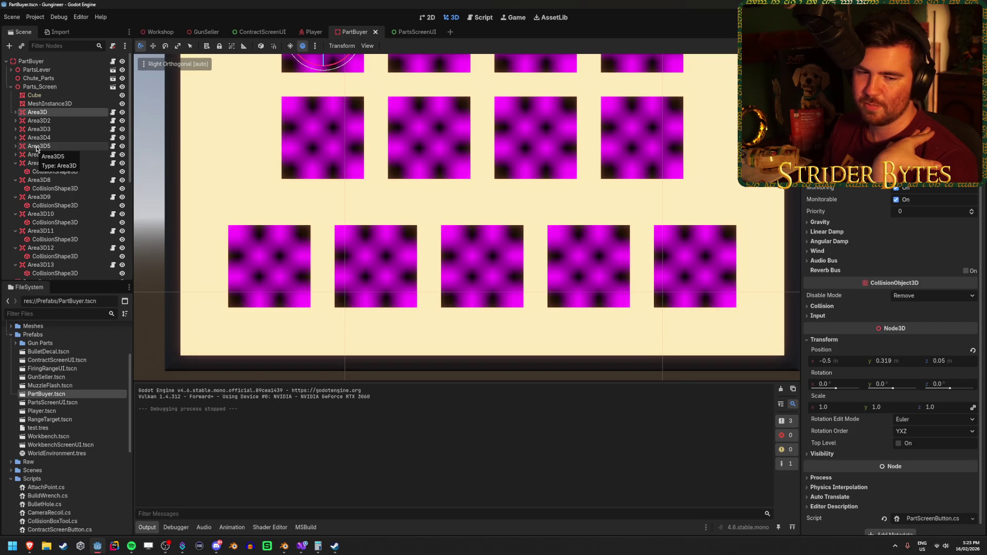
pyautogui.click(15, 163)
pyautogui.click(15, 171)
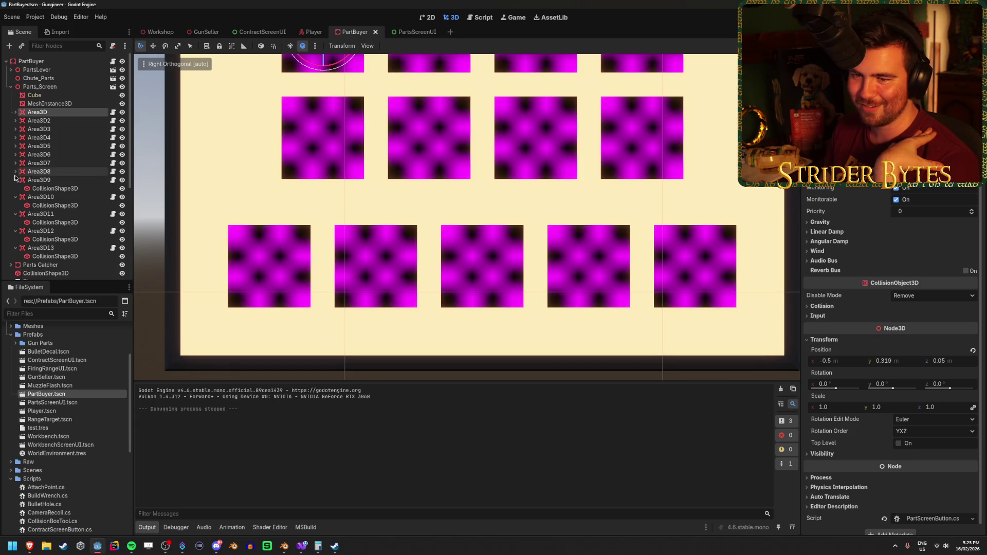
pyautogui.click(15, 112)
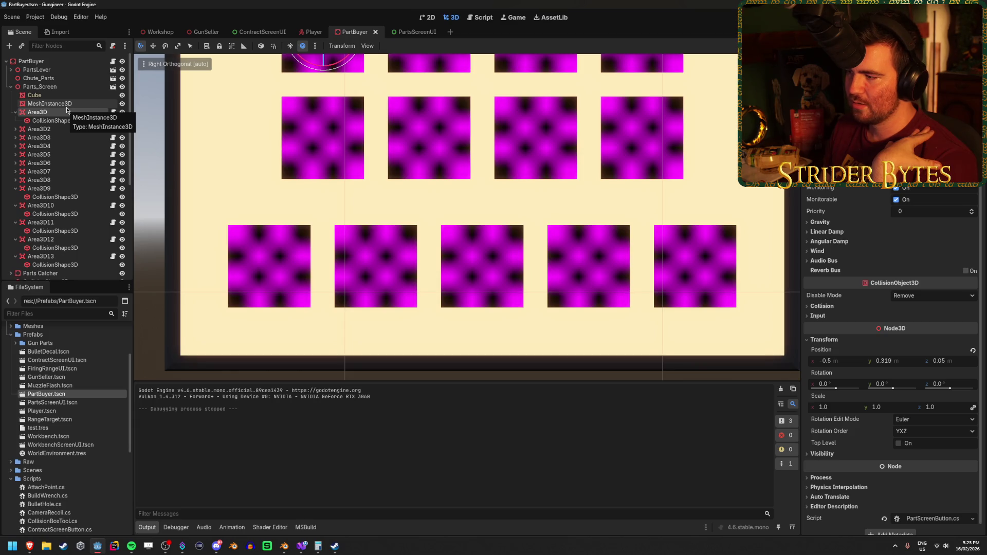
pyautogui.click(928, 295)
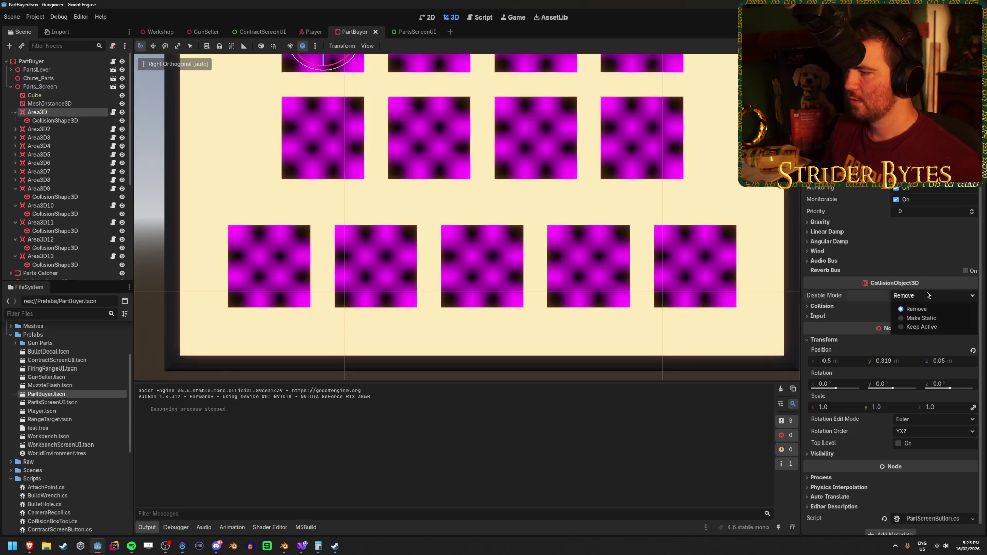
pyautogui.click(907, 307)
pyautogui.moveTo(554, 228)
pyautogui.mouseDown()
pyautogui.moveTo(493, 226)
pyautogui.moveTo(545, 226)
pyautogui.moveTo(524, 226)
pyautogui.moveTo(632, 250)
pyautogui.mouseUp()
pyautogui.scroll(3, 520, 226)
pyautogui.scroll(-3, 519, 226)
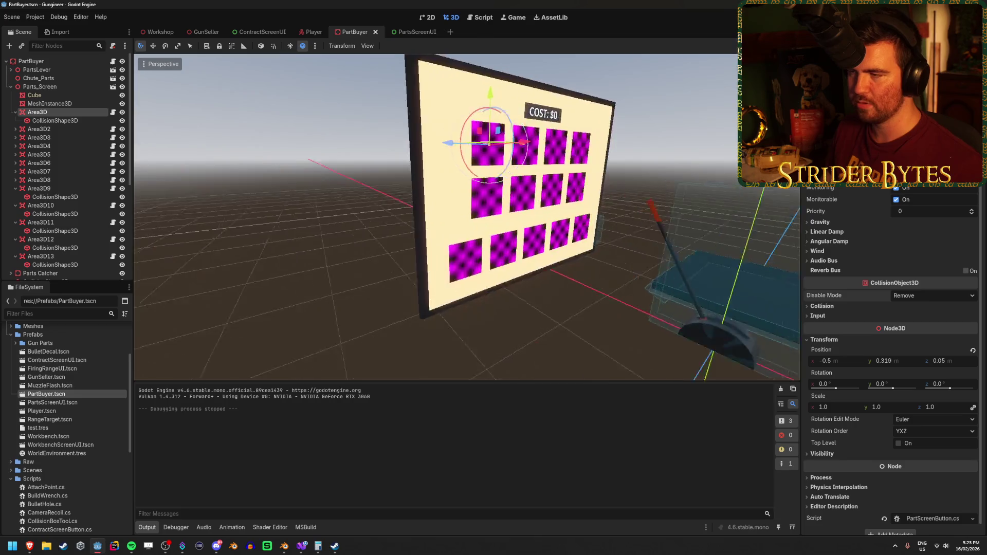
pyautogui.hotkey('ctrl', 's')
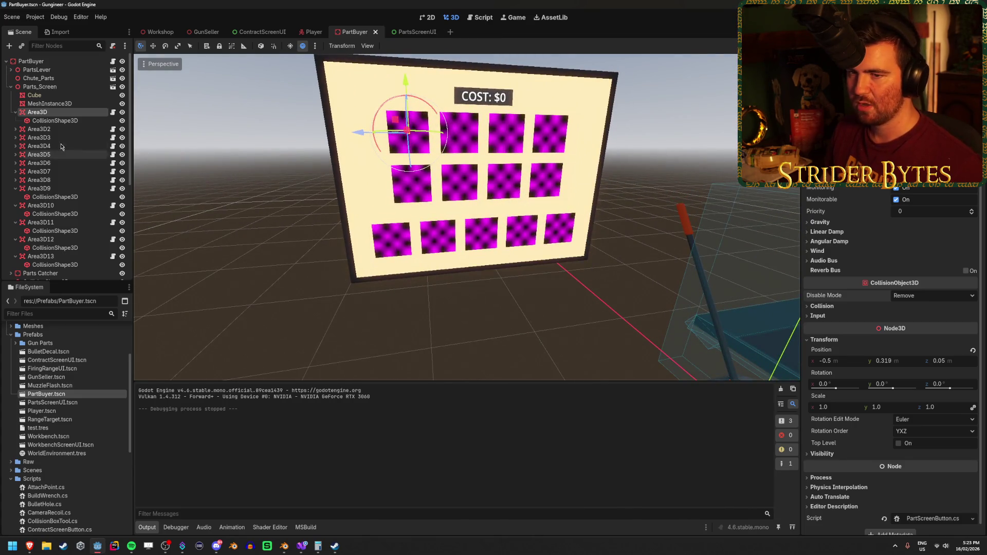
# Collapse the expanded Area3D entries in the Scene tree, then switch to the PartsScreenUI scene.
pyautogui.click(15, 112)
pyautogui.click(16, 179)
pyautogui.click(15, 188)
pyautogui.click(15, 197)
pyautogui.click(15, 205)
pyautogui.click(16, 214)
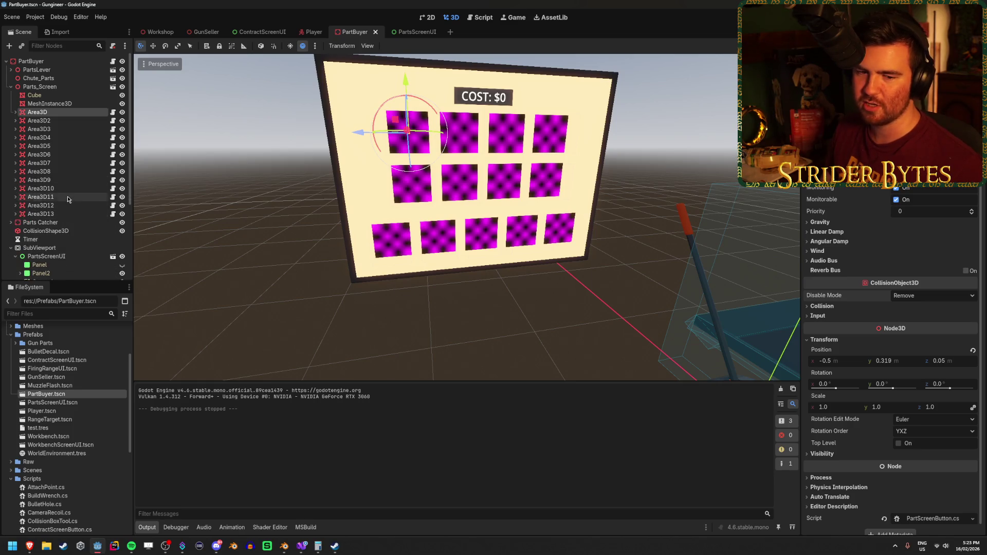
pyautogui.click(66, 153)
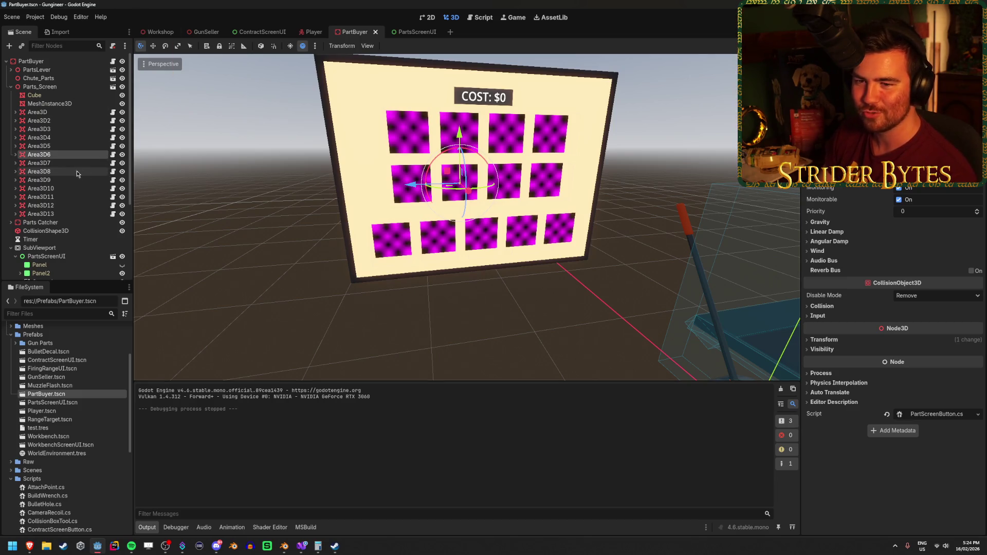
pyautogui.scroll(-5, 73, 215)
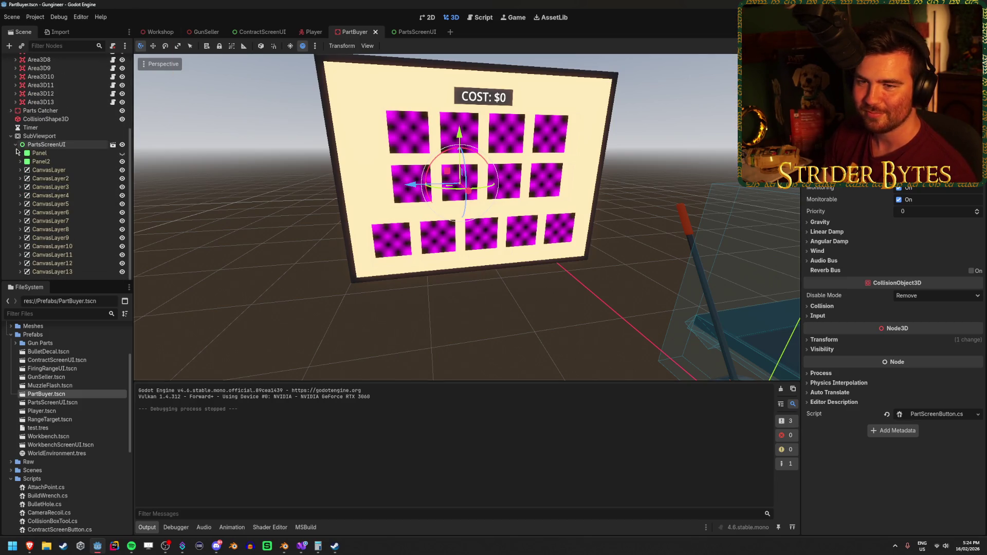
pyautogui.click(406, 33)
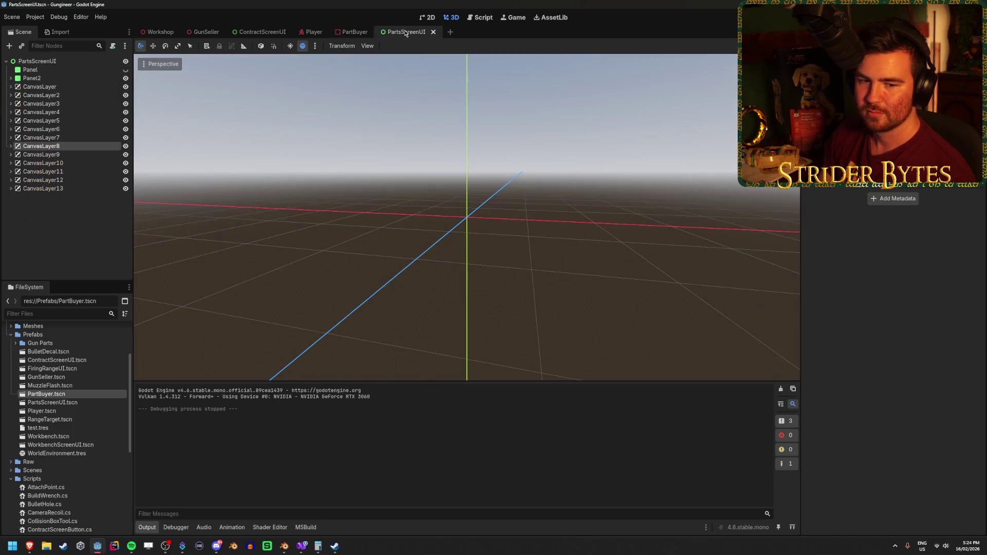
# View PartsScreenUI in 2D and compare with ContractScreenUI's Button3Layer and its TextureRect3.
pyautogui.click(51, 76)
pyautogui.click(57, 70)
pyautogui.click(61, 86)
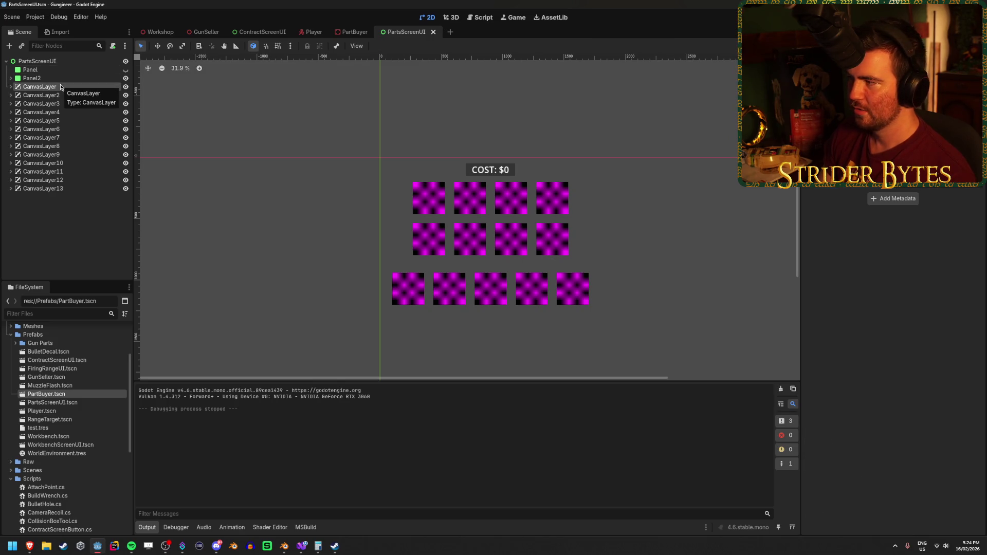
pyautogui.click(261, 32)
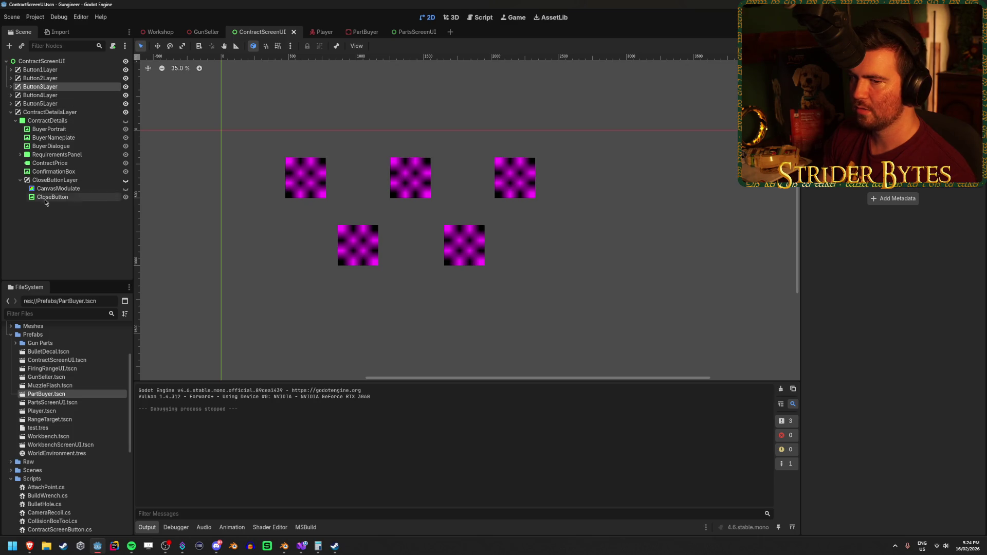
pyautogui.click(11, 86)
pyautogui.click(46, 104)
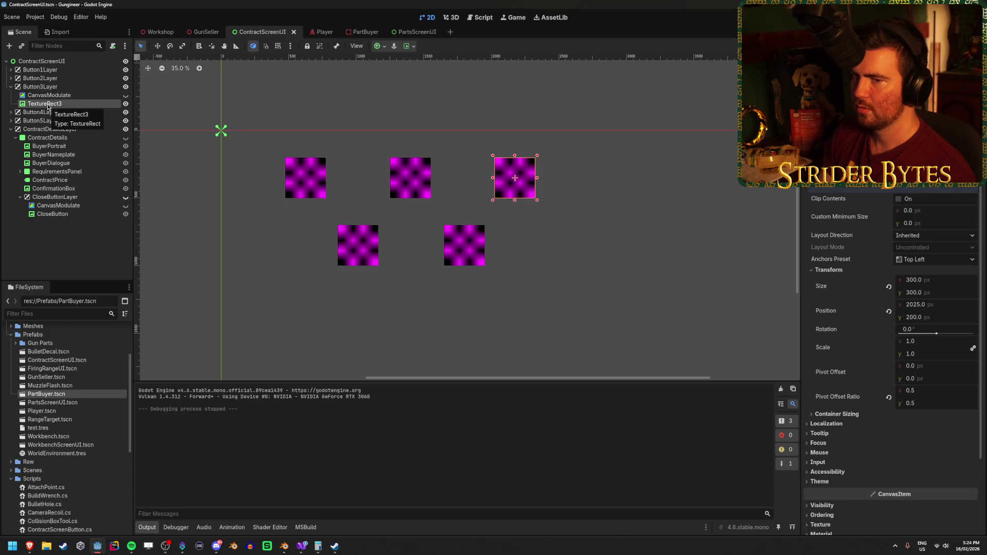
pyautogui.click(52, 87)
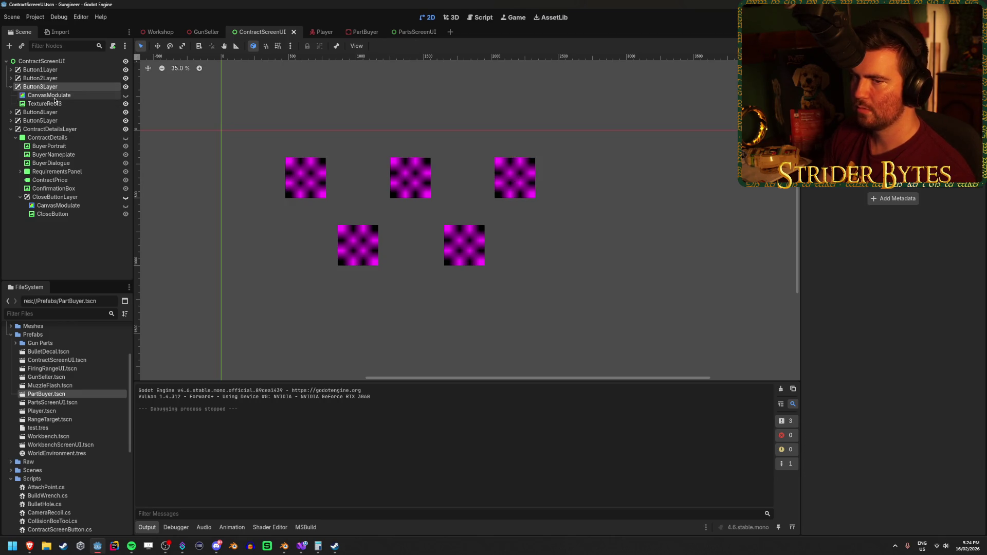
pyautogui.click(403, 30)
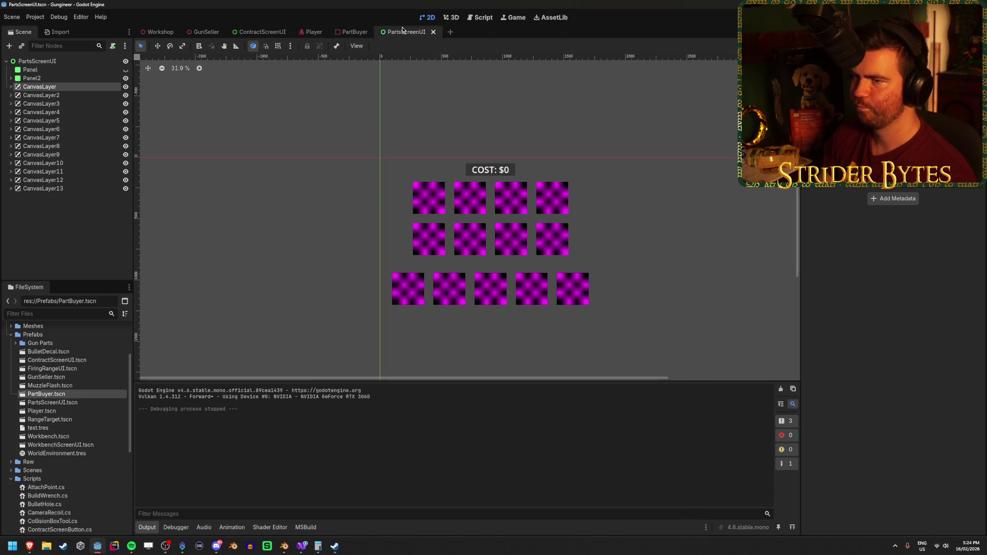
# Expand the first CanvasLayer, toggle the first tile's glow overlay off and on twice, and save.
pyautogui.click(12, 87)
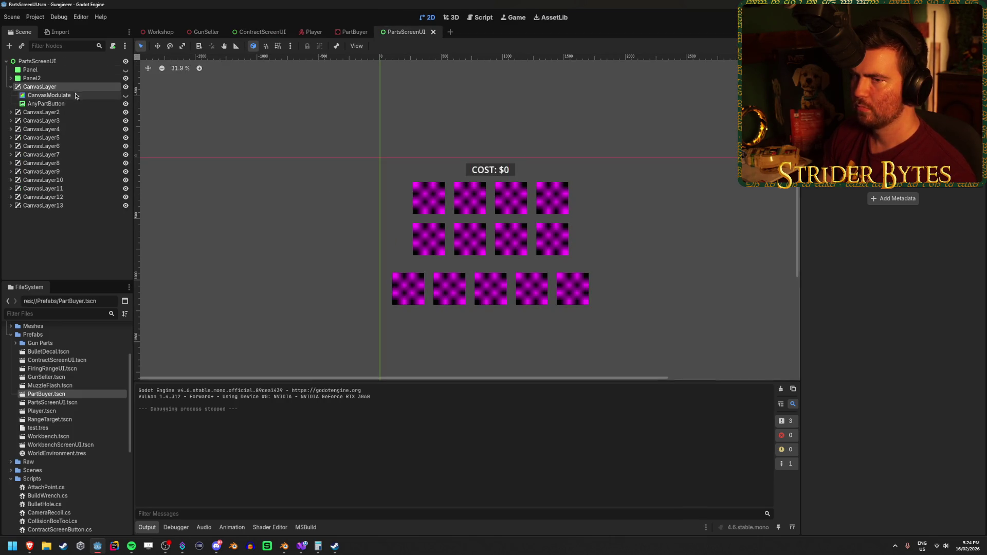
pyautogui.click(10, 112)
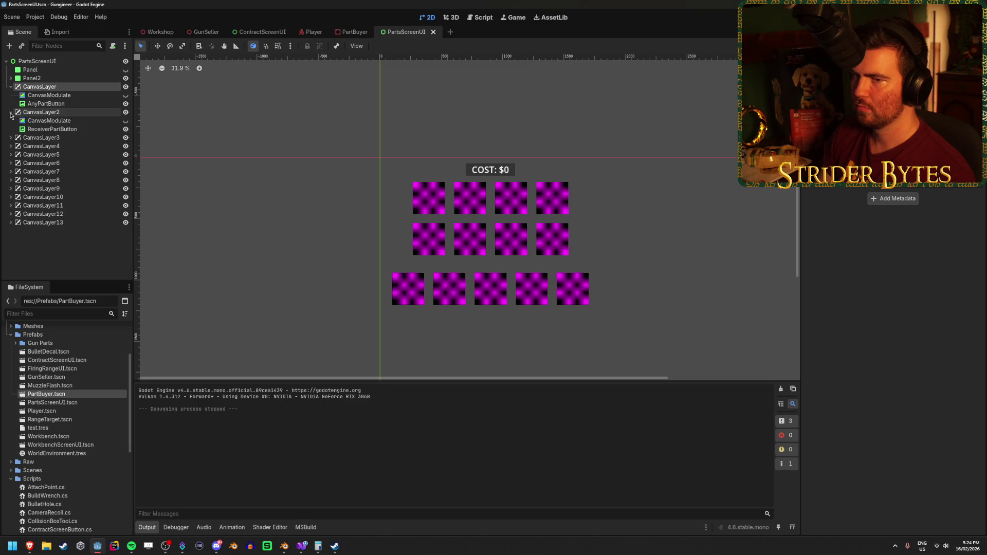
pyautogui.click(11, 112)
pyautogui.click(127, 96)
pyautogui.click(126, 96)
pyautogui.click(126, 96)
pyautogui.click(126, 96)
pyautogui.hotkey('ctrl', 's')
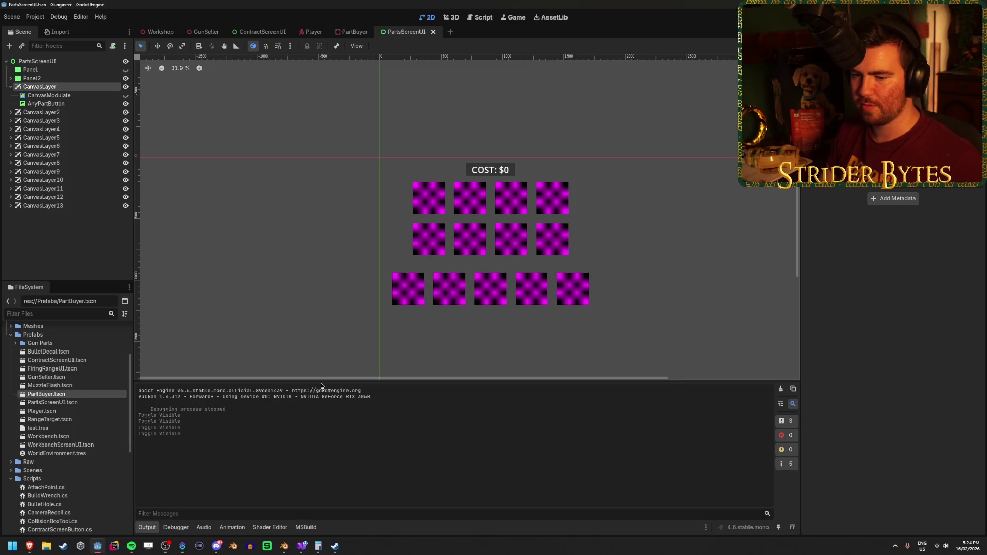
pyautogui.click(300, 548)
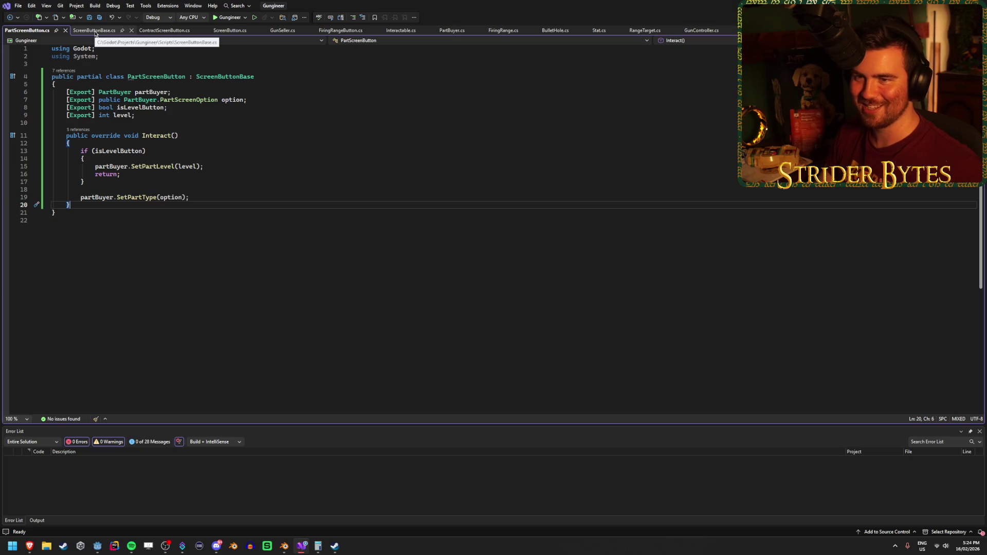
# Review ScreenButtonBase.cs and PartScreenButton.cs in Visual Studio, then return to Godot.
pyautogui.click(108, 33)
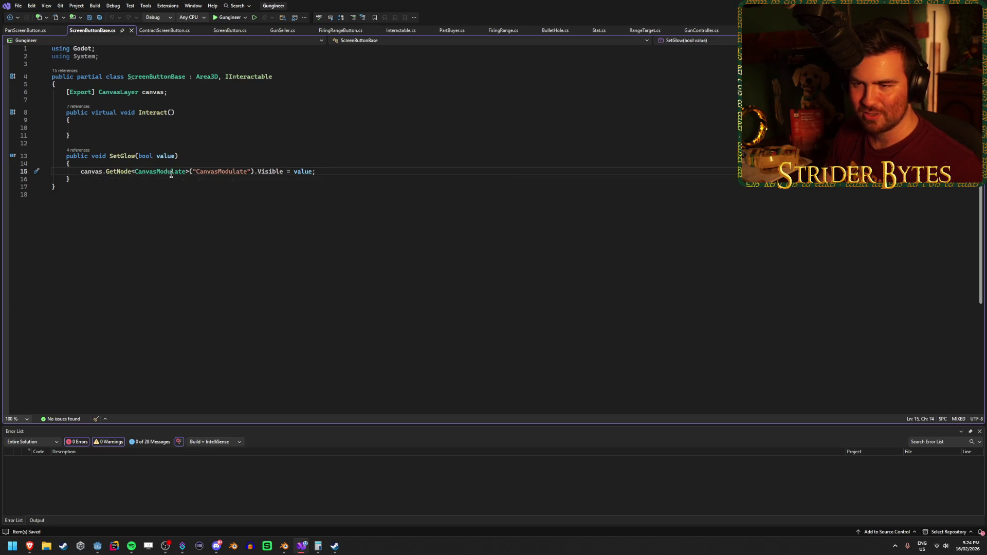
pyautogui.click(39, 31)
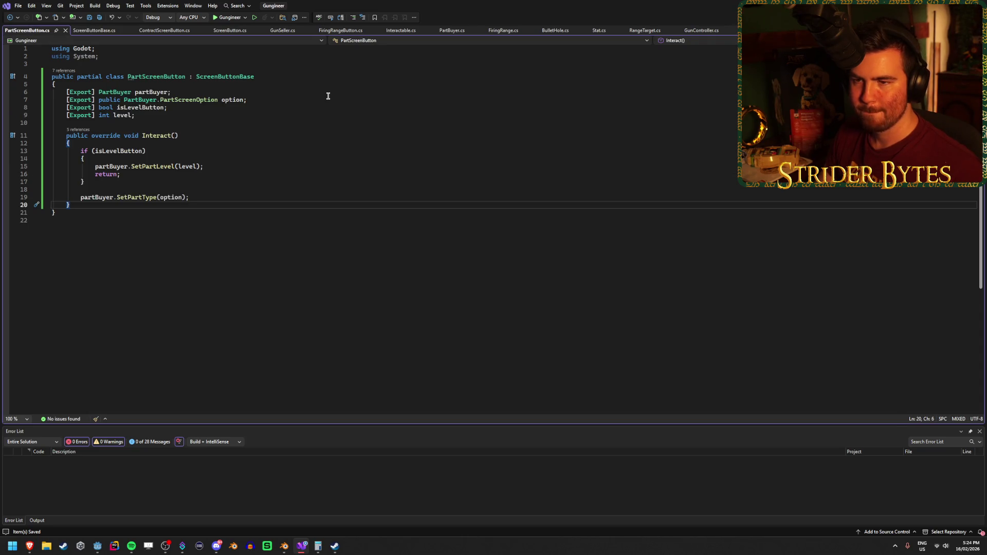
pyautogui.hotkey('alt', 'Tab')
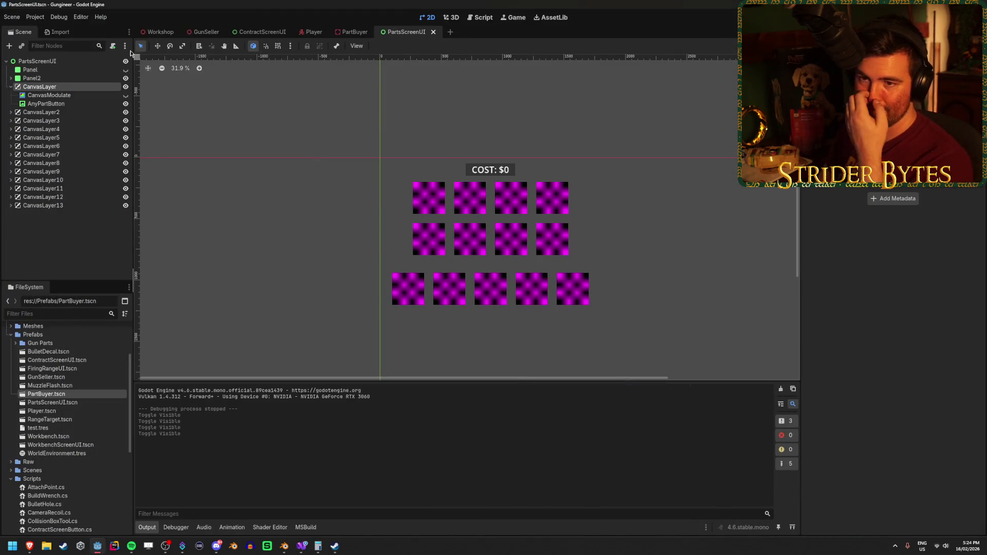
# Open the PartBuyer scene and launch the game with F5 to test the parts screen.
pyautogui.click(354, 32)
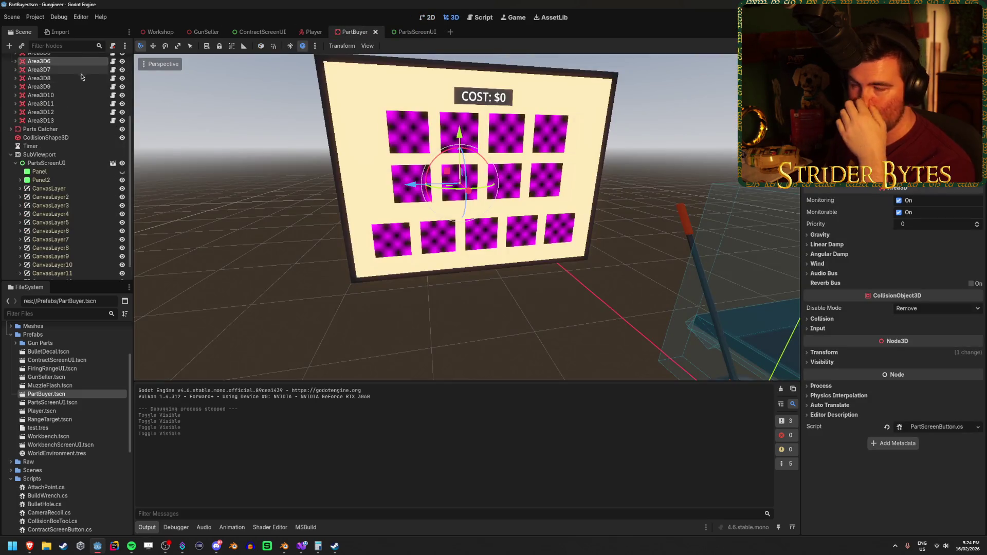
pyautogui.press('F5')
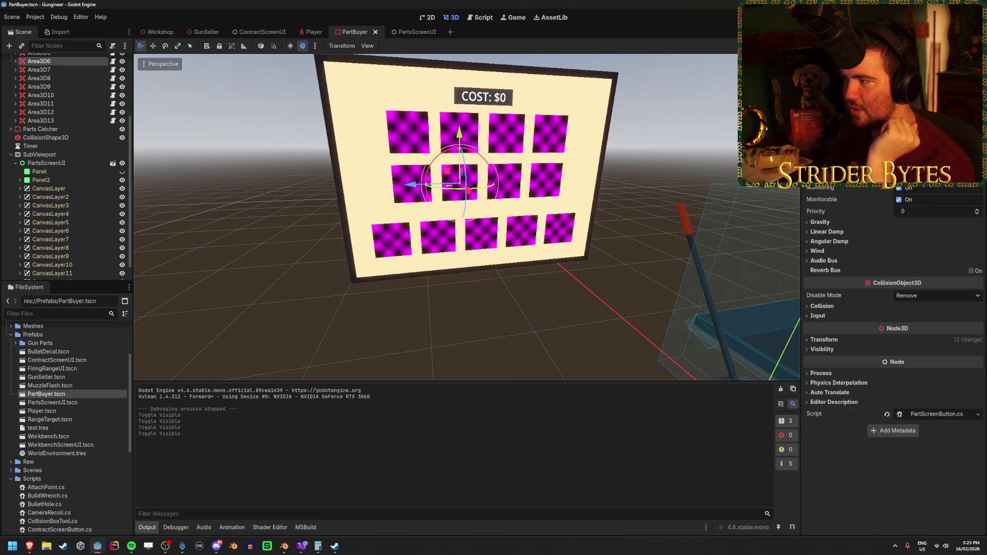
pyautogui.scroll(3, 84, 146)
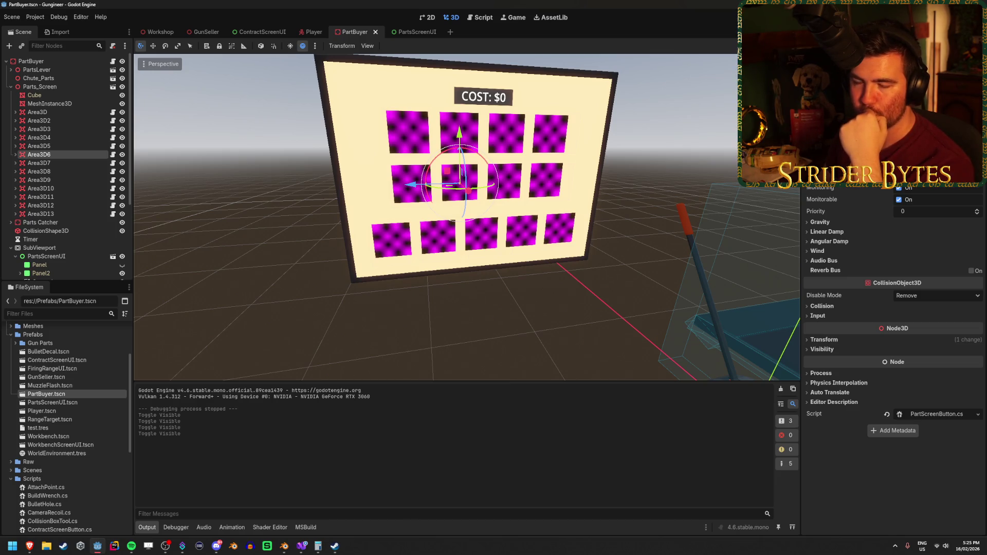
pyautogui.press('F5')
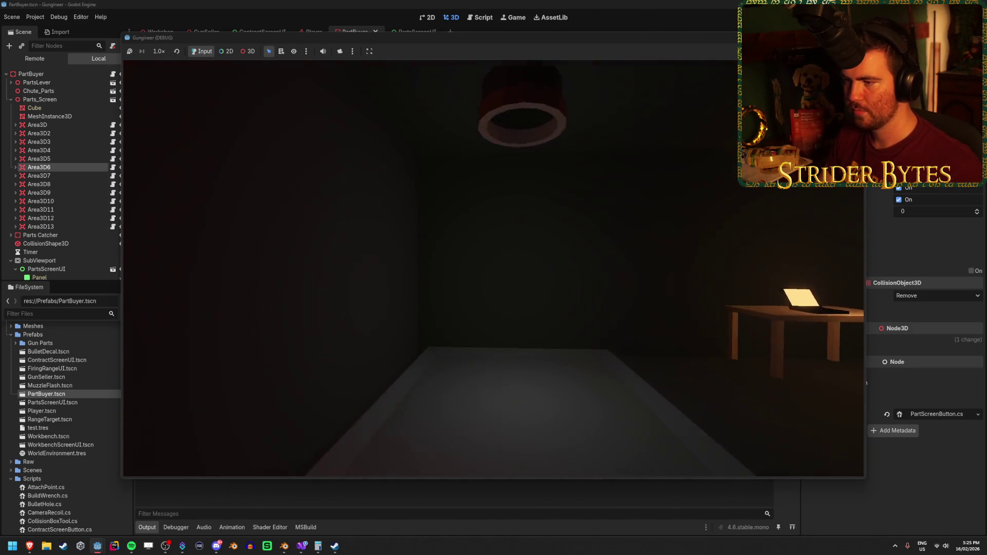
# Walk up close to the parts screen in game, then stop the test run with F8.
pyautogui.press('w')
pyautogui.press('s')
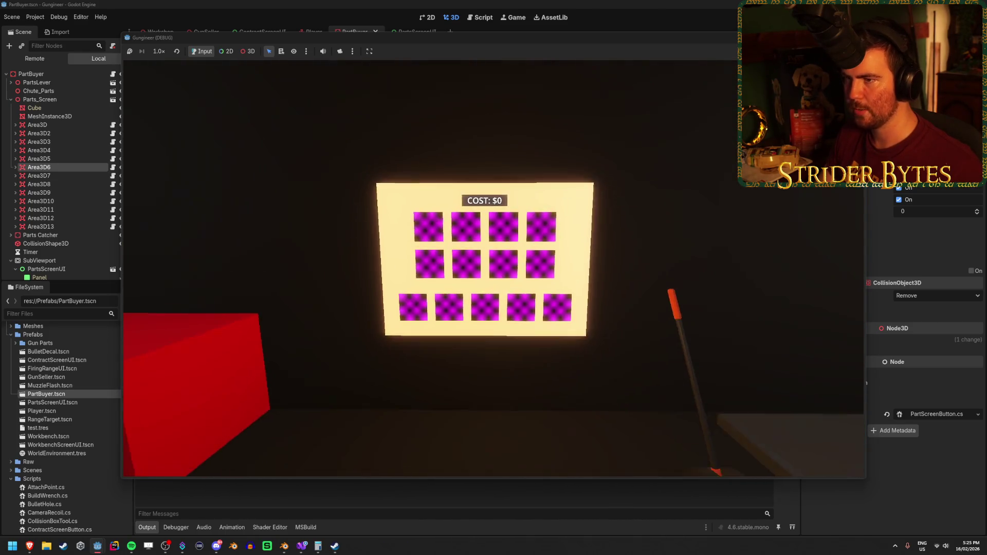
pyautogui.press('F8')
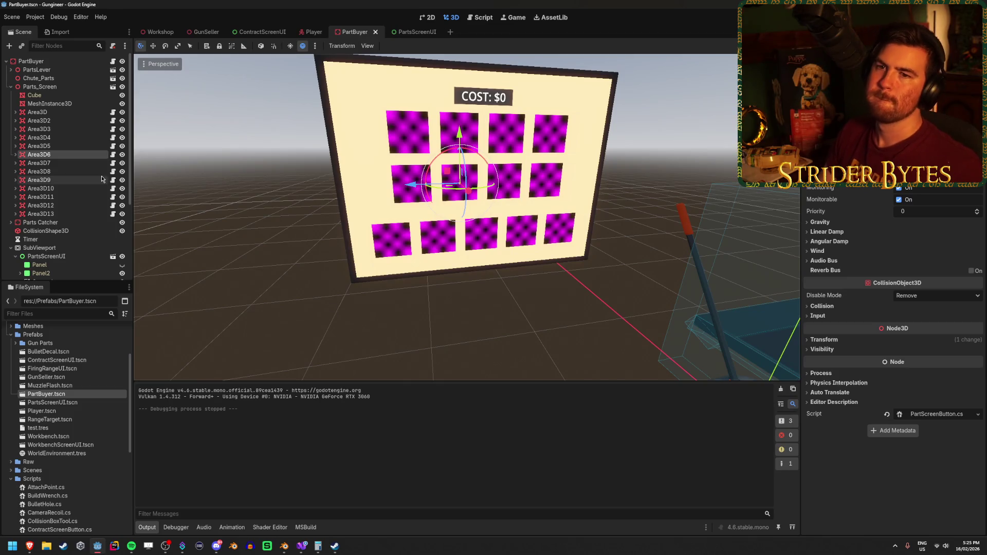
# Select Area3D through Area3D13 together, expand their Collision settings, then close the test run.
pyautogui.click(55, 114)
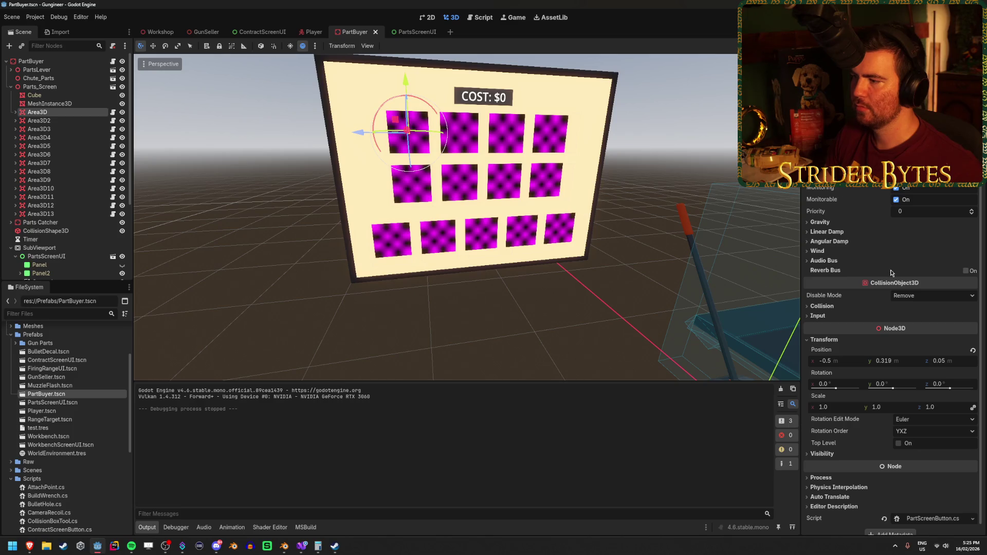
pyautogui.keyDown('shift'); pyautogui.click(56, 214); pyautogui.keyUp('shift')
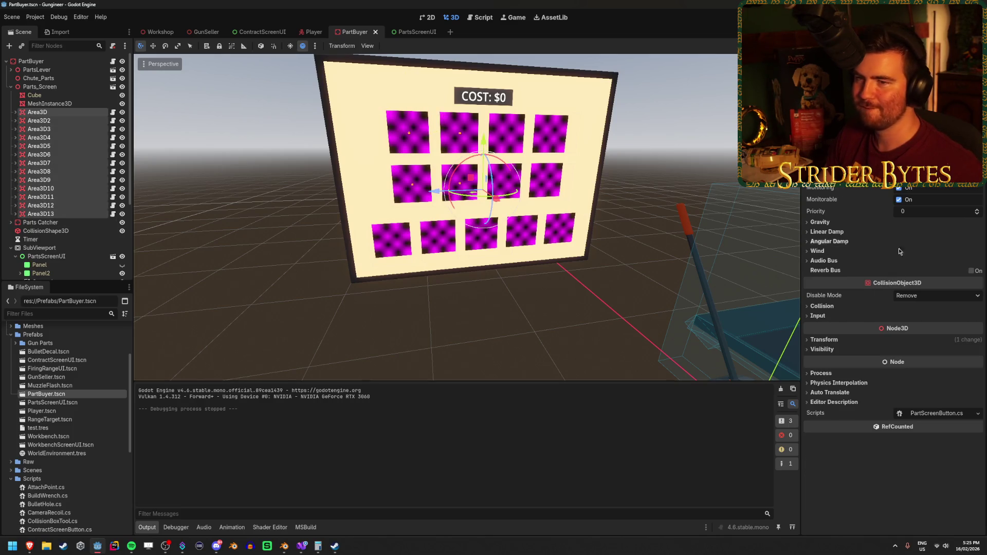
pyautogui.click(823, 306)
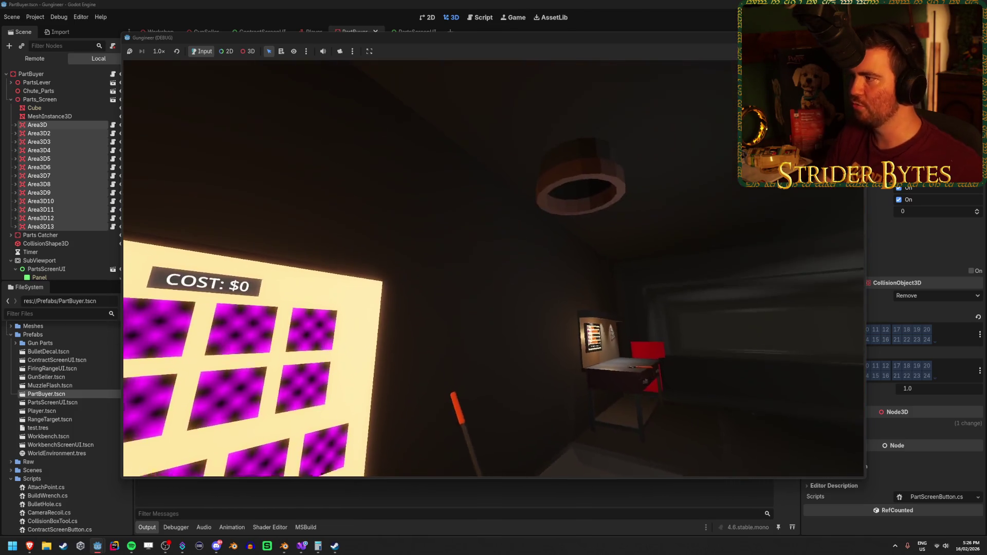
pyautogui.press('F8')
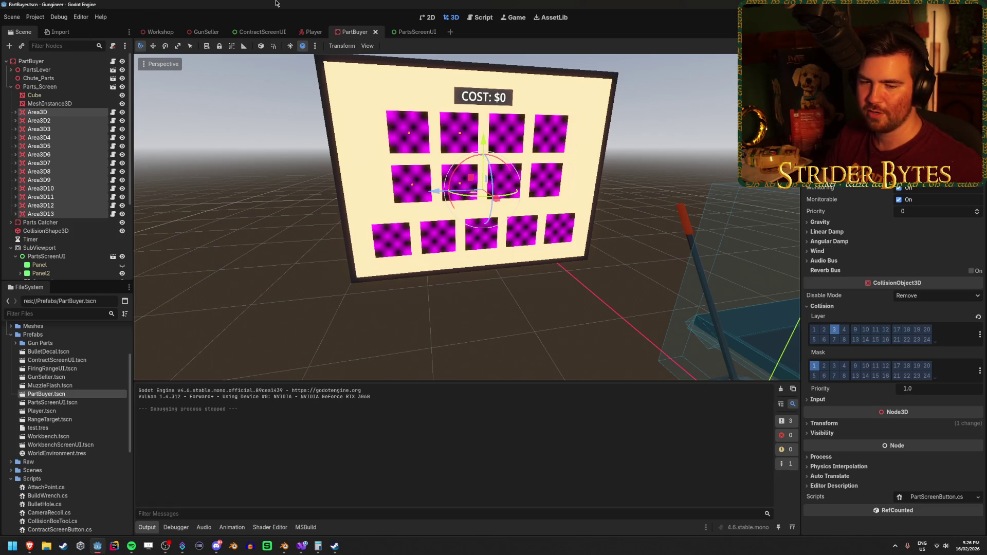
# Select only the first Area3D, then edit the Interact method of PartScreenButton.cs in Visual Studio.
pyautogui.click(56, 114)
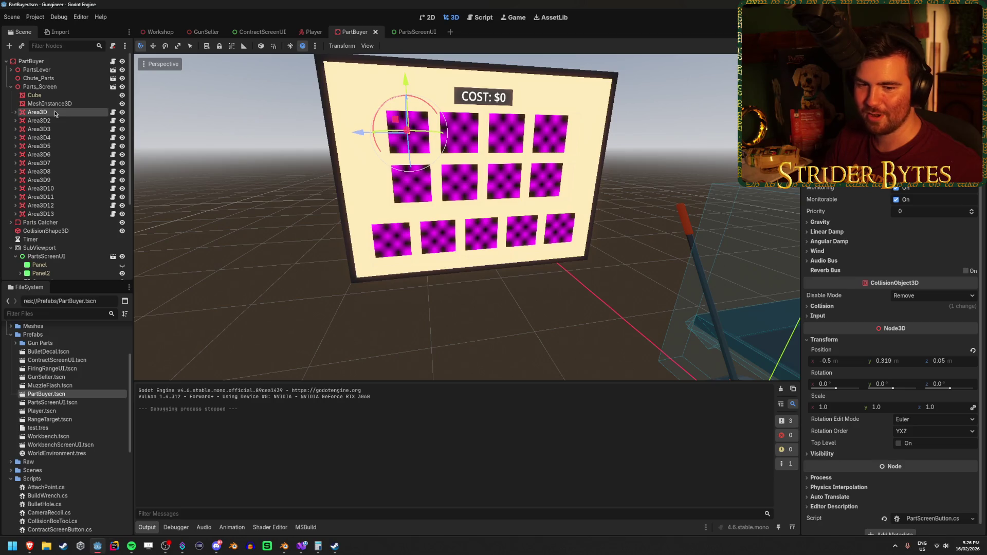
pyautogui.moveTo(322, 542)
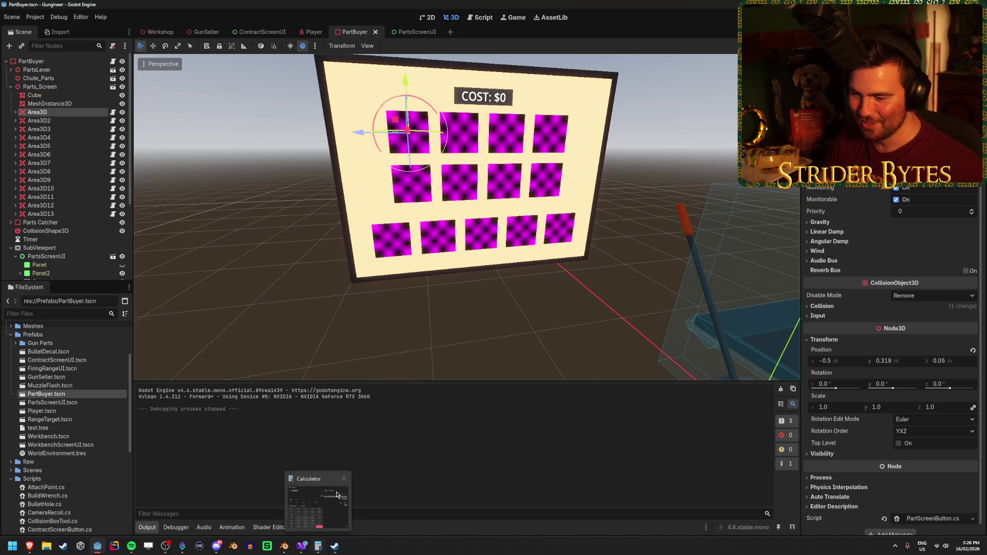
pyautogui.click(344, 479)
pyautogui.hotkey('alt', 'Tab')
pyautogui.click(252, 142)
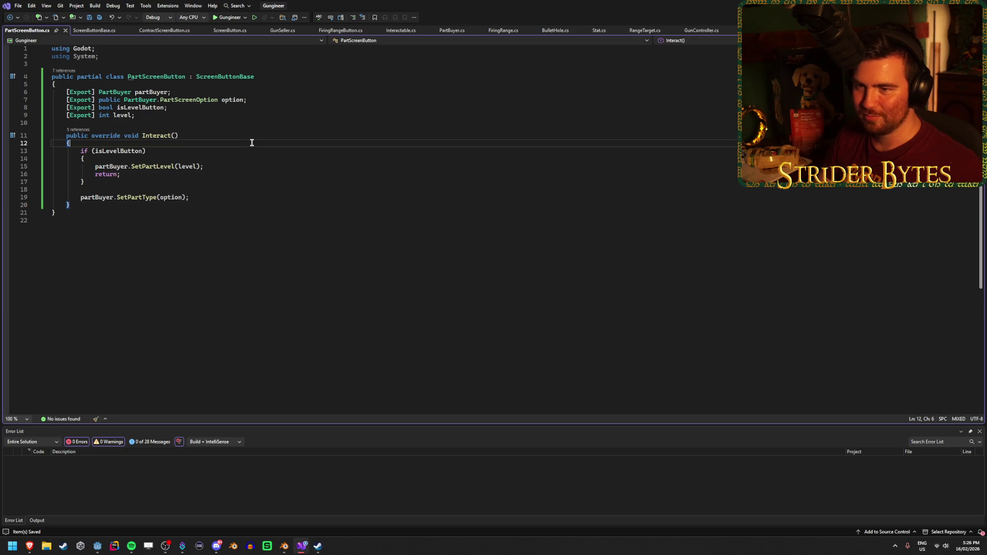
# Bring up GunSeller.cs in Visual Studio, then return to the Godot editor.
pyautogui.click(243, 168)
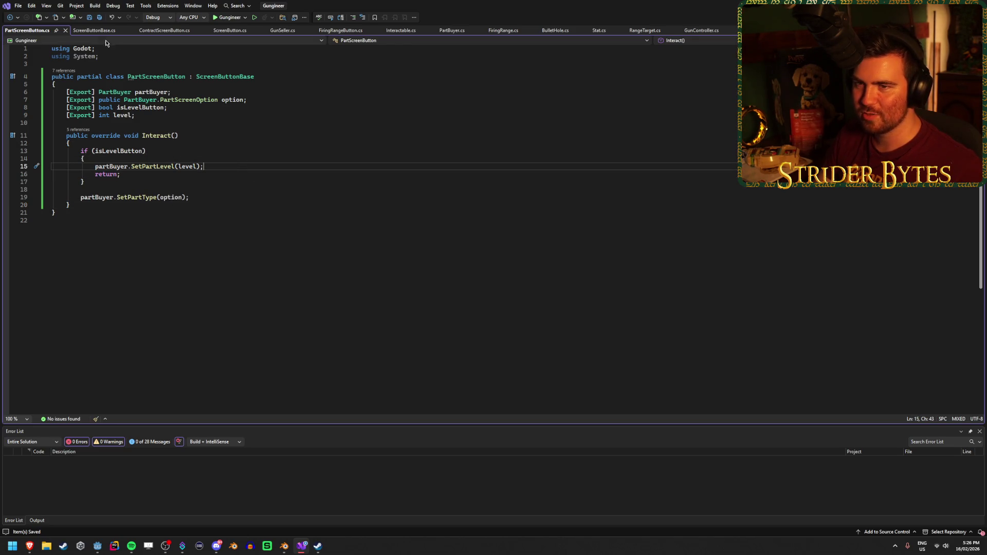
pyautogui.click(95, 31)
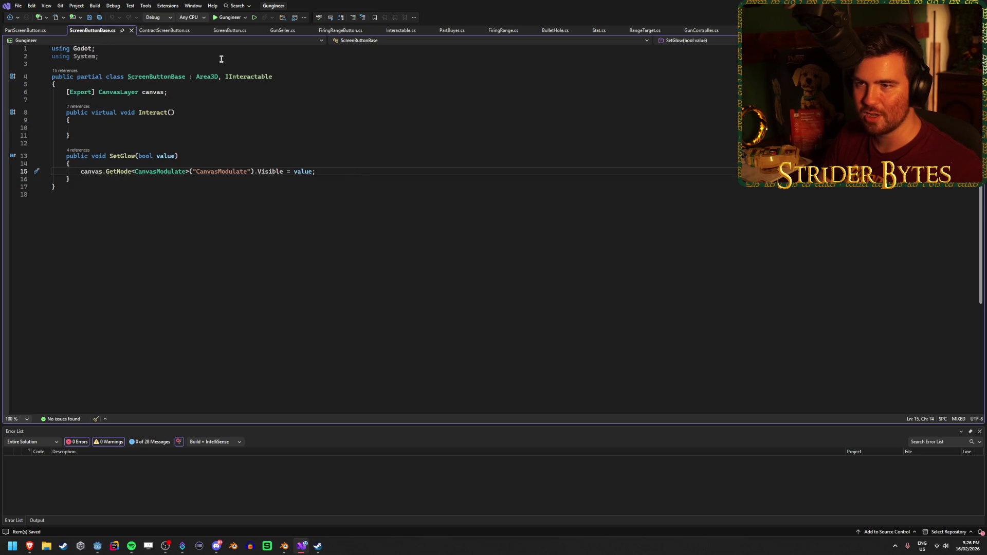
pyautogui.click(235, 32)
pyautogui.click(280, 30)
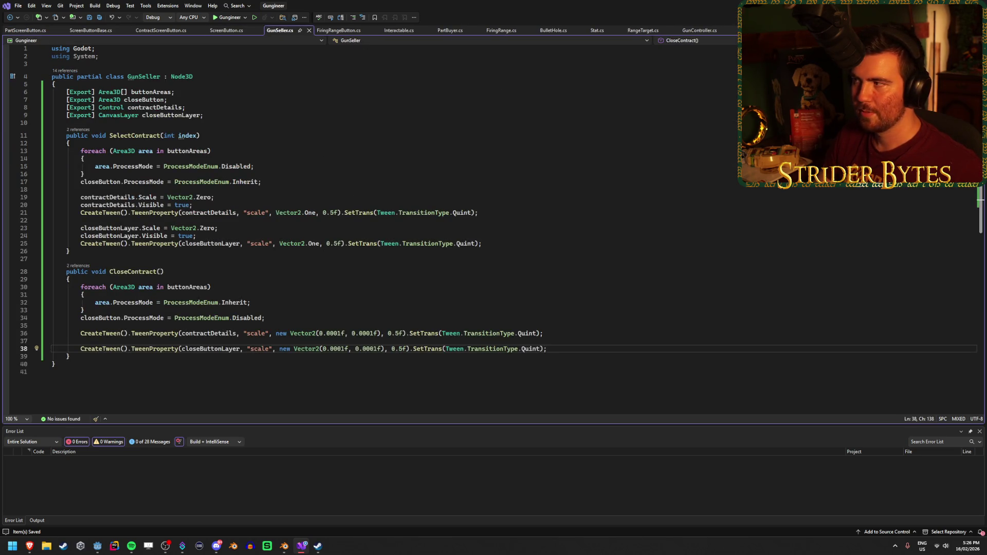
pyautogui.hotkey('alt', 'Tab')
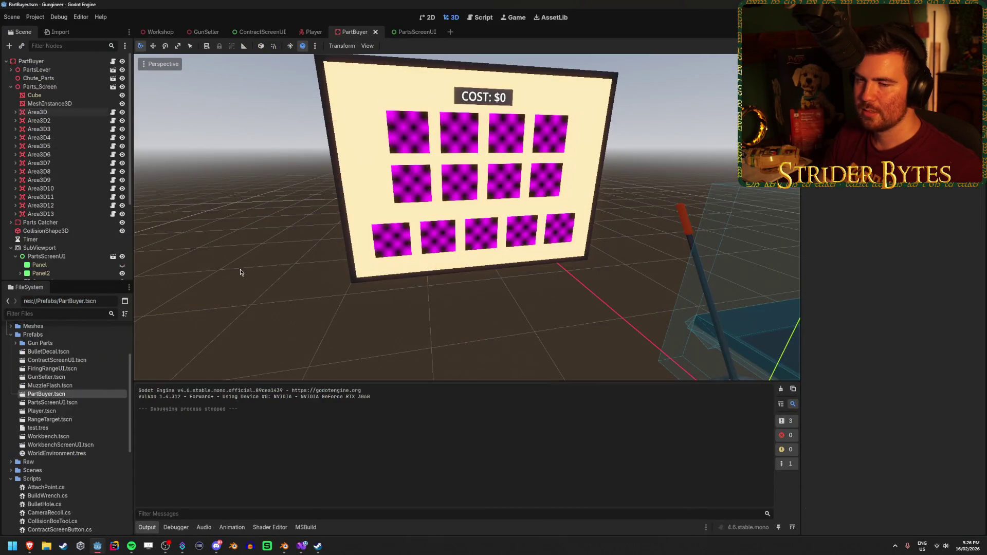
pyautogui.scroll(-4, 77, 133)
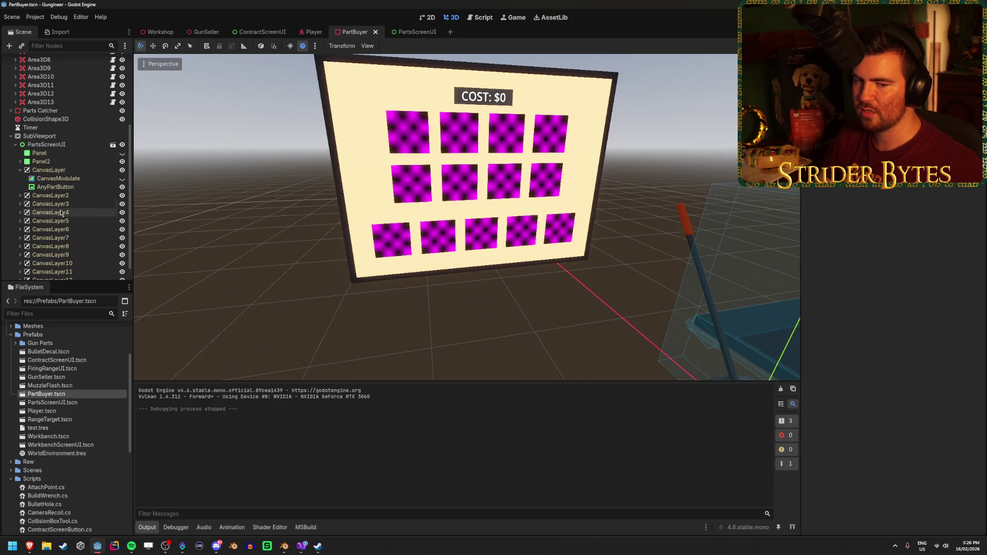
pyautogui.click(52, 172)
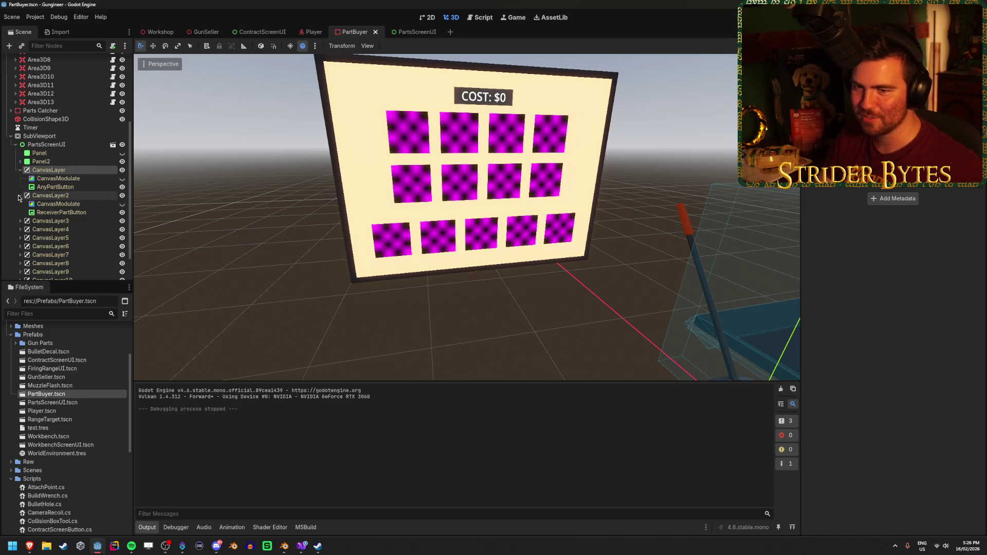
pyautogui.click(76, 179)
pyautogui.click(82, 169)
pyautogui.click(76, 144)
pyautogui.keyDown('ctrl'); pyautogui.click(76, 144); pyautogui.keyUp('ctrl')
pyautogui.hotkey('ctrl', 'F2')
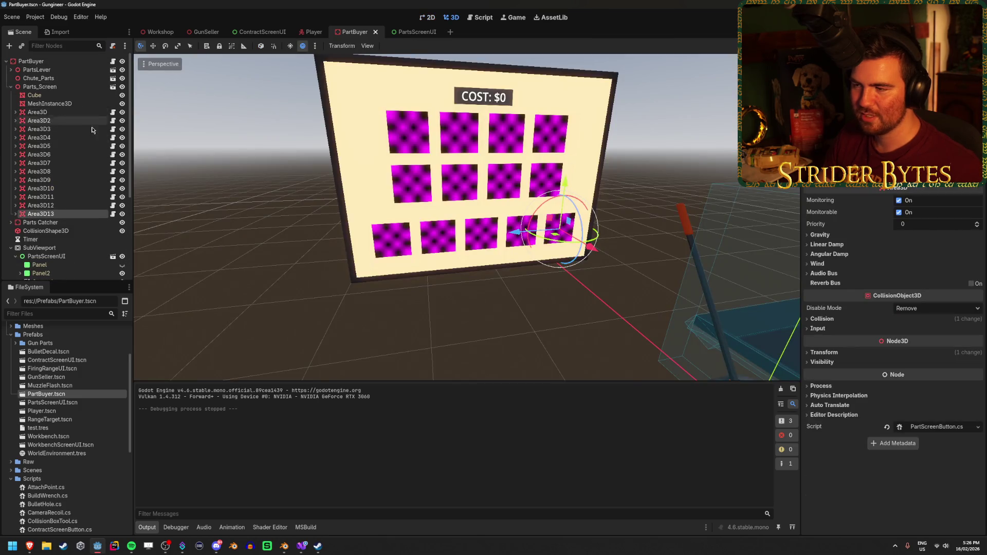
pyautogui.scroll(2, 467, 216)
pyautogui.scroll(-4, 467, 216)
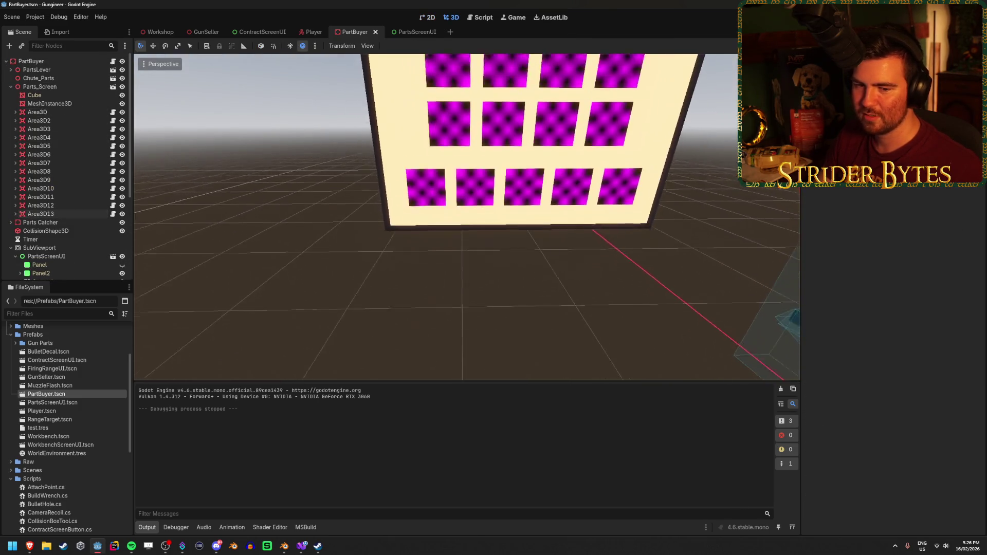
pyautogui.scroll(4, 467, 216)
pyautogui.scroll(-4, 415, 319)
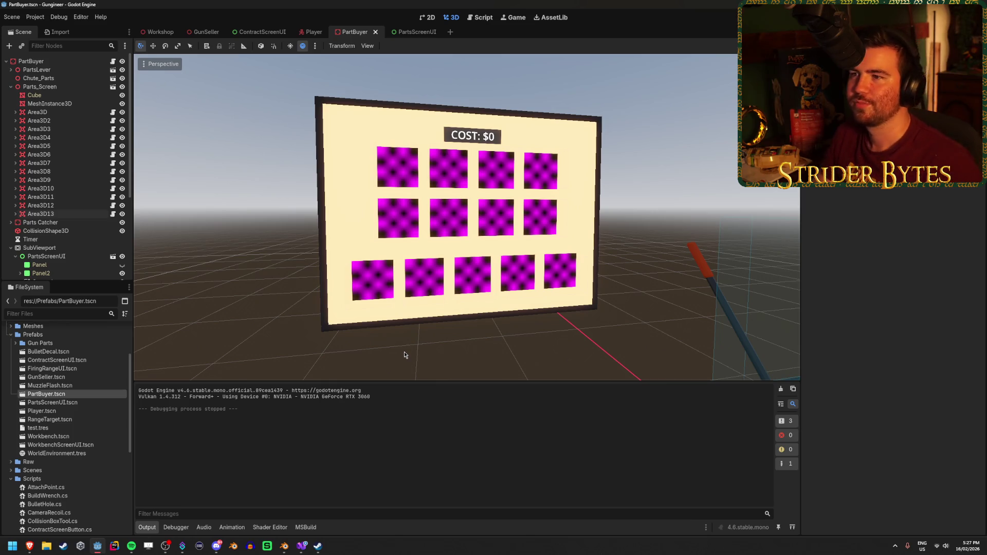
pyautogui.click(161, 31)
pyautogui.click(363, 33)
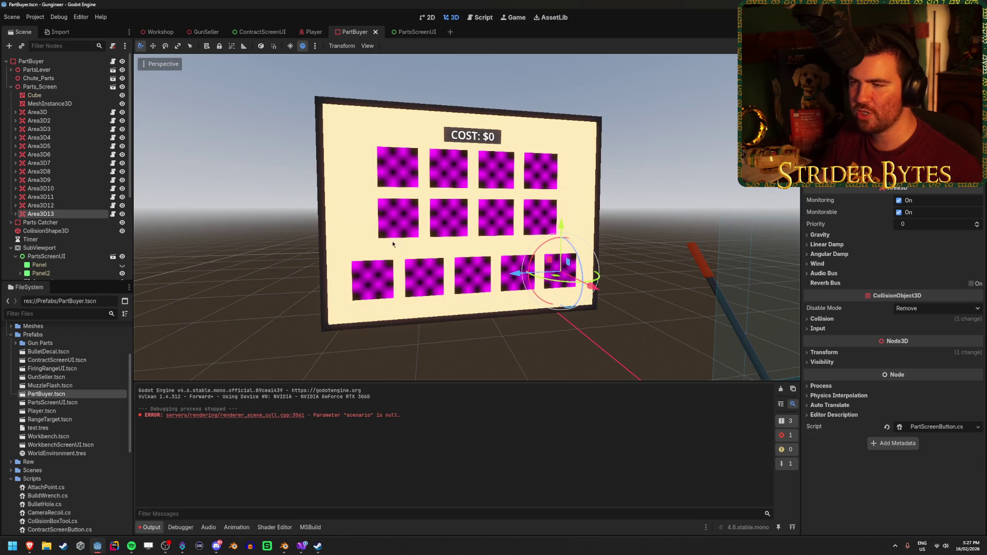
pyautogui.click(37, 112)
pyautogui.scroll(-5, 46, 195)
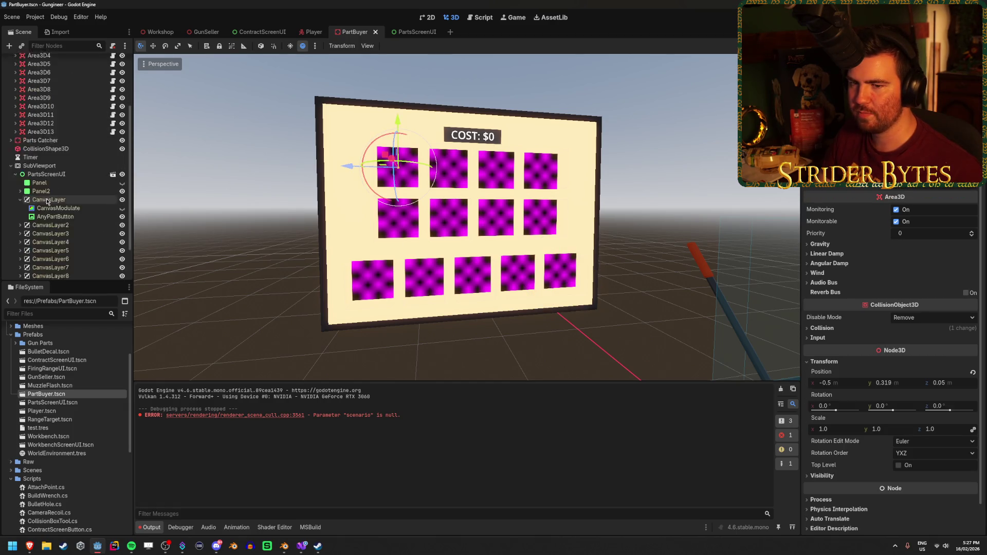
pyautogui.click(20, 178)
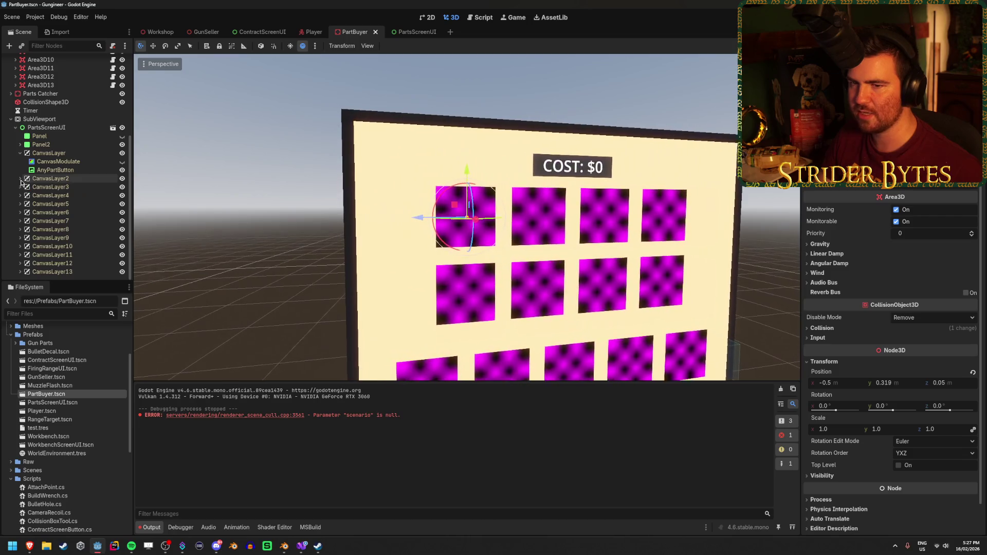
pyautogui.click(249, 245)
pyautogui.scroll(-3, 248, 213)
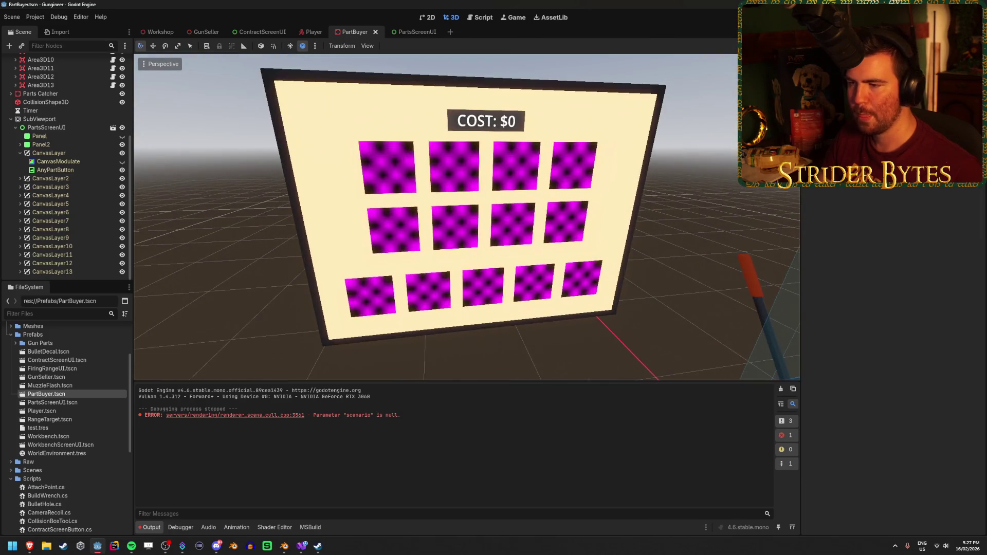
pyautogui.moveTo(248, 213); pyautogui.dragTo(247, 213)
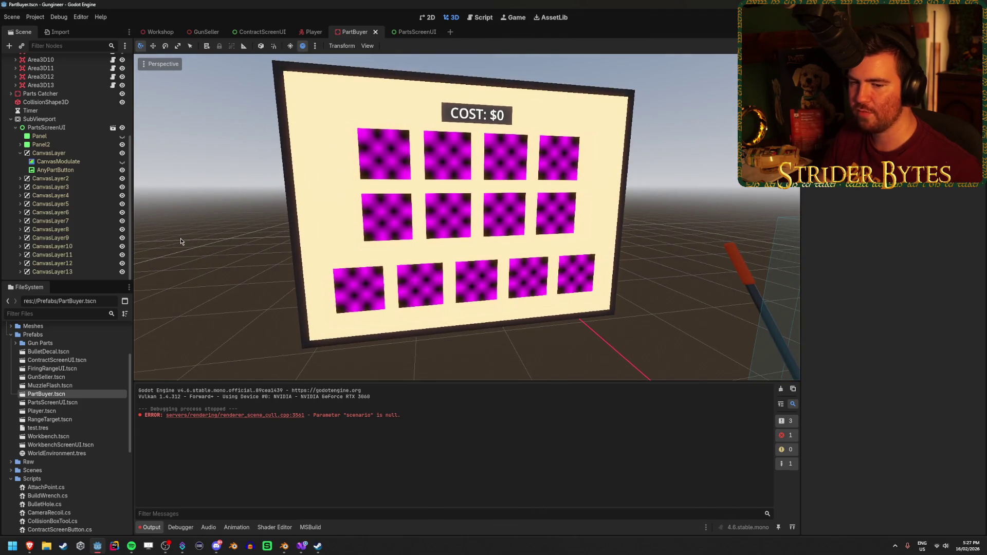
pyautogui.moveTo(184, 243); pyautogui.dragTo(200, 240)
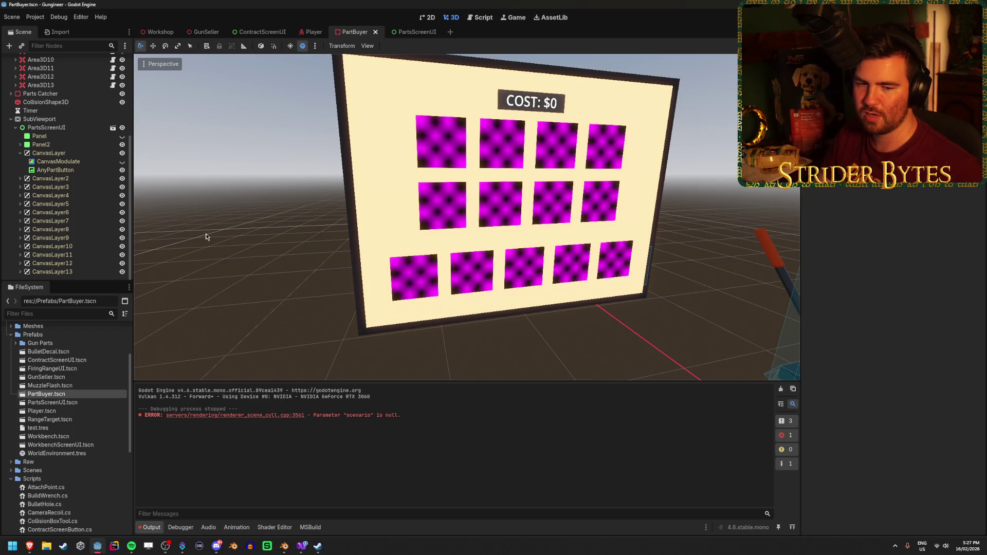
pyautogui.moveTo(206, 233); pyautogui.dragTo(205, 233)
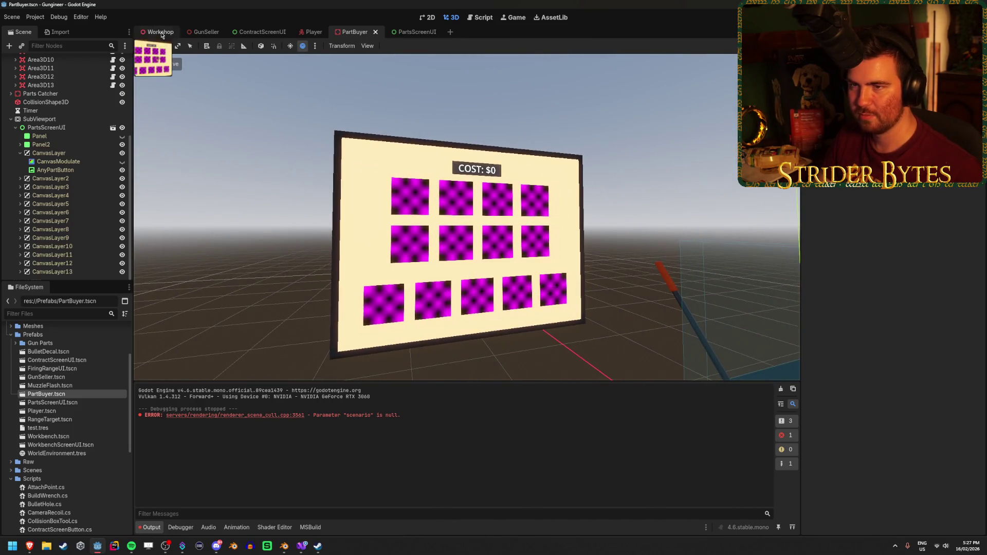
# Open the Workshop scene, view the workbench area, and save it.
pyautogui.click(159, 32)
pyautogui.moveTo(436, 284); pyautogui.dragTo(445, 293)
pyautogui.hotkey('ctrl', 's')
# Clear the output log and look around the workshop's back wall and table.
pyautogui.moveTo(345, 324); pyautogui.dragTo(344, 324)
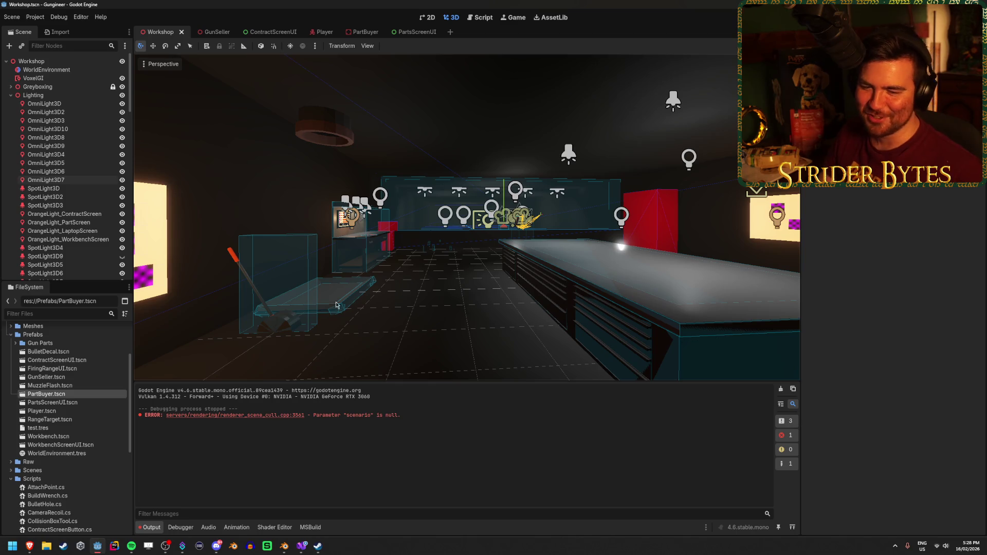
pyautogui.click(780, 389)
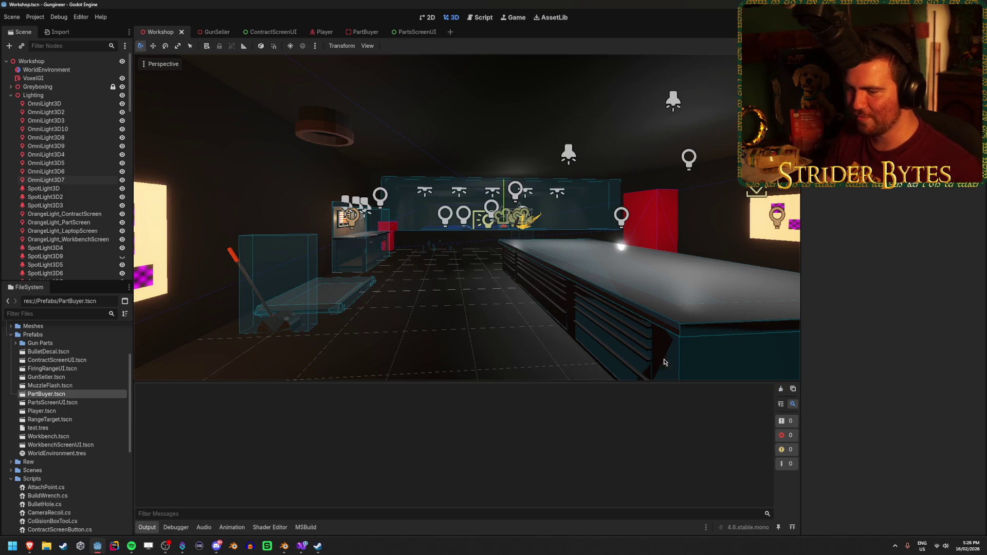
pyautogui.click(620, 319)
pyautogui.moveTo(619, 319); pyautogui.dragTo(620, 319)
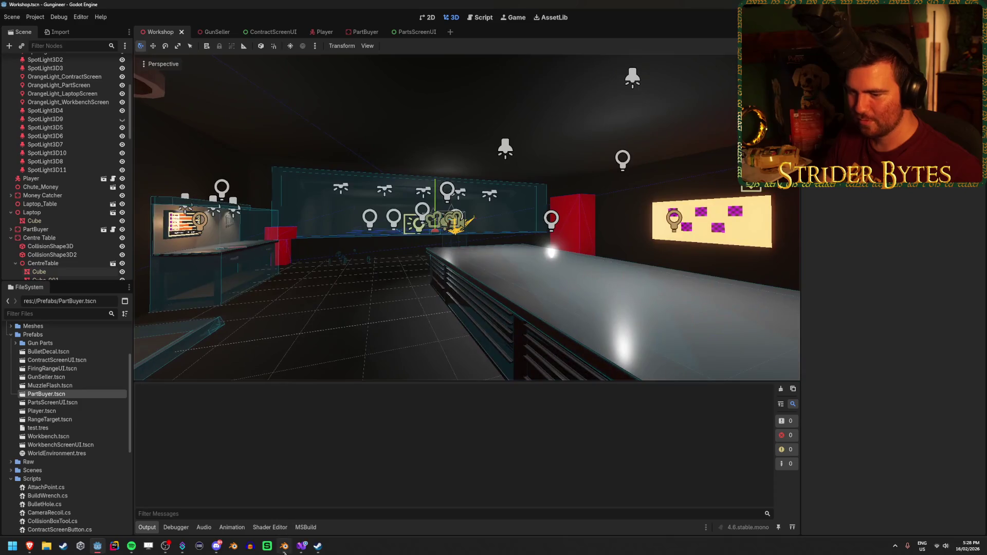
pyautogui.hotkey('alt', 'Tab')
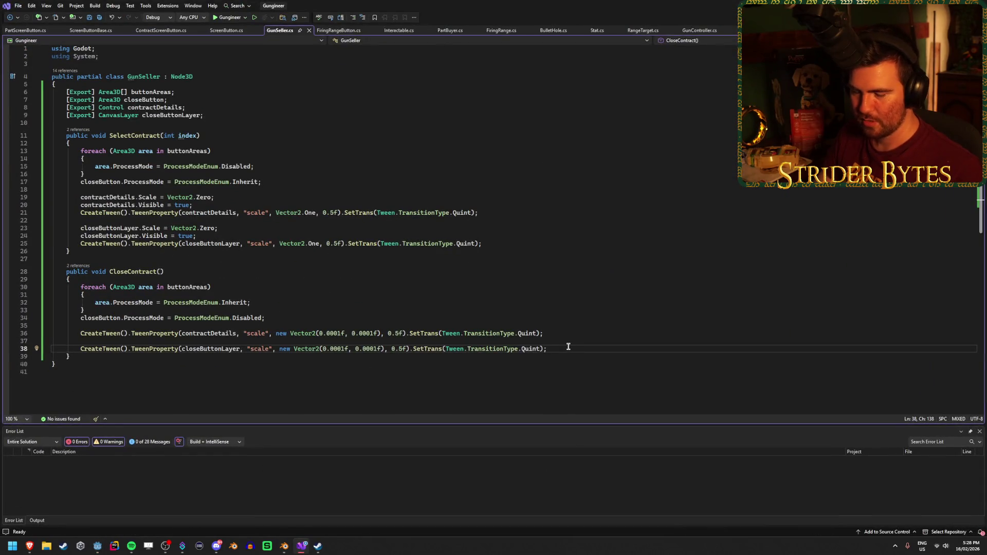
pyautogui.press('Return')
pyautogui.press('Return')
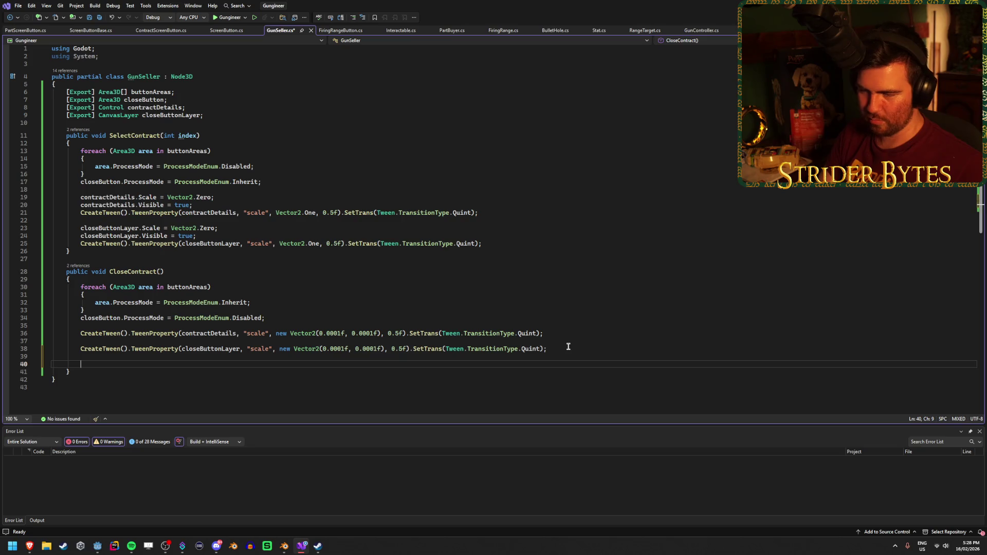
pyautogui.hotkey('ctrl', 'space')
pyautogui.write('baguette.')
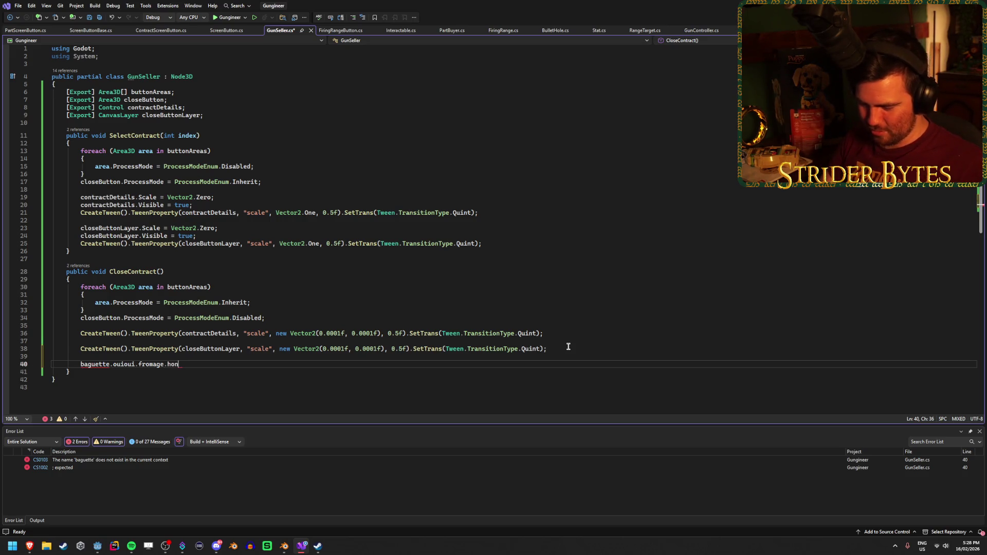
pyautogui.write(';')
pyautogui.hotkey('ctrl', 's')
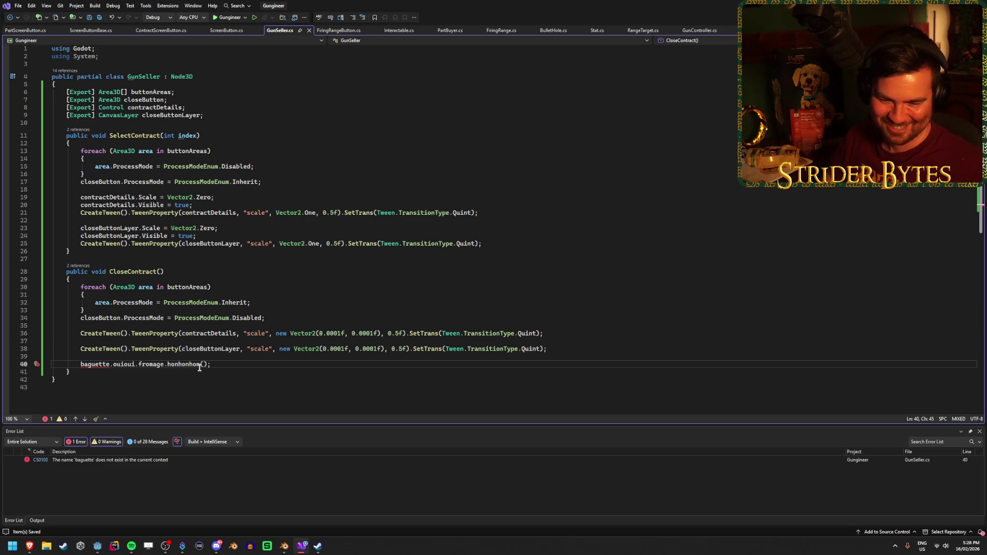
pyautogui.press('BackSpace')
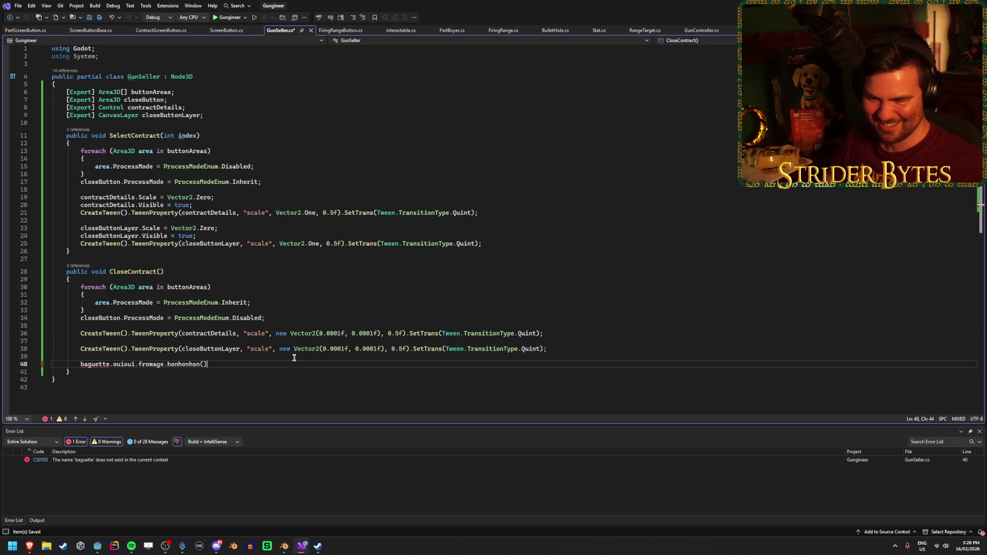
pyautogui.press('BackSpace')
pyautogui.press('BackSpace')
pyautogui.press('BackSpace')
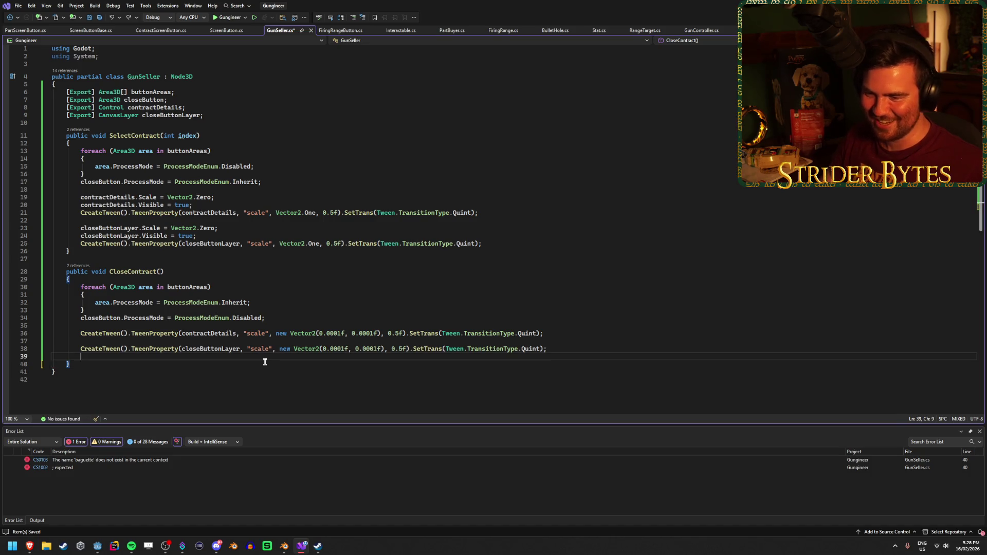
pyautogui.press('BackSpace')
pyautogui.hotkey('ctrl', 's')
pyautogui.click(403, 357)
pyautogui.click(560, 343)
pyautogui.click(564, 349)
pyautogui.click(568, 331)
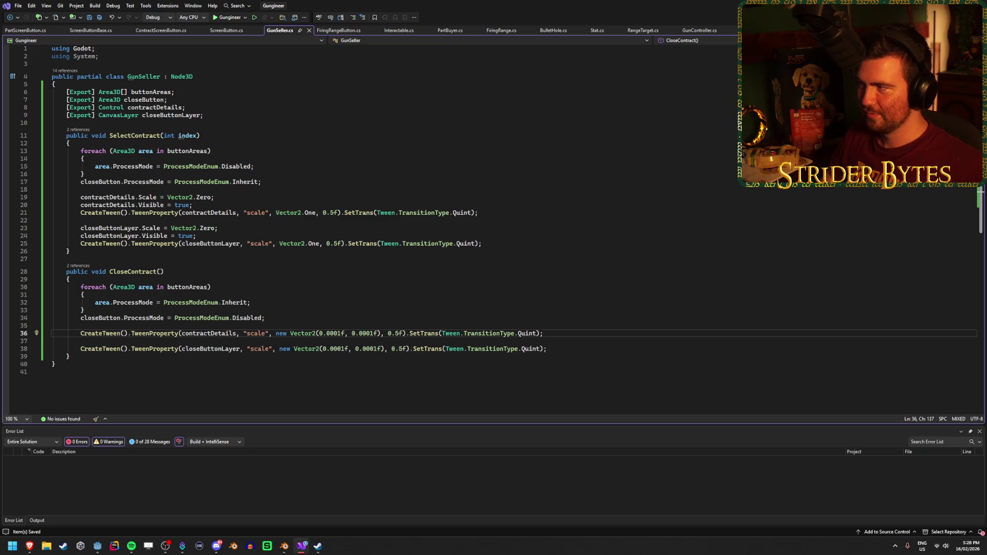
pyautogui.hotkey('alt', 'Tab')
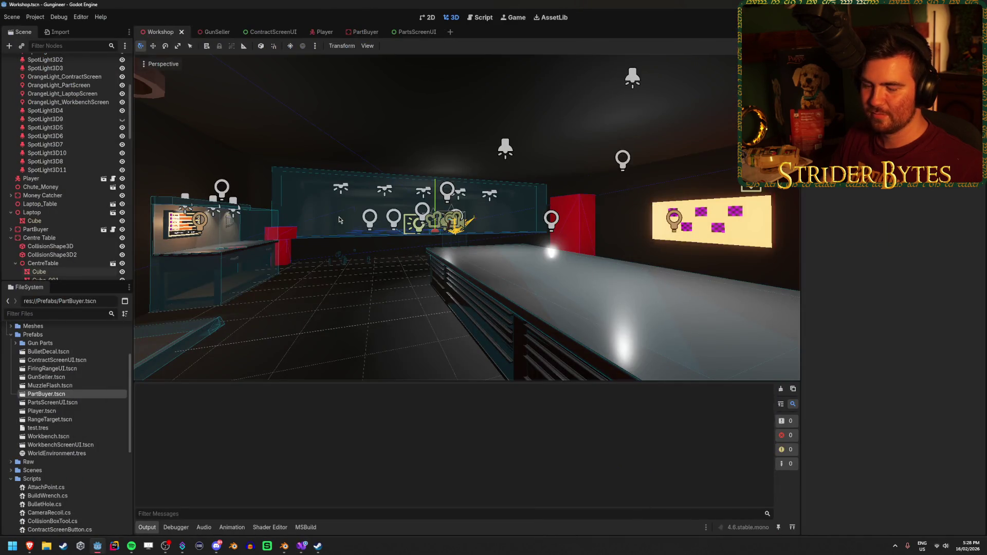
# Look around the Workshop viewport and down the room toward the workbench.
pyautogui.moveTo(425, 358)
pyautogui.mouseDown()
pyautogui.moveTo(355, 352)
pyautogui.moveTo(442, 355)
pyautogui.mouseUp()
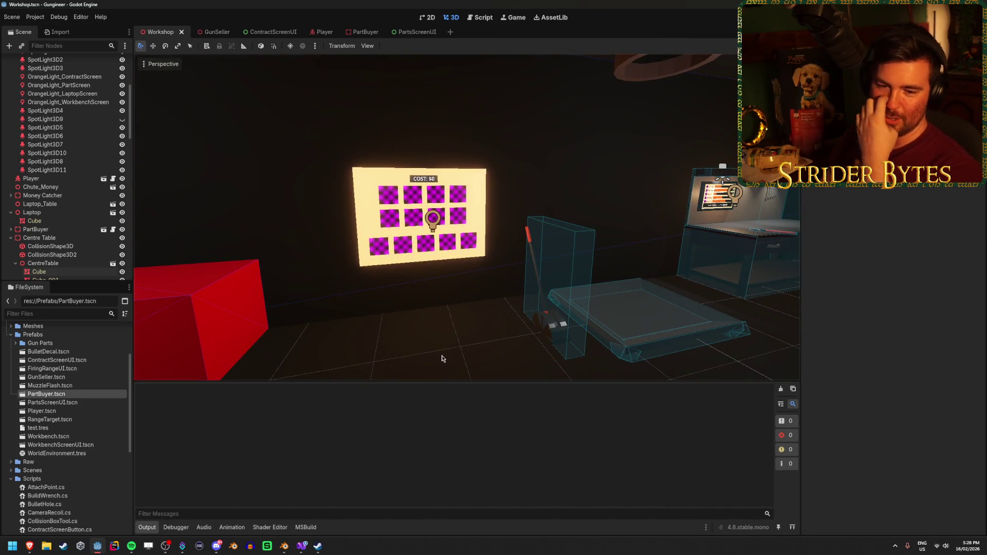
pyautogui.moveTo(439, 351); pyautogui.dragTo(439, 352)
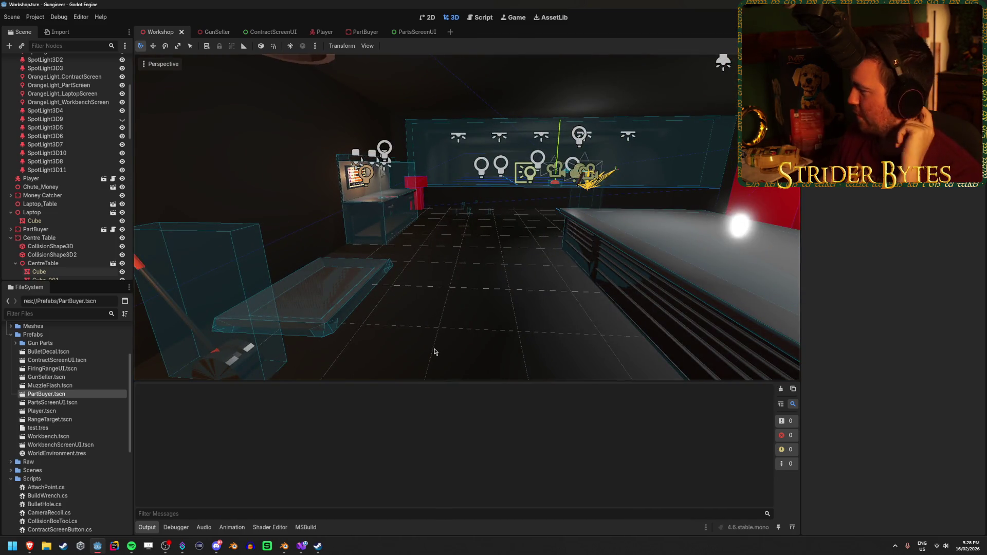